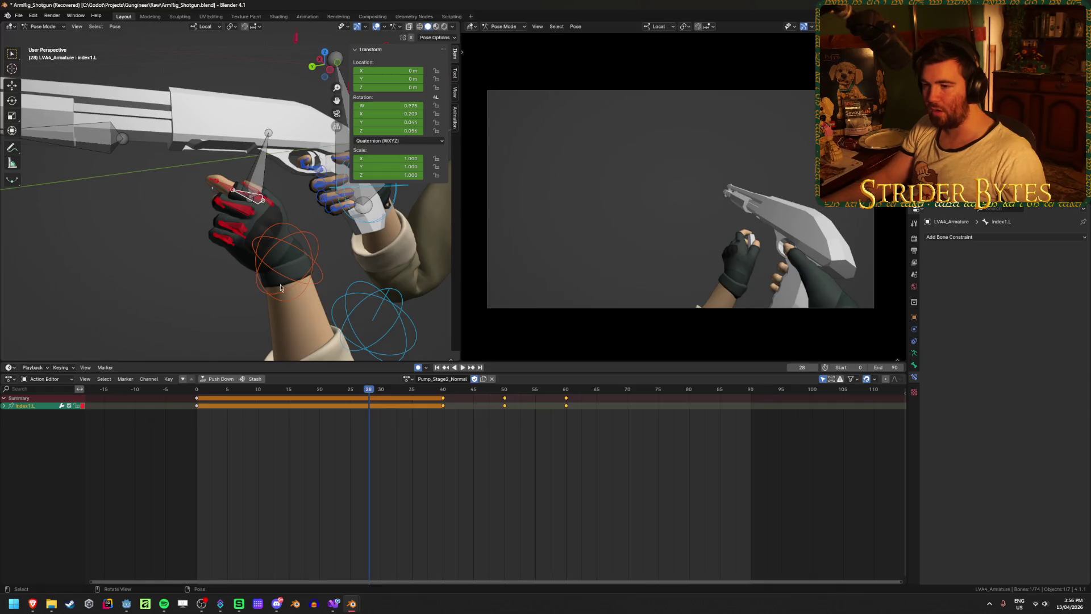
Switch the arms rig from Pose Mode to Object Mode and select the R870 shotgun
{"action": "left_click", "coordinate": [407, 379]}
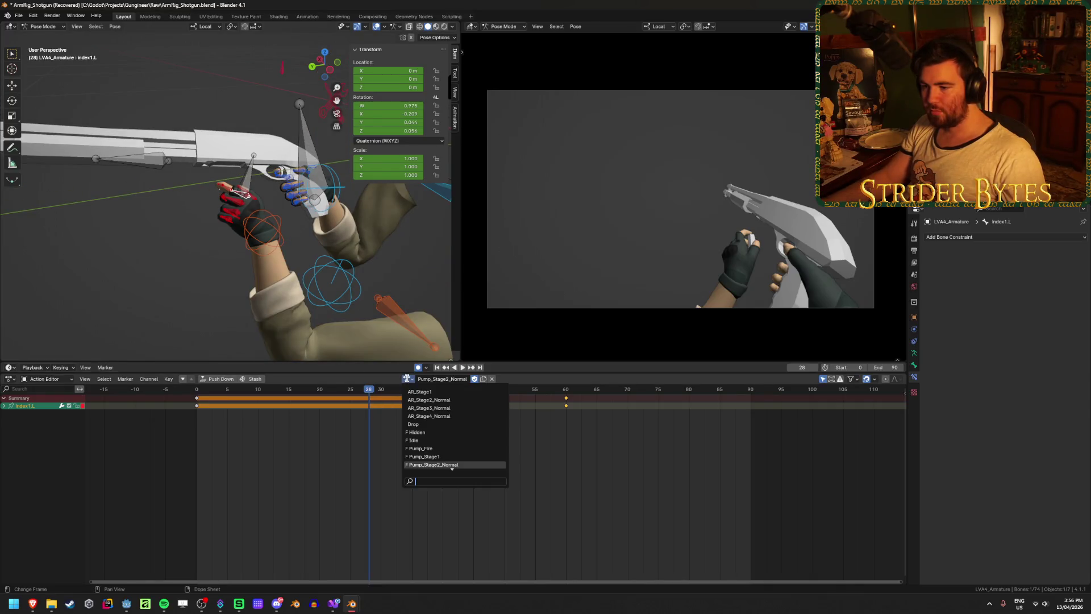
{"action": "key", "text": "Tab"}
{"action": "key", "text": "ctrl+Tab"}
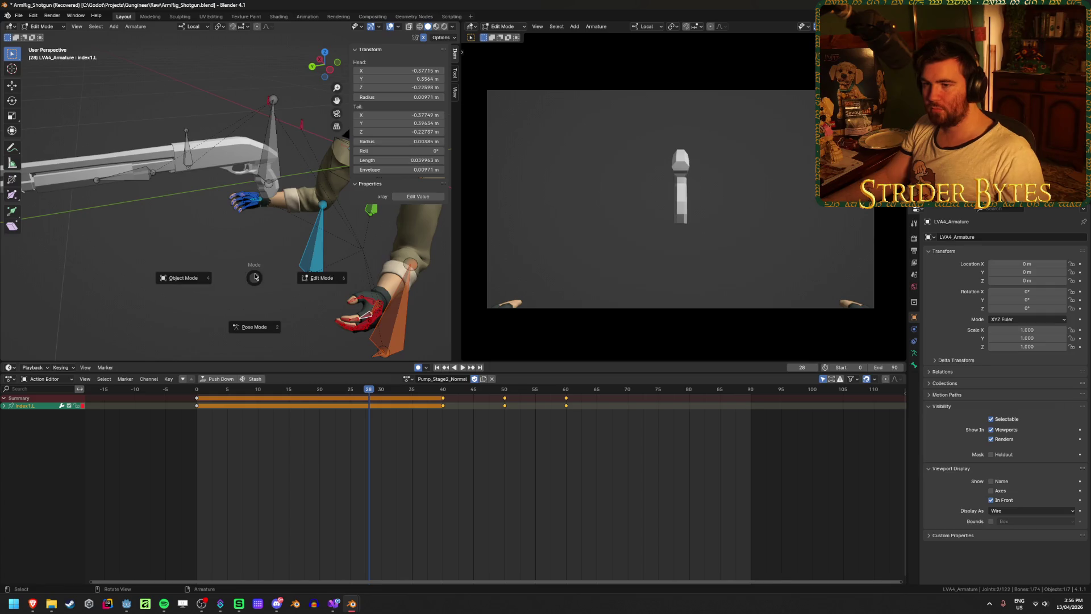
{"action": "left_click", "coordinate": [171, 277]}
{"action": "left_click", "coordinate": [224, 166]}
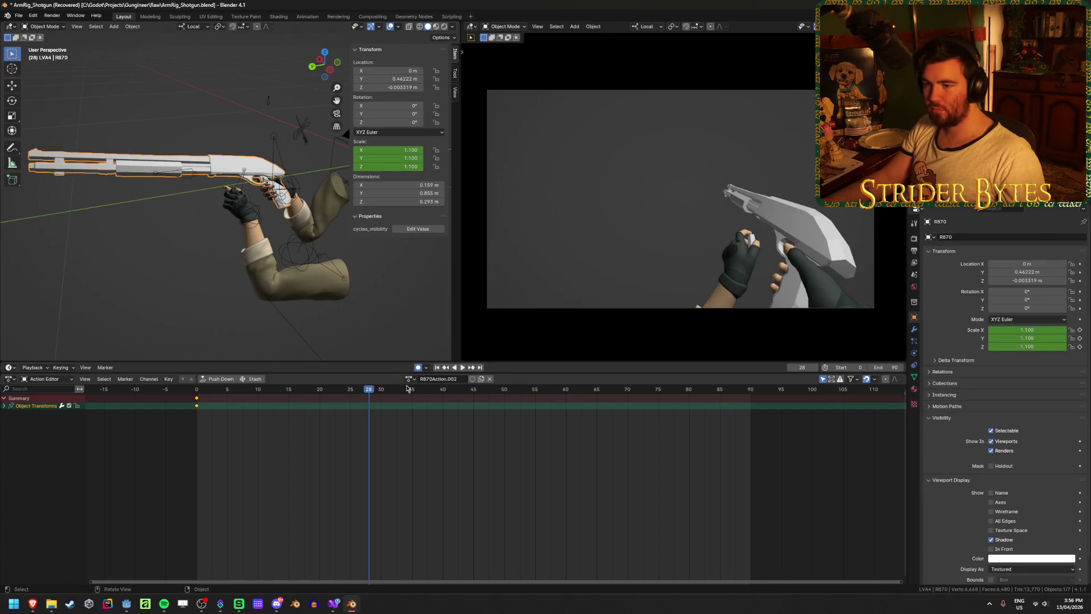
Delete the shotgun's Object Transforms keyframes and assign it the Pump_Stage2_Normal action
{"action": "key", "text": "x"}
{"action": "left_click", "coordinate": [199, 403]}
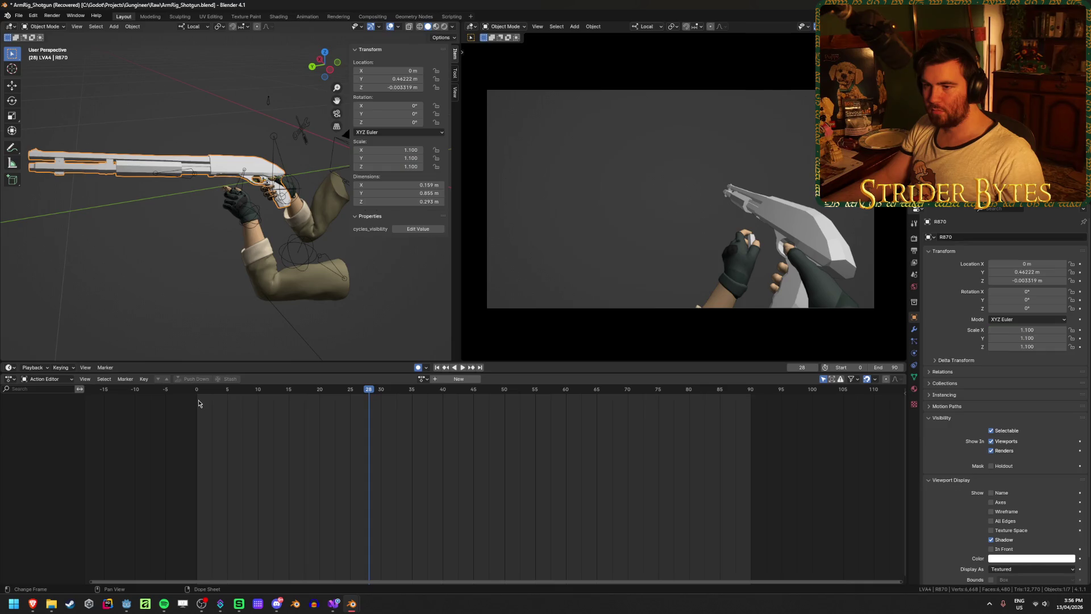
{"action": "left_click", "coordinate": [423, 378]}
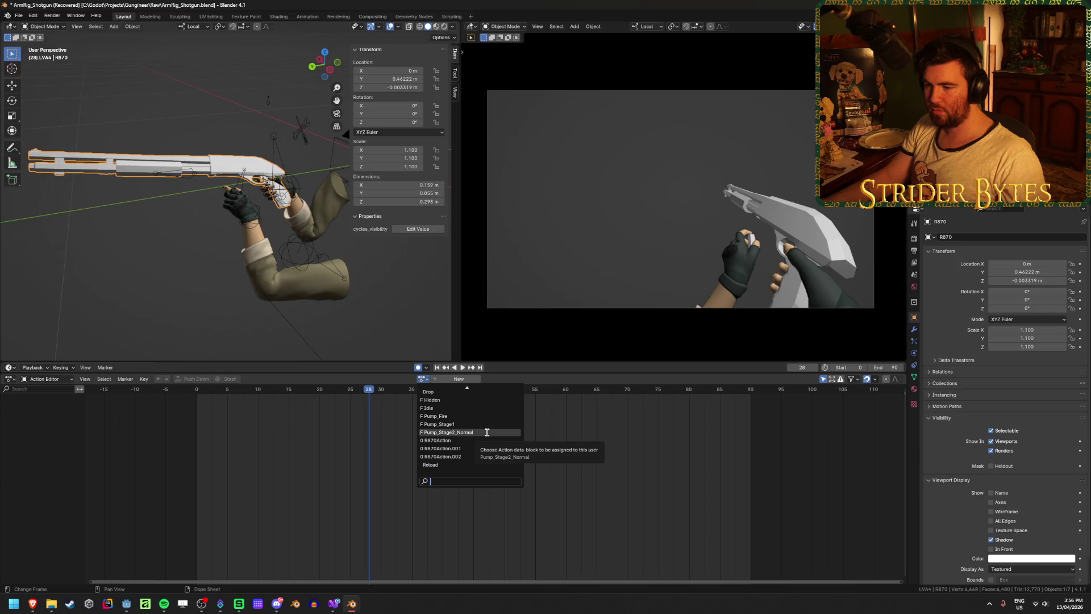
{"action": "left_click", "coordinate": [487, 432]}
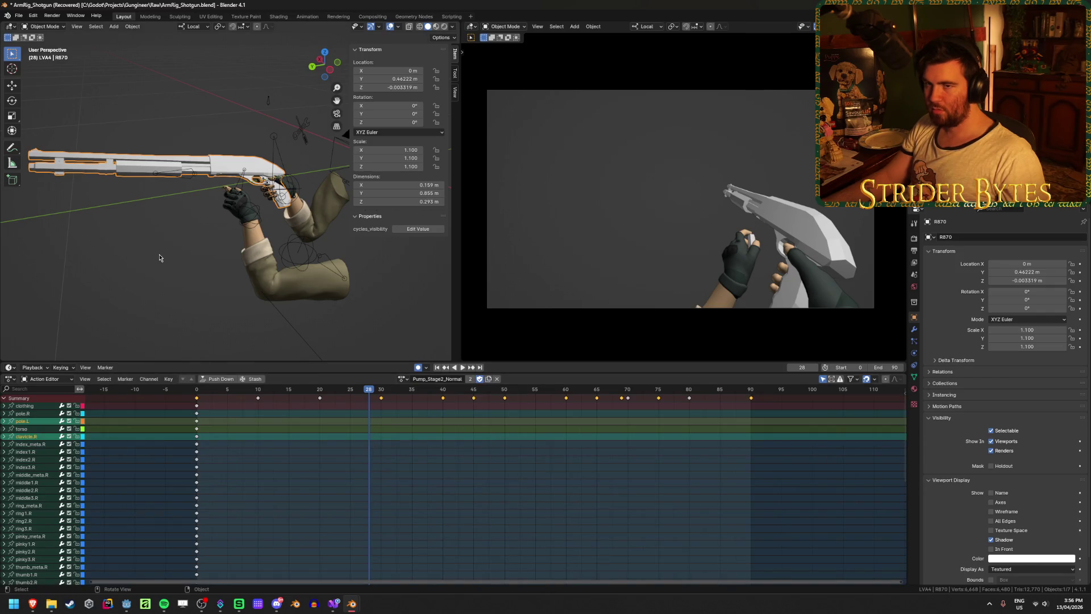
{"action": "key", "text": "ctrl+z"}
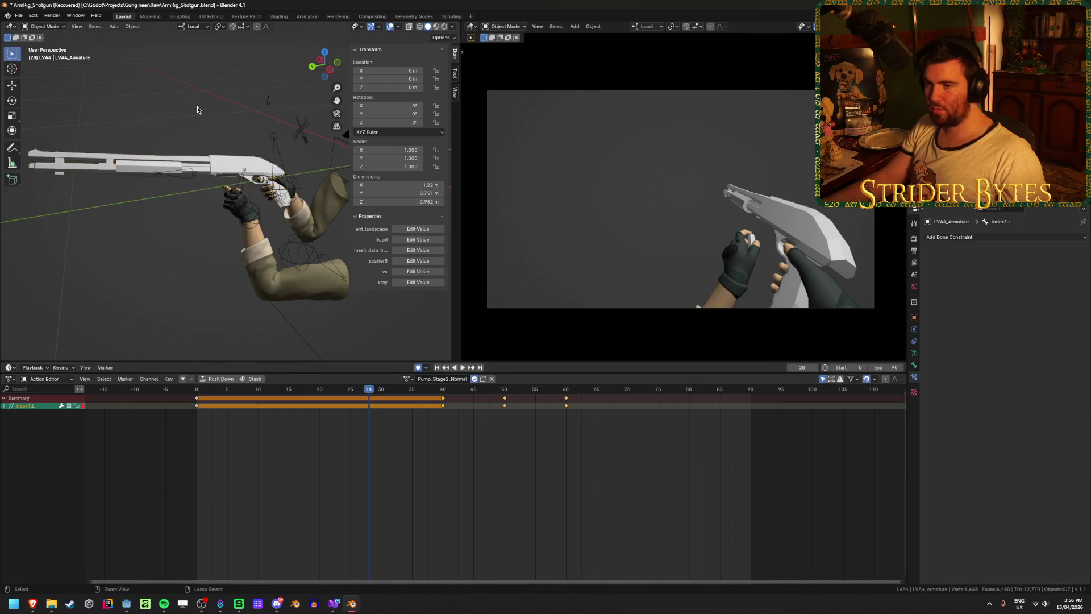
{"action": "left_click", "coordinate": [17, 15]}
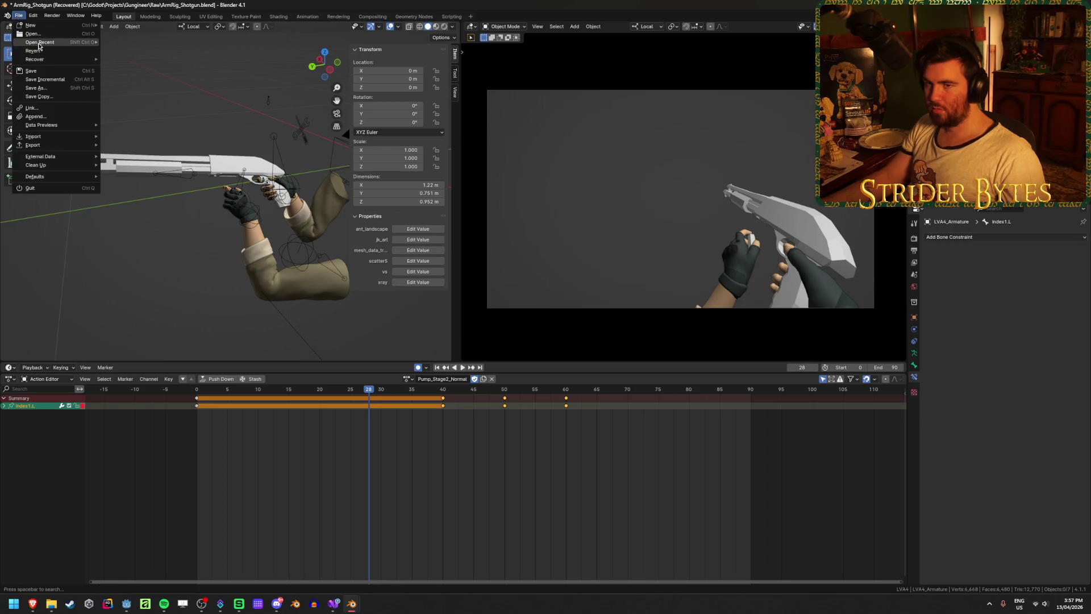
Reopen the recent ArmRig_Shotgun.blend, discarding unsaved changes
{"action": "mouse_move", "coordinate": [45, 44]}
{"action": "left_click", "coordinate": [132, 46]}
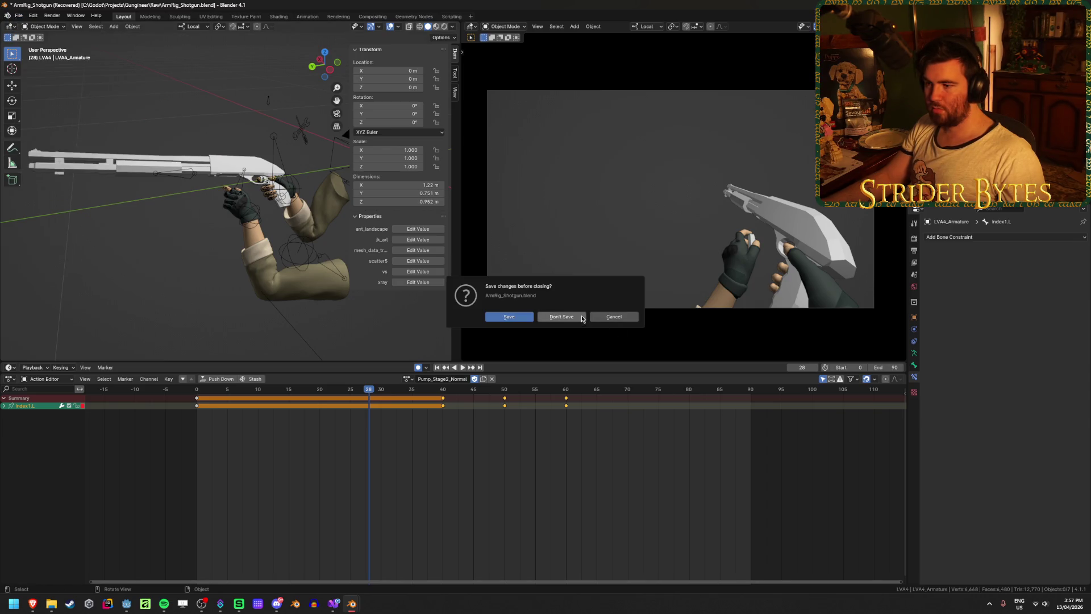
{"action": "left_click", "coordinate": [582, 317]}
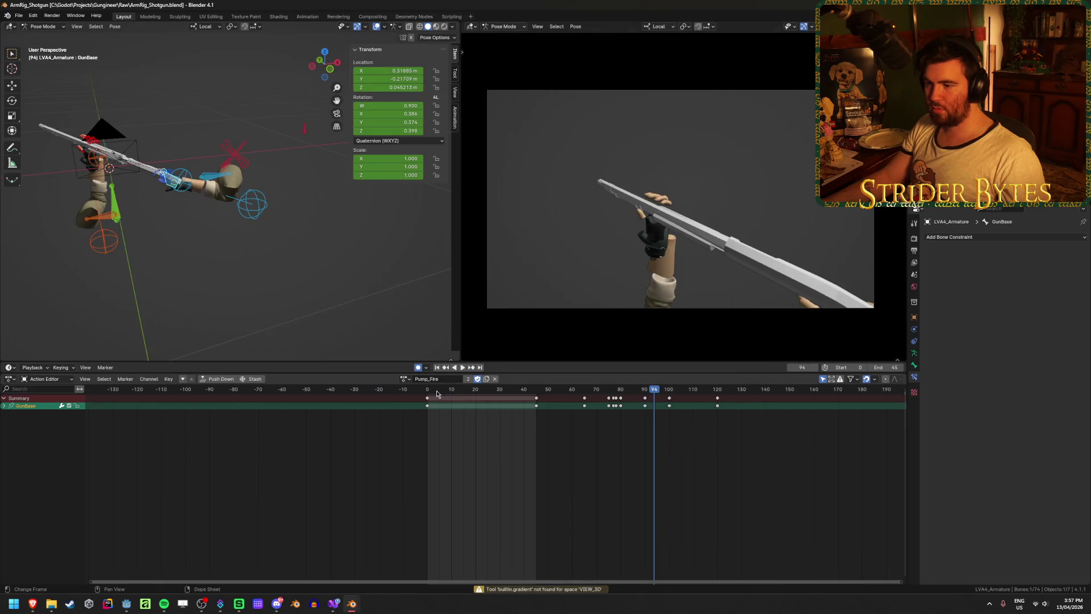
Try assigning R870Action.002 as the active action, then undo it
{"action": "left_click", "coordinate": [403, 379]}
{"action": "left_click", "coordinate": [403, 379]}
{"action": "scroll", "coordinate": [438, 449], "scroll_direction": "down", "scroll_amount": 3}
{"action": "left_click", "coordinate": [438, 456]}
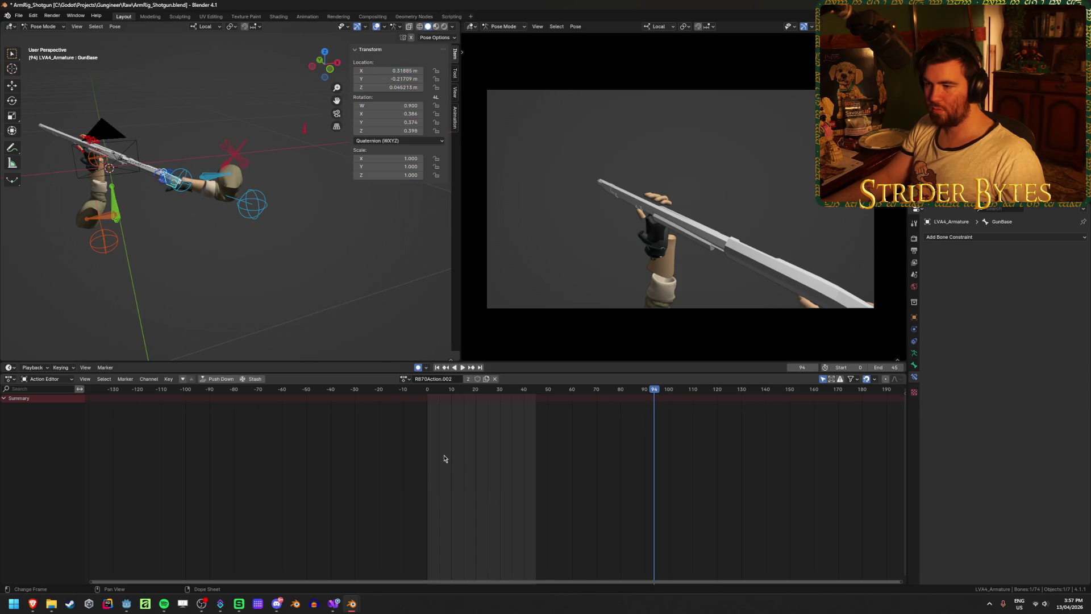
{"action": "key", "text": "ctrl+z"}
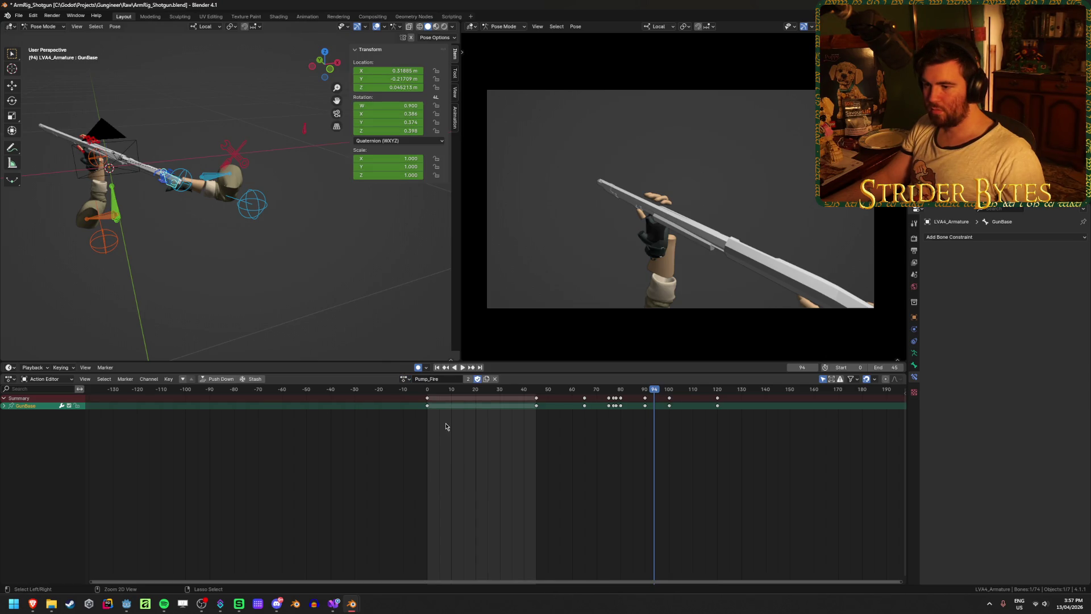
In Object Mode, select the R870 shotgun and preview the animation
{"action": "key", "text": "ctrl+Tab"}
{"action": "left_click", "coordinate": [126, 251]}
{"action": "middle_click_drag", "start_coordinate": [125, 252], "coordinate": [154, 179]}
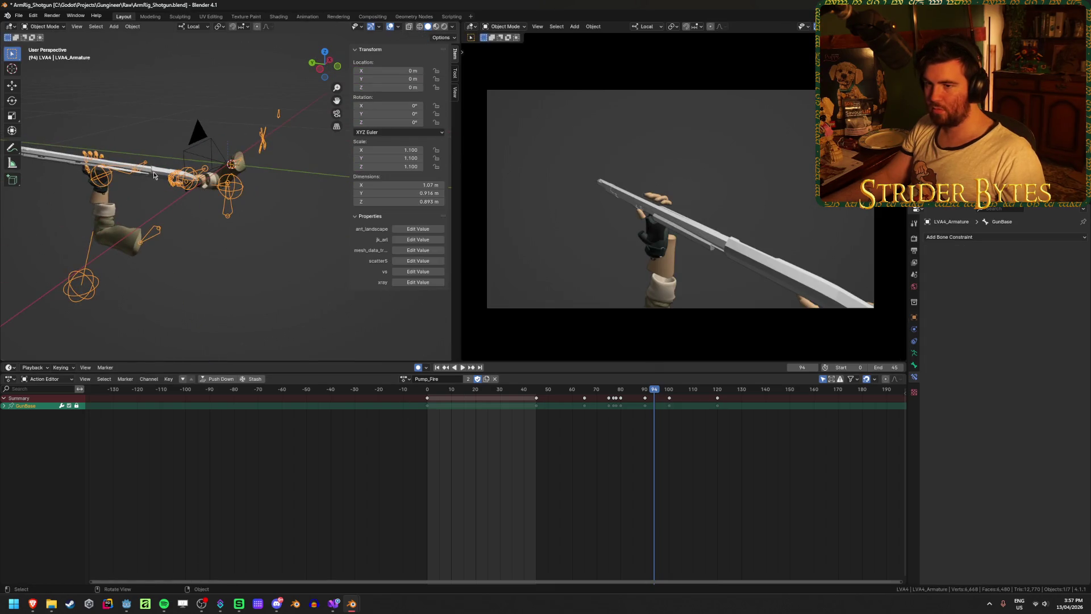
{"action": "left_click", "coordinate": [157, 174]}
{"action": "key", "text": "space"}
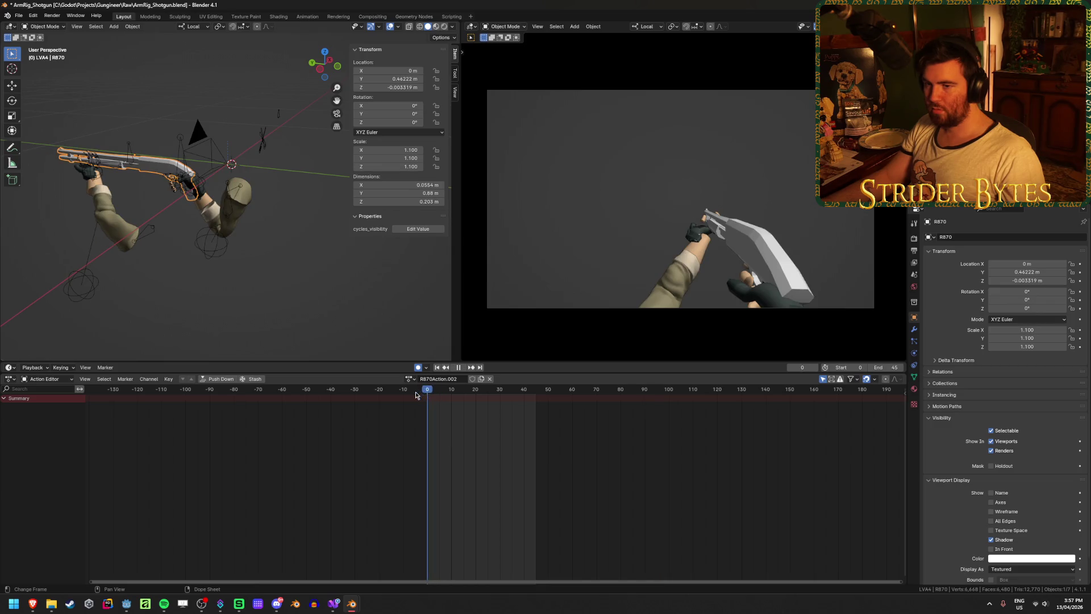
{"action": "key", "text": "space"}
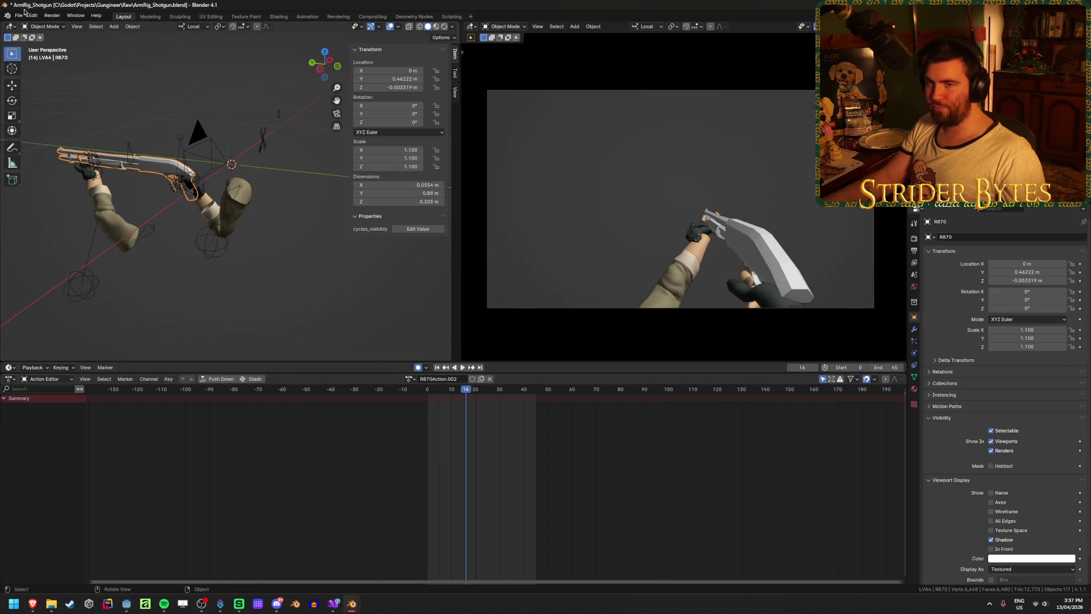
Recover the ArmRig_Shotgun autosave via File > Recover > Auto Save
{"action": "left_click", "coordinate": [19, 15]}
{"action": "mouse_move", "coordinate": [34, 60]}
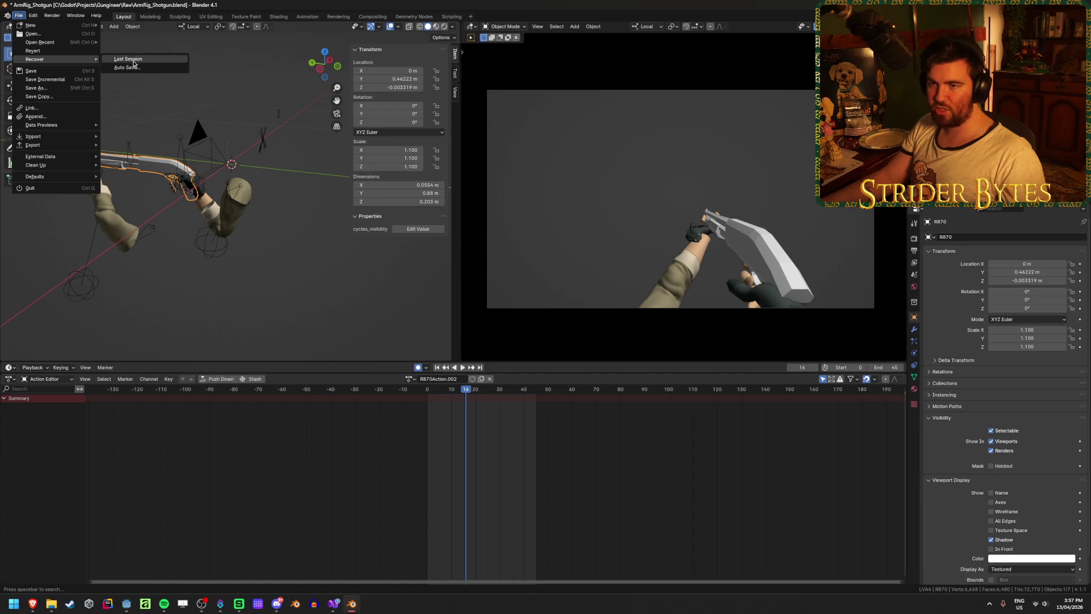
{"action": "left_click", "coordinate": [131, 68]}
{"action": "left_click", "coordinate": [521, 202]}
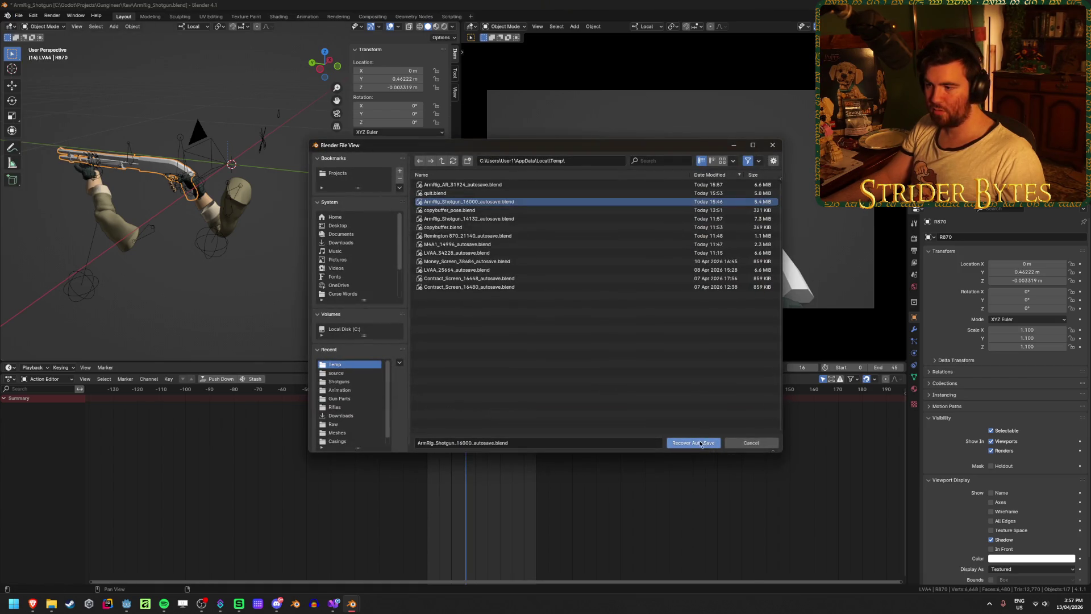
{"action": "left_click", "coordinate": [693, 443]}
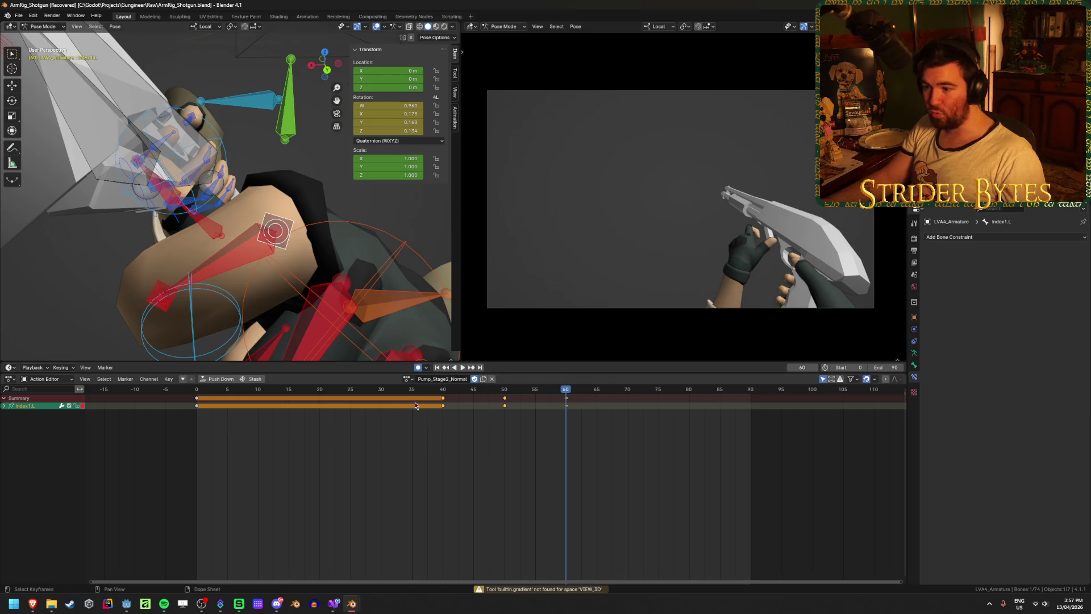
Switch the arms rig to Object Mode; try R870Action.002, then undo back to Pump_Stage2_Normal
{"action": "left_click", "coordinate": [407, 378]}
{"action": "key", "text": "Escape"}
{"action": "key", "text": "ctrl+Tab"}
{"action": "middle_click_drag", "start_coordinate": [239, 228], "coordinate": [272, 258]}
{"action": "middle_click_drag", "start_coordinate": [249, 324], "coordinate": [295, 341]}
{"action": "left_click", "coordinate": [407, 378]}
{"action": "left_click", "coordinate": [447, 456]}
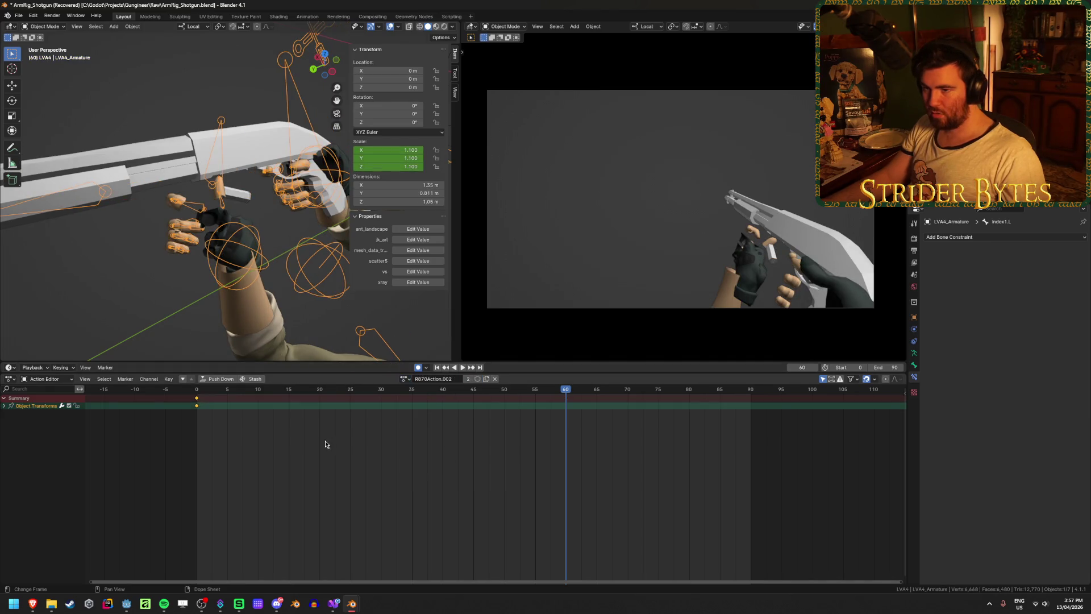
{"action": "key", "text": "ctrl+z"}
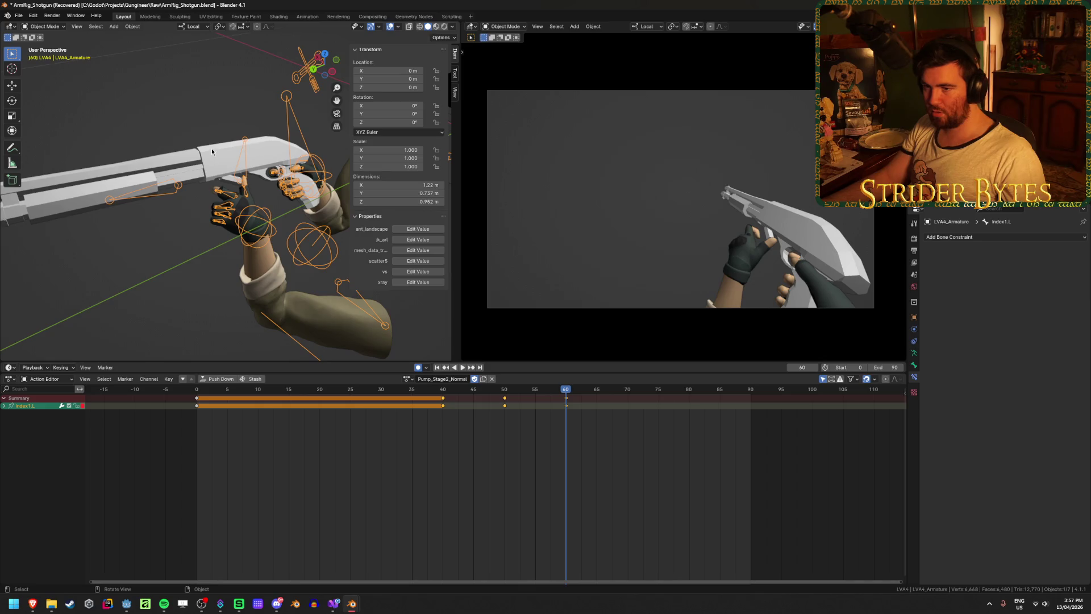
Select the R870 shotgun and delete its transform keyframes
{"action": "left_click", "coordinate": [210, 159]}
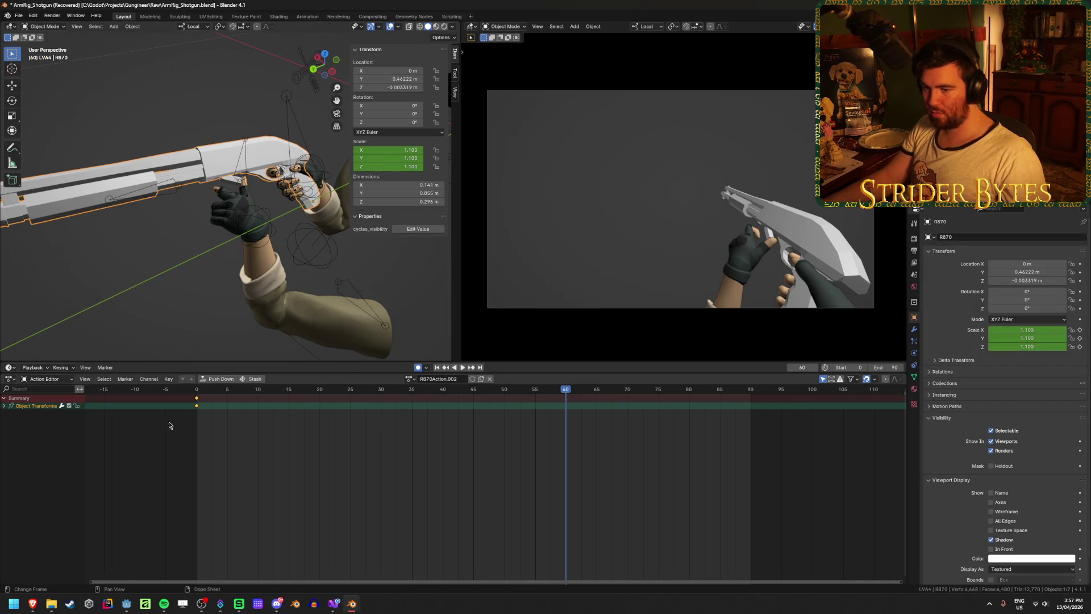
{"action": "left_click", "coordinate": [197, 401]}
{"action": "key", "text": "x"}
{"action": "left_click", "coordinate": [167, 400]}
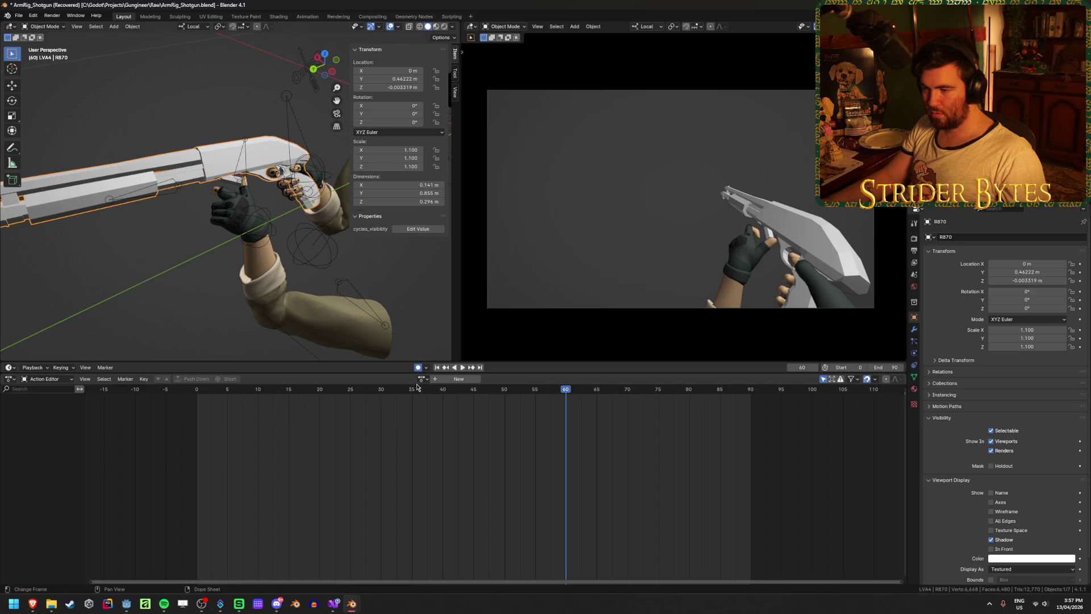
Assign Pump_Stage2_Normal to the shotgun and play the animation
{"action": "left_click", "coordinate": [421, 378]}
{"action": "scroll", "coordinate": [480, 452], "scroll_direction": "down", "scroll_amount": 3}
{"action": "left_click", "coordinate": [475, 448]}
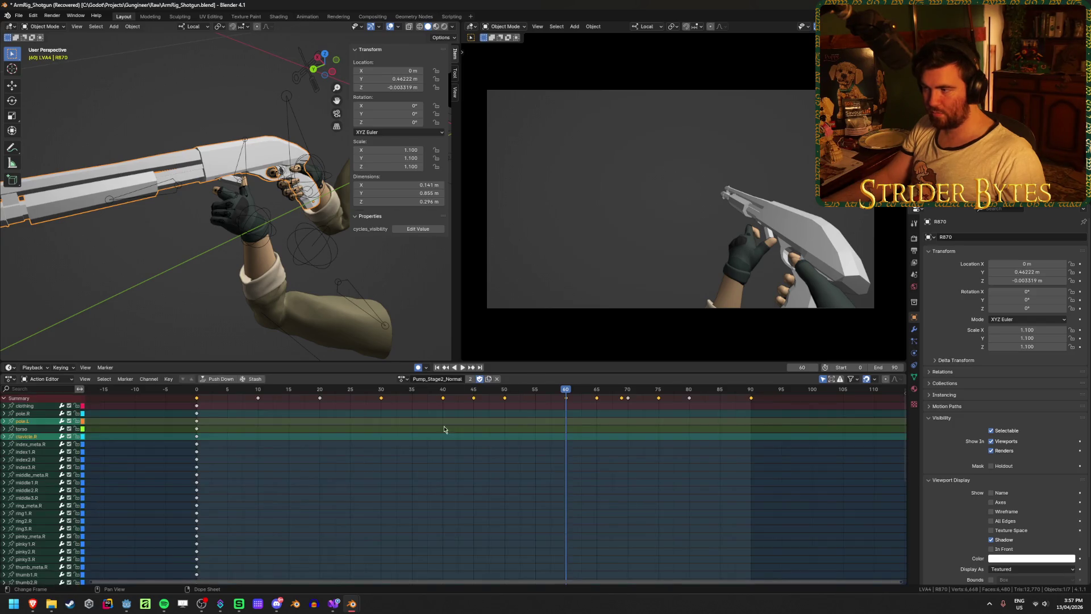
{"action": "key", "text": "shift+Left"}
{"action": "key", "text": "space"}
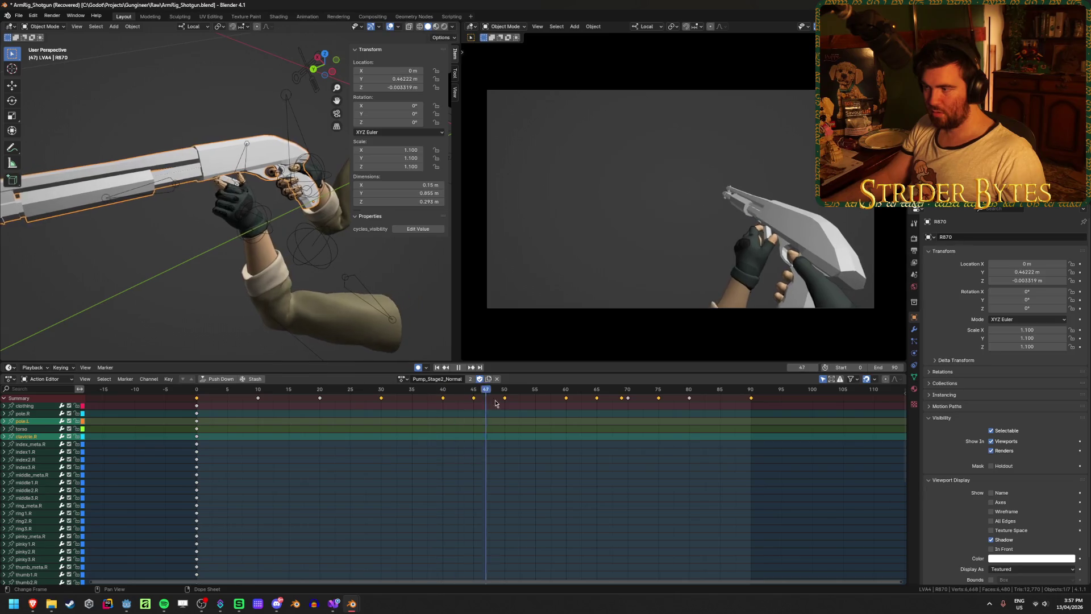
Save ArmRig_Shotgun.blend, then scrub frames 20–89 and play back to review
{"action": "left_click_drag", "start_coordinate": [565, 404], "coordinate": [748, 407]}
{"action": "key", "text": "ctrl+s"}
{"action": "left_click", "coordinate": [416, 400]}
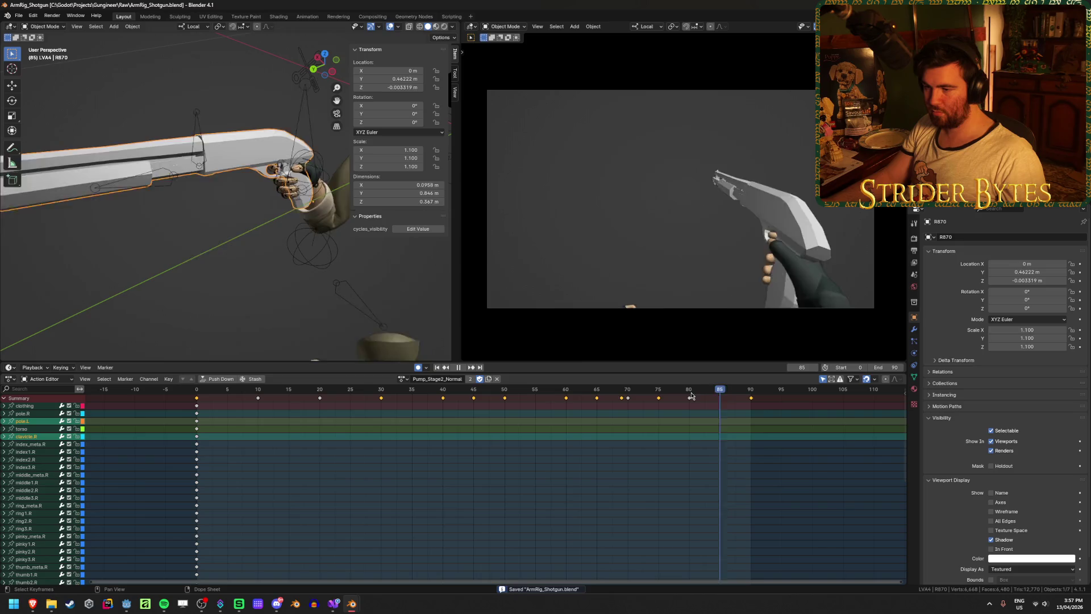
{"action": "mouse_move", "coordinate": [416, 399]}
{"action": "left_mouse_down"}
{"action": "mouse_move", "coordinate": [307, 407]}
{"action": "mouse_move", "coordinate": [407, 409]}
{"action": "mouse_move", "coordinate": [325, 407]}
{"action": "left_mouse_up"}
{"action": "middle_click_drag", "start_coordinate": [212, 226], "coordinate": [219, 233]}
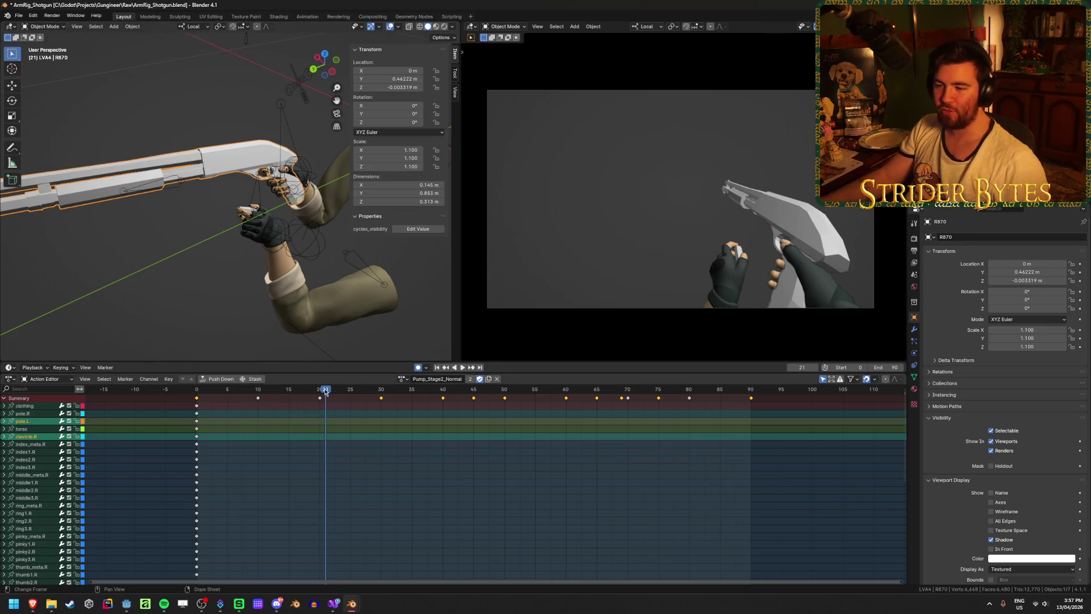
{"action": "left_click_drag", "start_coordinate": [325, 391], "coordinate": [321, 390]}
{"action": "key", "text": "space"}
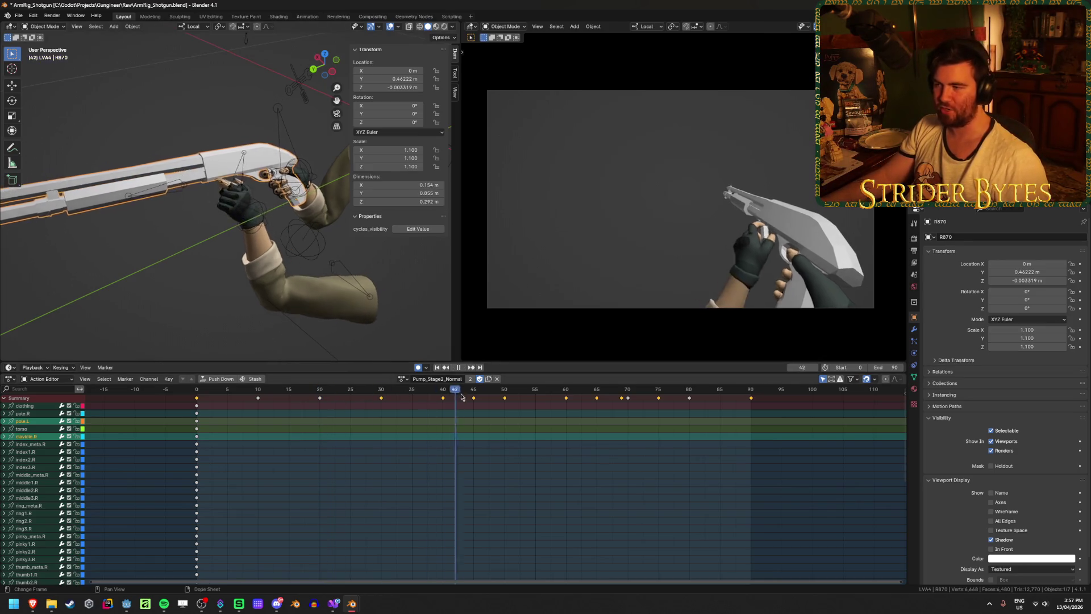
{"action": "key", "text": "Escape"}
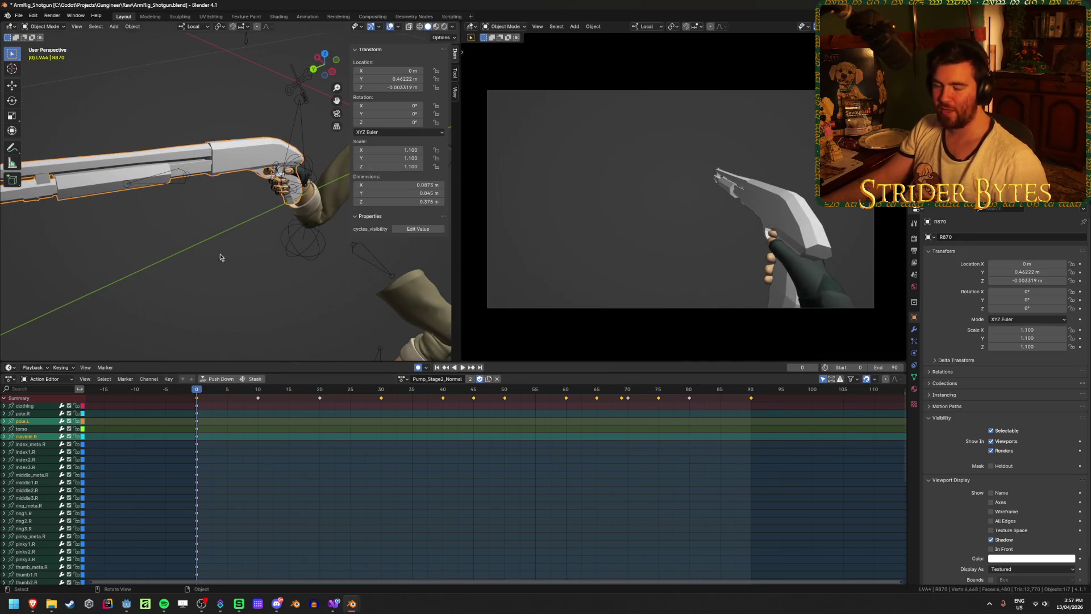
Put the armature in Pose Mode and select the Index1.L finger bone
{"action": "left_click", "coordinate": [300, 129]}
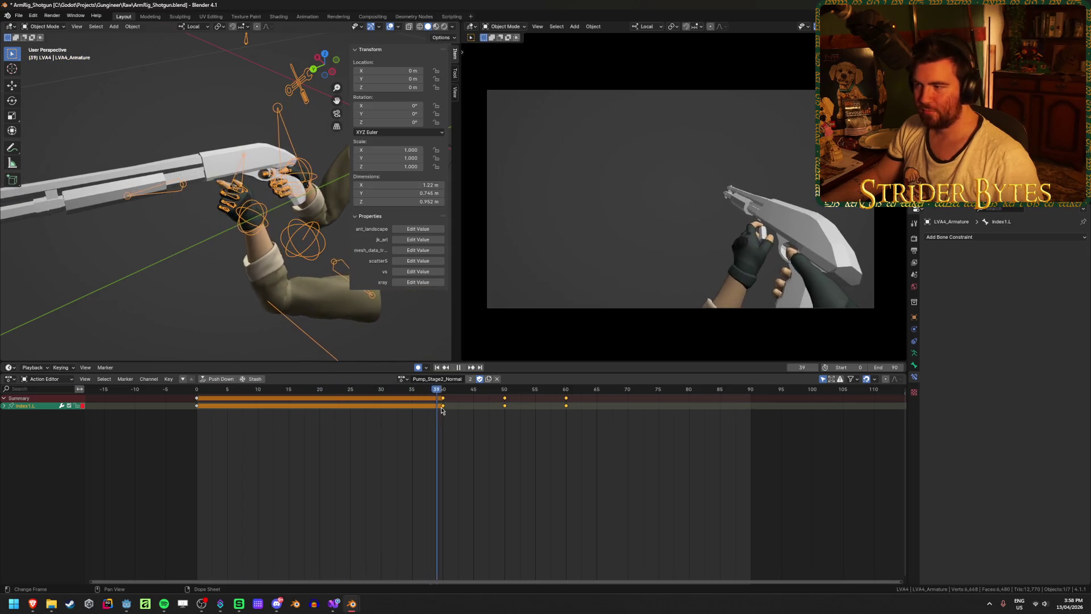
{"action": "key", "text": "space"}
{"action": "left_click", "coordinate": [366, 459]}
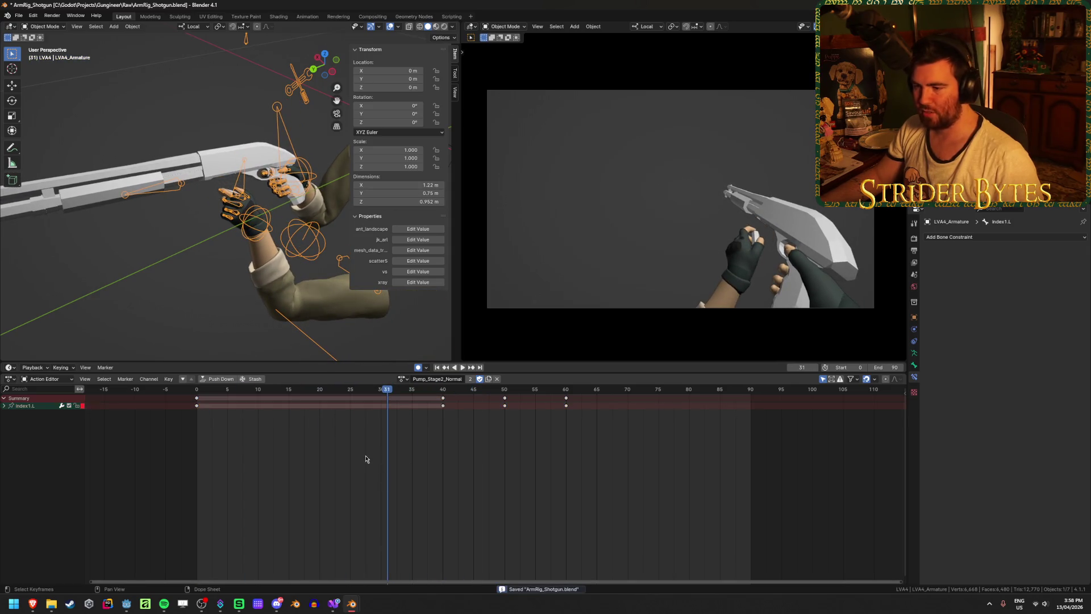
{"action": "key", "text": "ctrl+Tab"}
{"action": "left_click", "coordinate": [238, 194]}
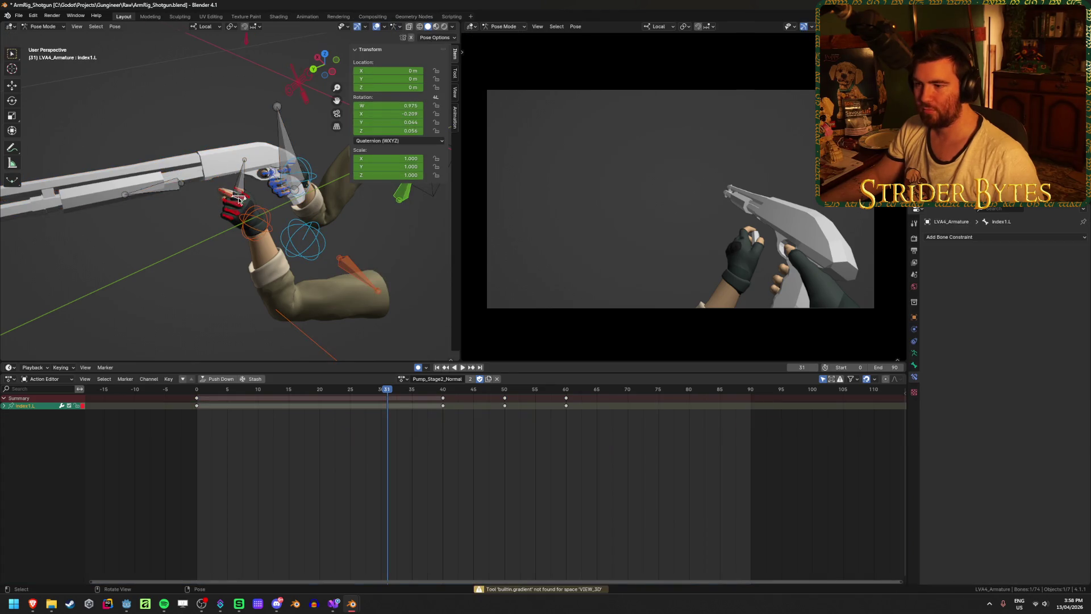
{"action": "left_click", "coordinate": [402, 379]}
Rename the duplicated action to Pump_Stage2_Fast
{"action": "key", "text": "Escape"}
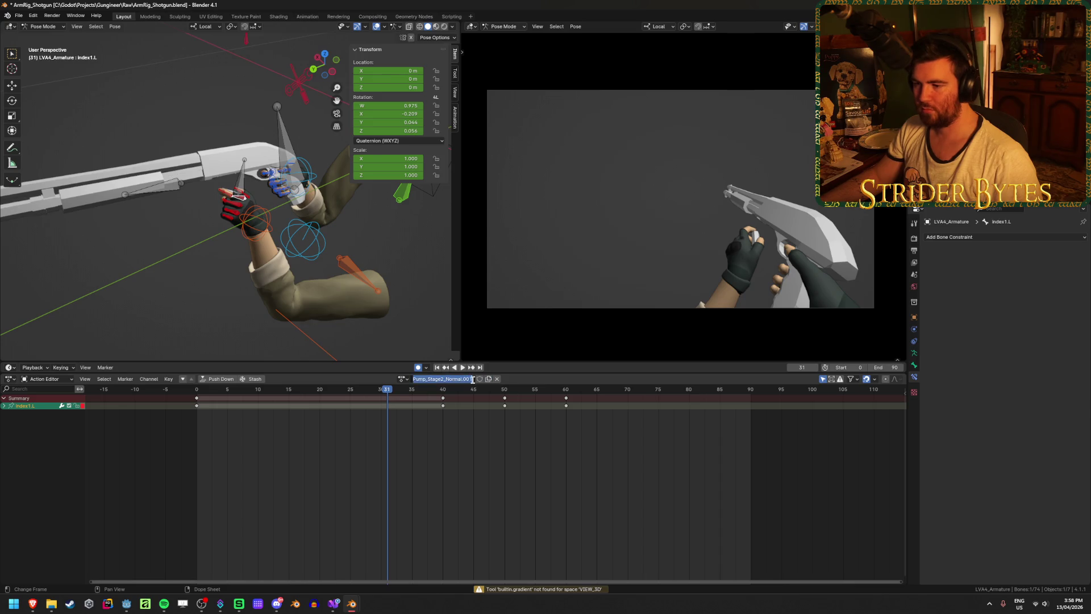
{"action": "left_click_drag", "start_coordinate": [472, 379], "coordinate": [447, 379]}
{"action": "type", "text": "Fast"}
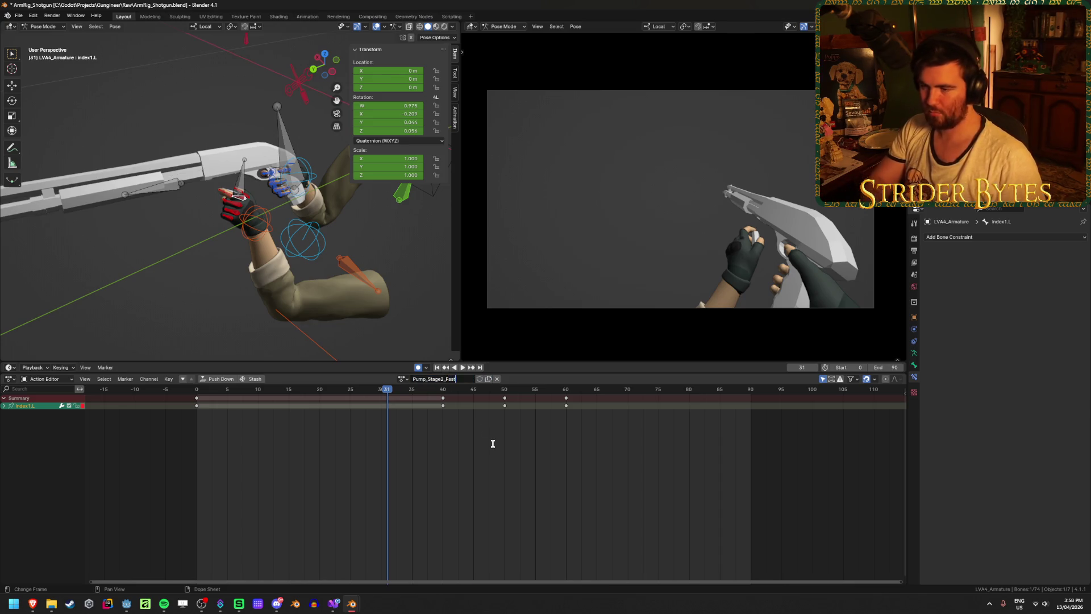
{"action": "key", "text": "Return"}
Select all bones and keyframes and scale the keyframe timing by 0.5
{"action": "left_click_drag", "start_coordinate": [409, 393], "coordinate": [189, 395]}
{"action": "middle_click_drag", "start_coordinate": [215, 318], "coordinate": [239, 310]}
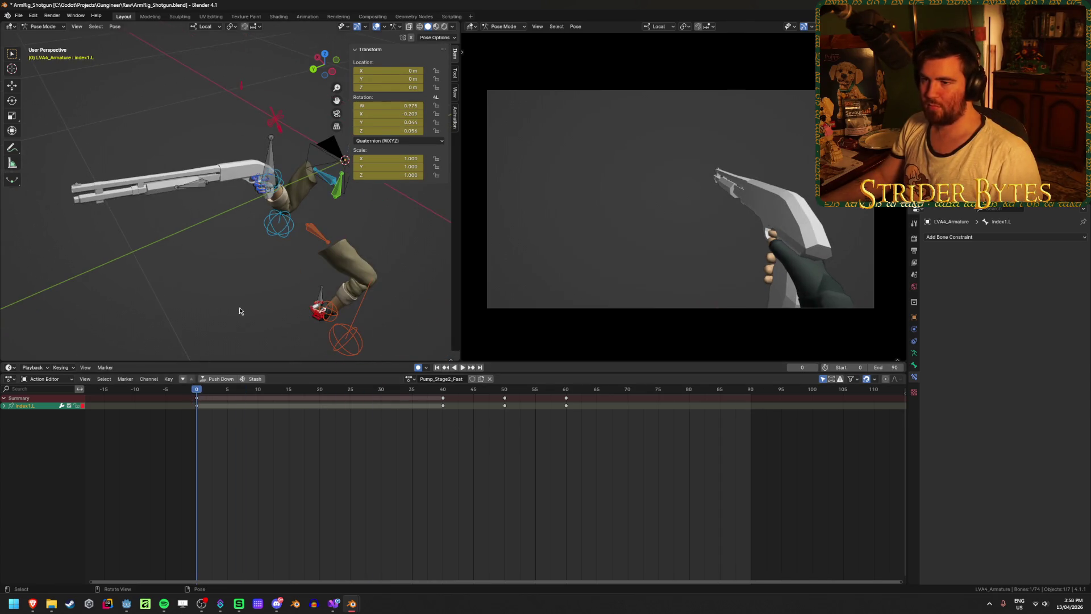
{"action": "key", "text": "a"}
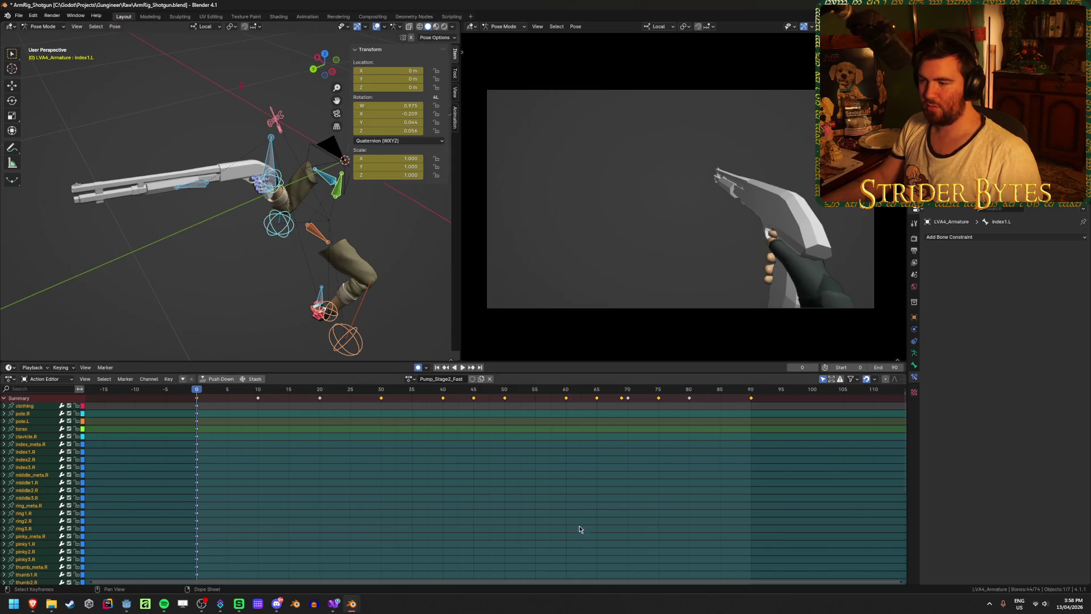
{"action": "left_click", "coordinate": [580, 498]}
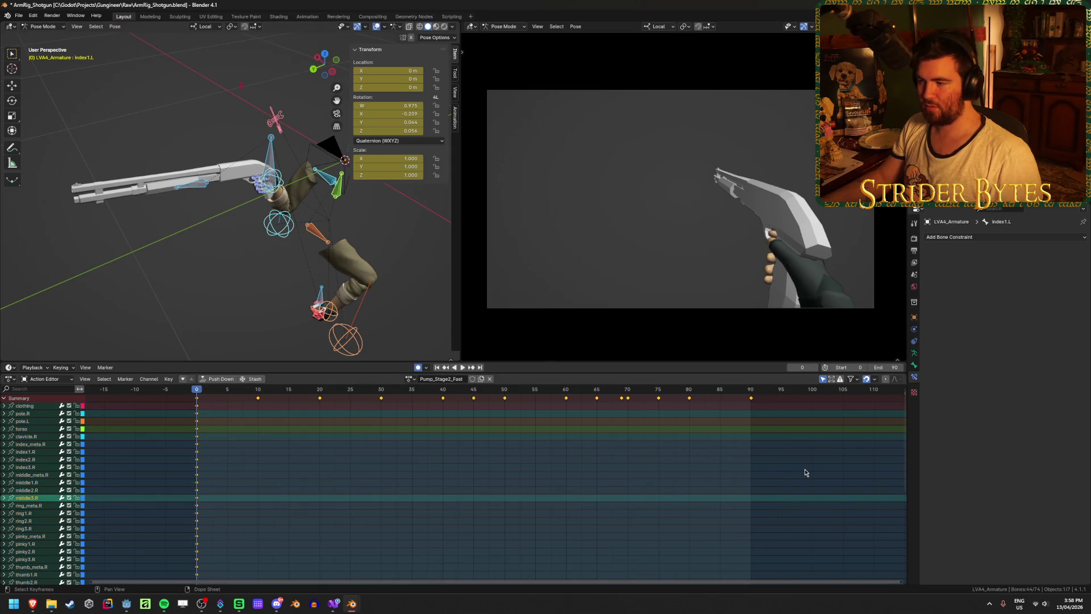
{"action": "type", "text": "s.5"}
{"action": "key", "text": "Return"}
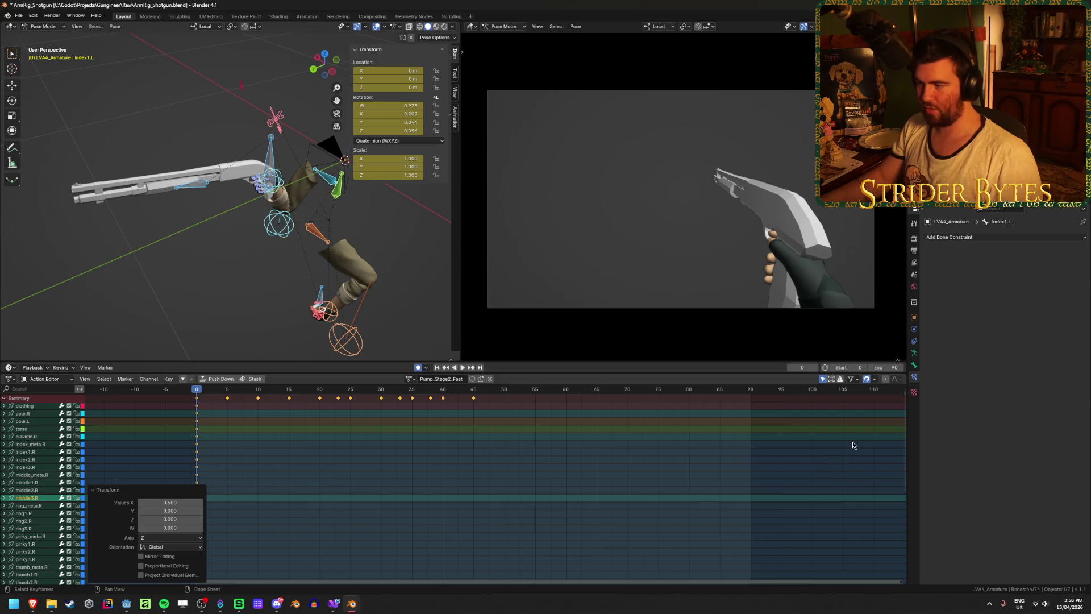
Set the scene end frame to 45 and review frames 31–39 of the faster animation
{"action": "left_click", "coordinate": [892, 368]}
{"action": "type", "text": "45"}
{"action": "key", "text": "Return"}
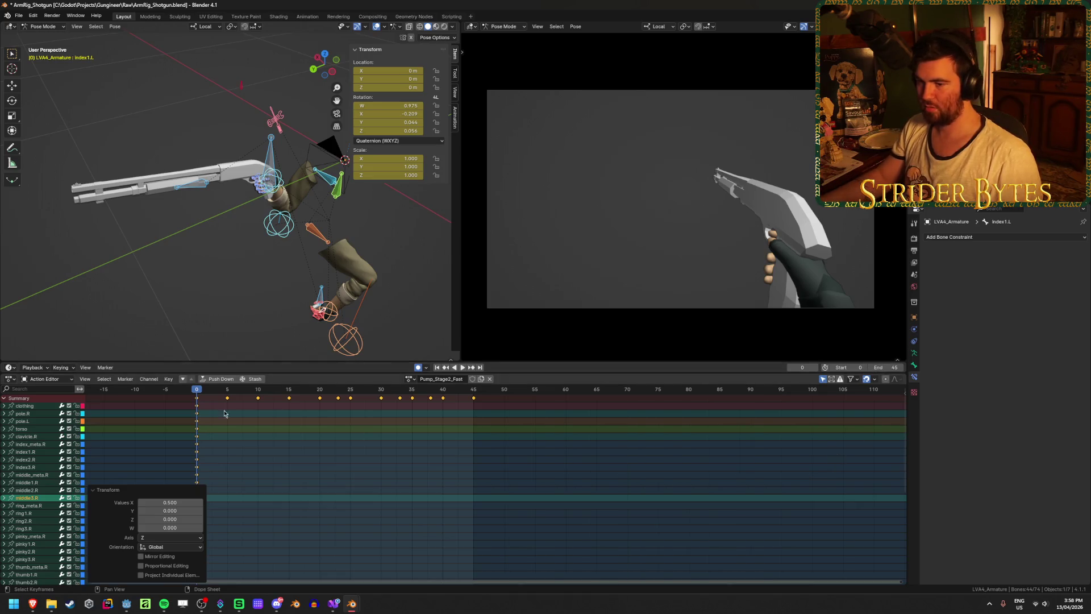
{"action": "left_click", "coordinate": [438, 368]}
{"action": "left_click", "coordinate": [461, 367]}
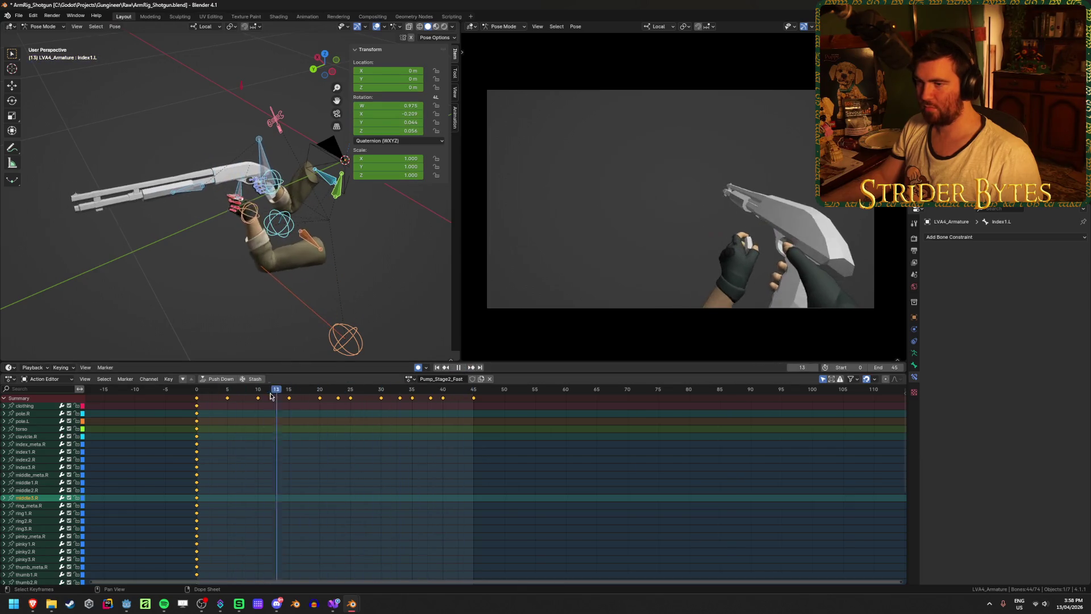
{"action": "mouse_move", "coordinate": [407, 404]}
{"action": "left_mouse_down"}
{"action": "mouse_move", "coordinate": [439, 406]}
{"action": "mouse_move", "coordinate": [388, 416]}
{"action": "mouse_move", "coordinate": [452, 416]}
{"action": "left_mouse_up"}
Select the GunBase bone and shift its frame-35 key later to frame 38
{"action": "key", "text": "space"}
{"action": "key", "text": "alt+a"}
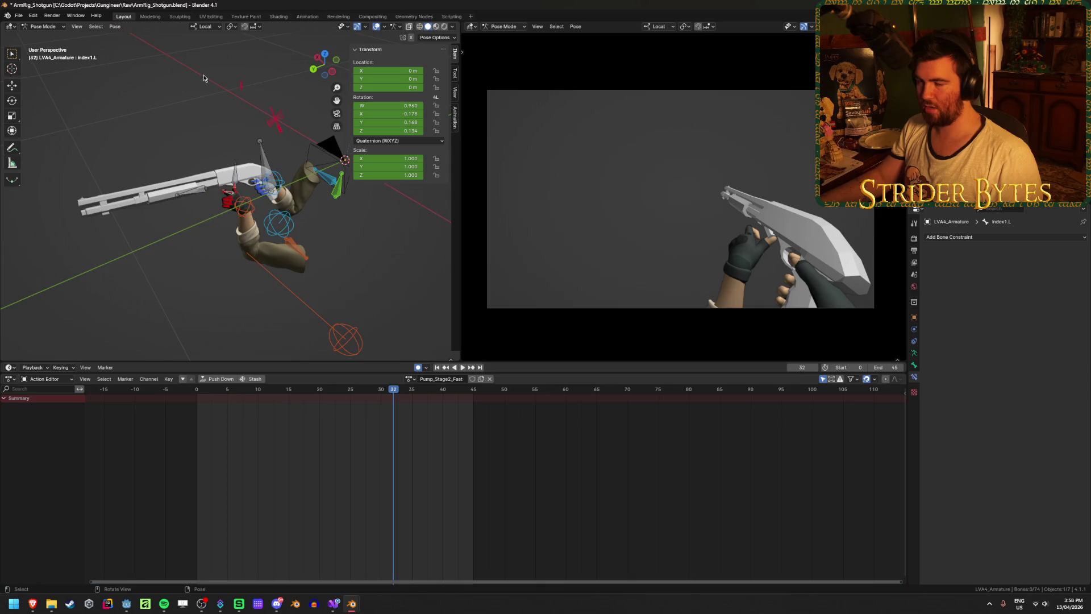
{"action": "scroll", "coordinate": [325, 275], "scroll_direction": "up", "scroll_amount": 4}
{"action": "middle_click_drag", "start_coordinate": [325, 275], "coordinate": [386, 256]}
{"action": "left_click", "coordinate": [334, 220]}
{"action": "left_click", "coordinate": [435, 244]}
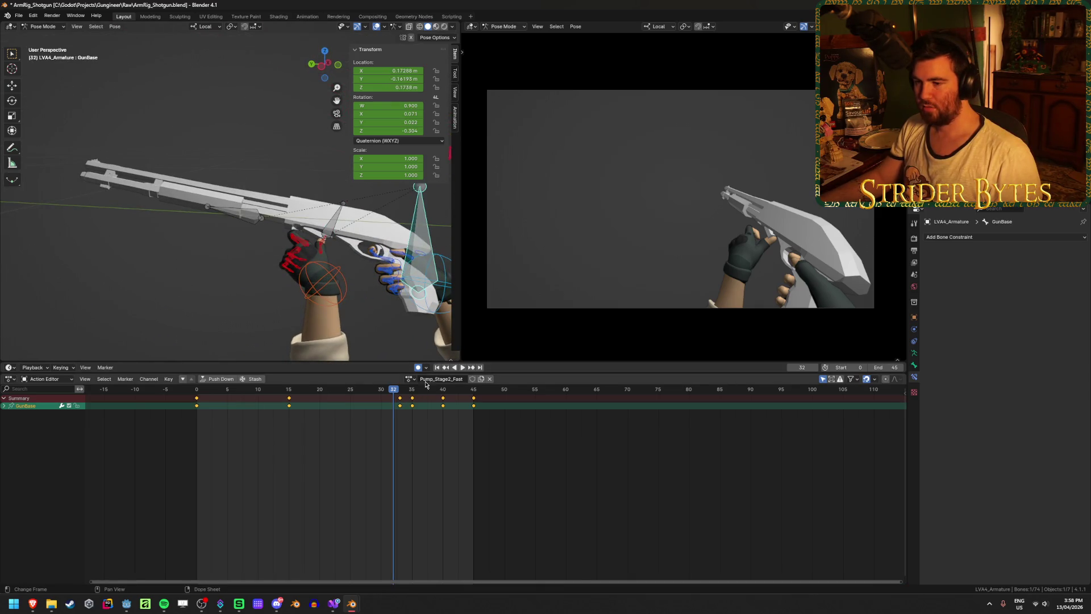
{"action": "scroll", "coordinate": [422, 432], "scroll_direction": "up", "scroll_amount": 2}
{"action": "left_click", "coordinate": [390, 405]}
{"action": "mouse_move", "coordinate": [389, 405]}
{"action": "left_mouse_down"}
{"action": "mouse_move", "coordinate": [410, 405]}
{"action": "mouse_move", "coordinate": [316, 420]}
{"action": "mouse_move", "coordinate": [387, 421]}
{"action": "left_mouse_up"}
{"action": "left_click", "coordinate": [374, 391]}
{"action": "left_click", "coordinate": [374, 405]}
{"action": "key", "text": "space"}
{"action": "key", "text": "space"}
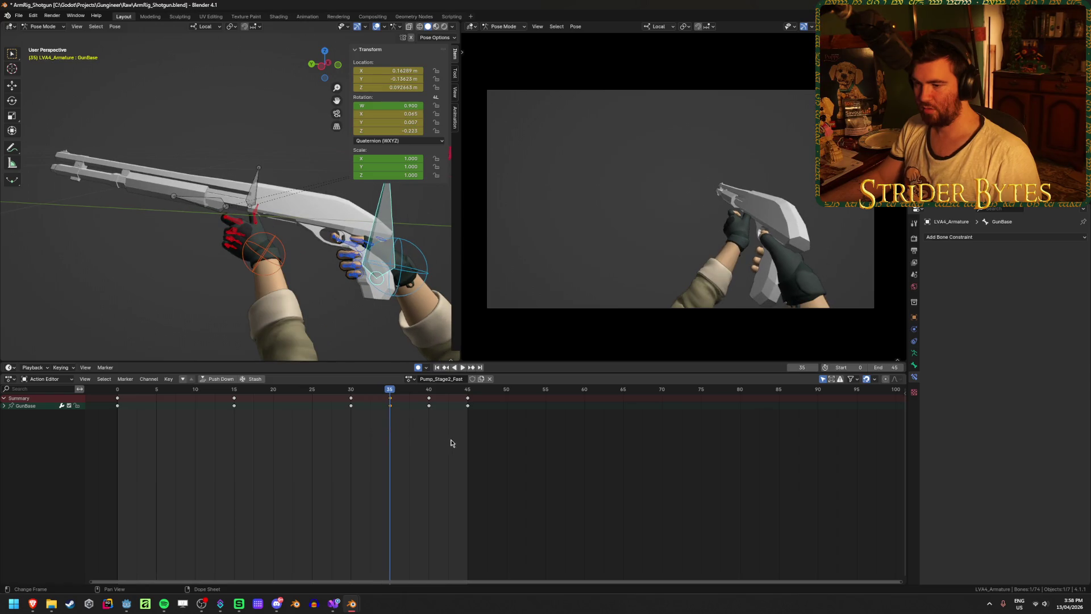
Slide a Magazine key 5 frames to frame 40 and move its frame-33 key to 35
{"action": "left_click", "coordinate": [256, 204]}
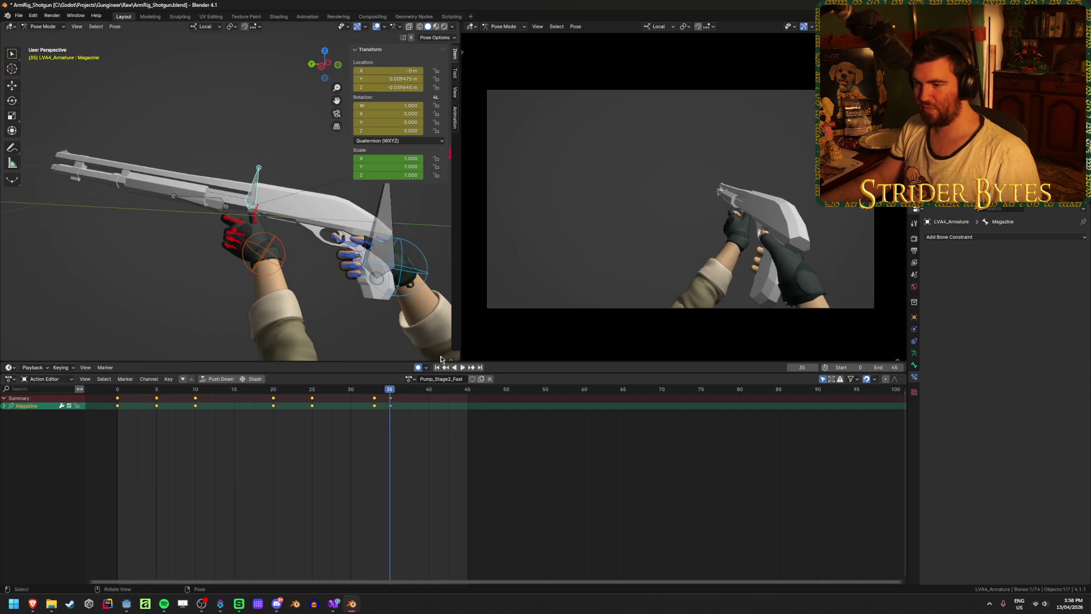
{"action": "left_click_drag", "start_coordinate": [390, 395], "coordinate": [376, 394]}
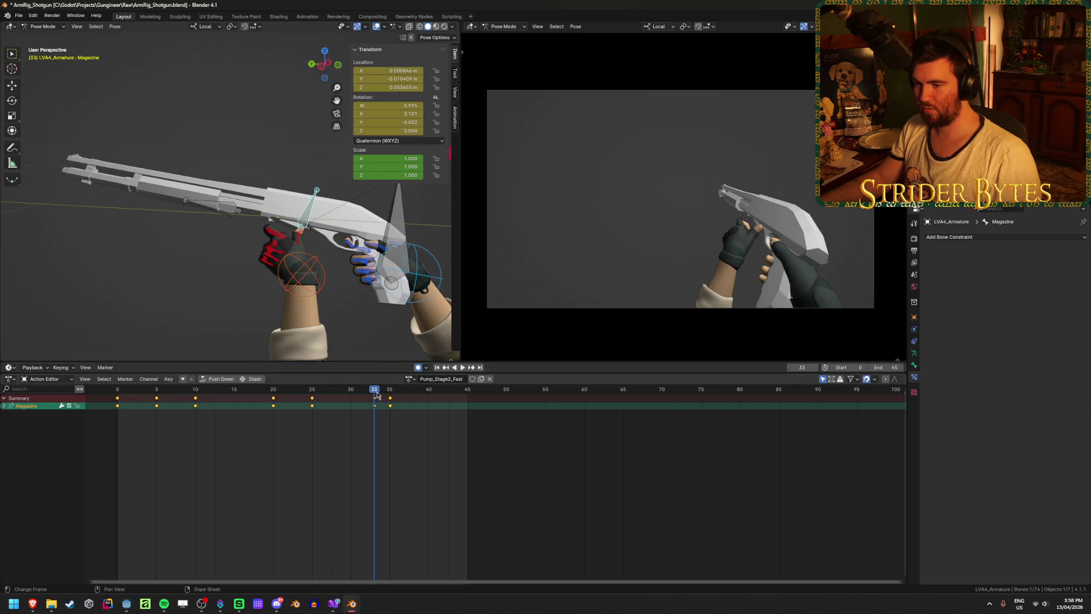
{"action": "type", "text": "g5"}
{"action": "key", "text": "Return"}
{"action": "left_click", "coordinate": [375, 402]}
{"action": "left_click_drag", "start_coordinate": [375, 401], "coordinate": [390, 401]}
{"action": "left_click", "coordinate": [393, 212]}
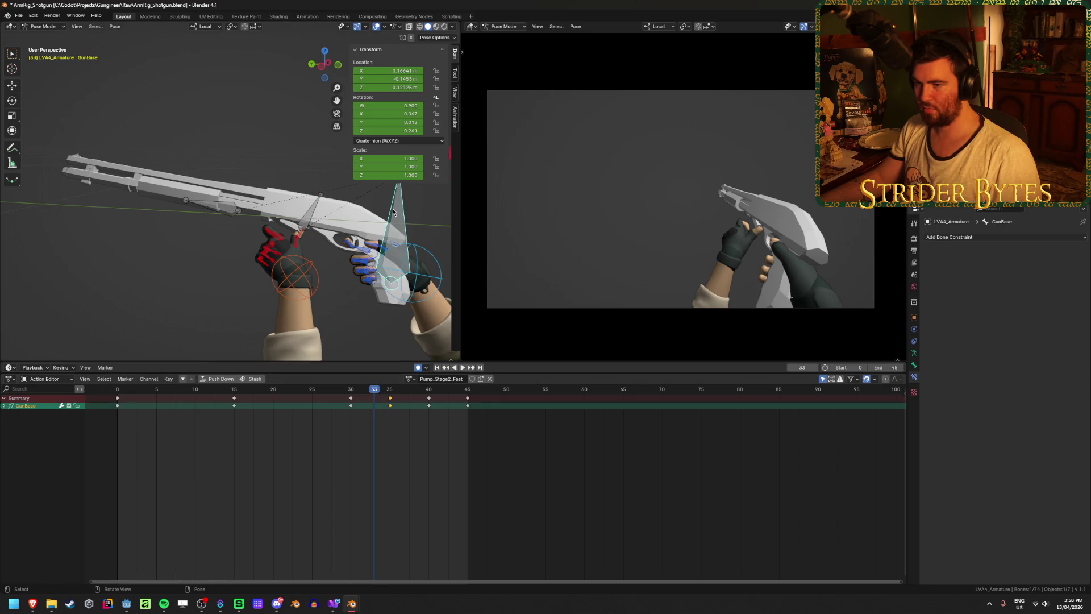
{"action": "key", "text": "space"}
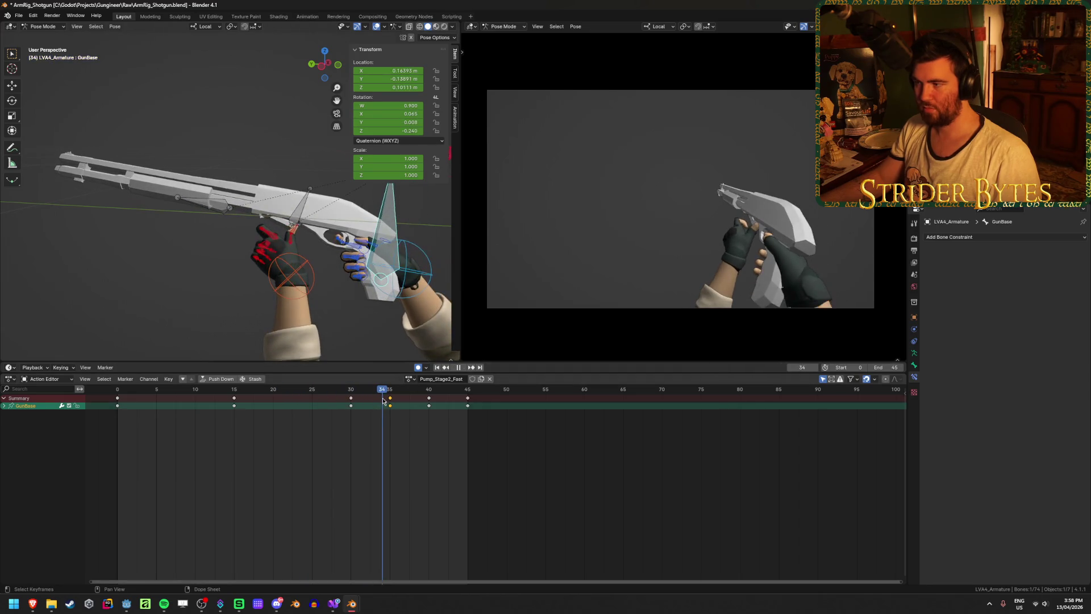
{"action": "mouse_move", "coordinate": [384, 402]}
{"action": "left_mouse_down"}
{"action": "mouse_move", "coordinate": [405, 405]}
{"action": "mouse_move", "coordinate": [304, 409]}
{"action": "mouse_move", "coordinate": [390, 413]}
{"action": "left_mouse_up"}
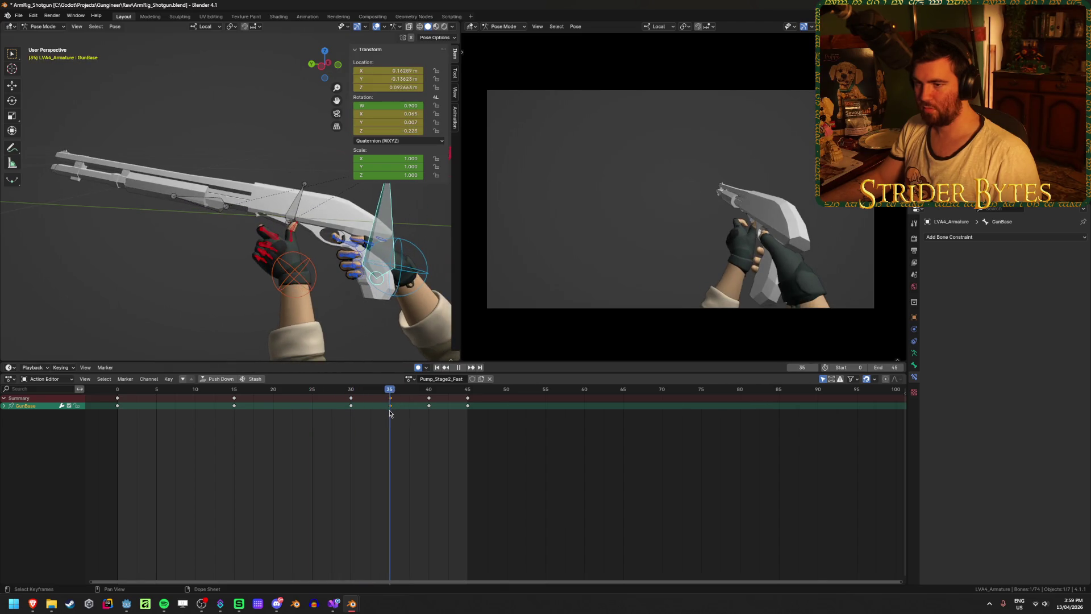
Move the Magazine keys at frames 35 and 40 five frames earlier and replay
{"action": "left_click", "coordinate": [298, 208]}
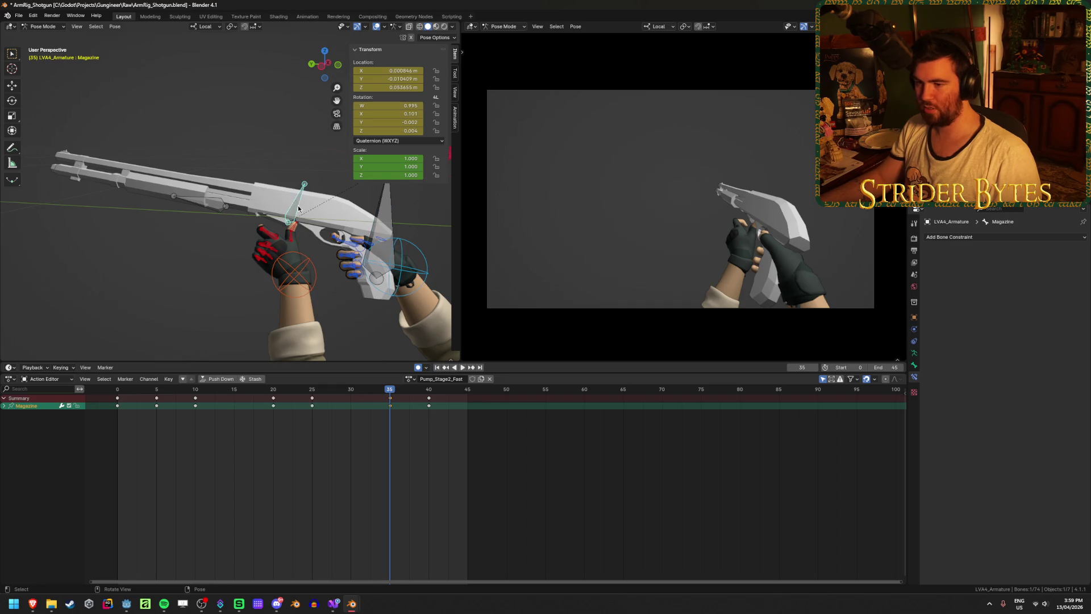
{"action": "left_click_drag", "start_coordinate": [371, 434], "coordinate": [458, 395]}
{"action": "mouse_move", "coordinate": [392, 400]}
{"action": "left_mouse_down"}
{"action": "mouse_move", "coordinate": [280, 393]}
{"action": "mouse_move", "coordinate": [452, 407]}
{"action": "mouse_move", "coordinate": [475, 396]}
{"action": "left_mouse_up"}
{"action": "left_click", "coordinate": [437, 367]}
{"action": "left_click", "coordinate": [461, 367]}
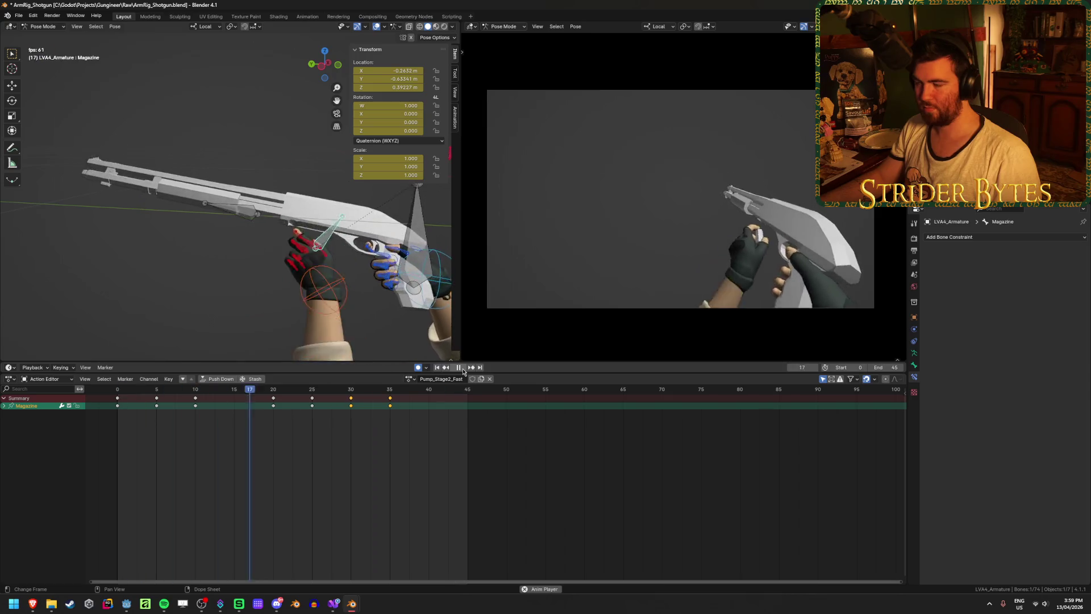
Delete the Magazine keyframe at frame 20 and play back the result
{"action": "left_click", "coordinate": [463, 371]}
{"action": "key", "text": "space"}
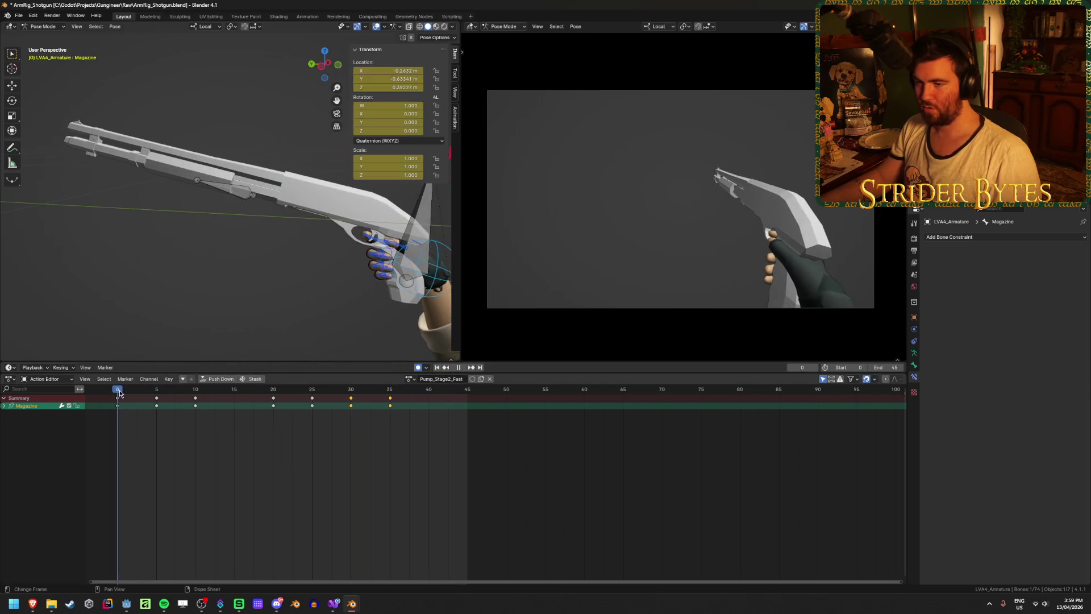
{"action": "mouse_move", "coordinate": [283, 414]}
{"action": "left_mouse_down"}
{"action": "mouse_move", "coordinate": [311, 417]}
{"action": "mouse_move", "coordinate": [183, 415]}
{"action": "mouse_move", "coordinate": [374, 417]}
{"action": "mouse_move", "coordinate": [160, 418]}
{"action": "mouse_move", "coordinate": [269, 417]}
{"action": "left_mouse_up"}
{"action": "left_click", "coordinate": [277, 401]}
{"action": "key", "text": "x"}
{"action": "left_click", "coordinate": [273, 406]}
{"action": "key", "text": "shift+Left"}
{"action": "key", "text": "space"}
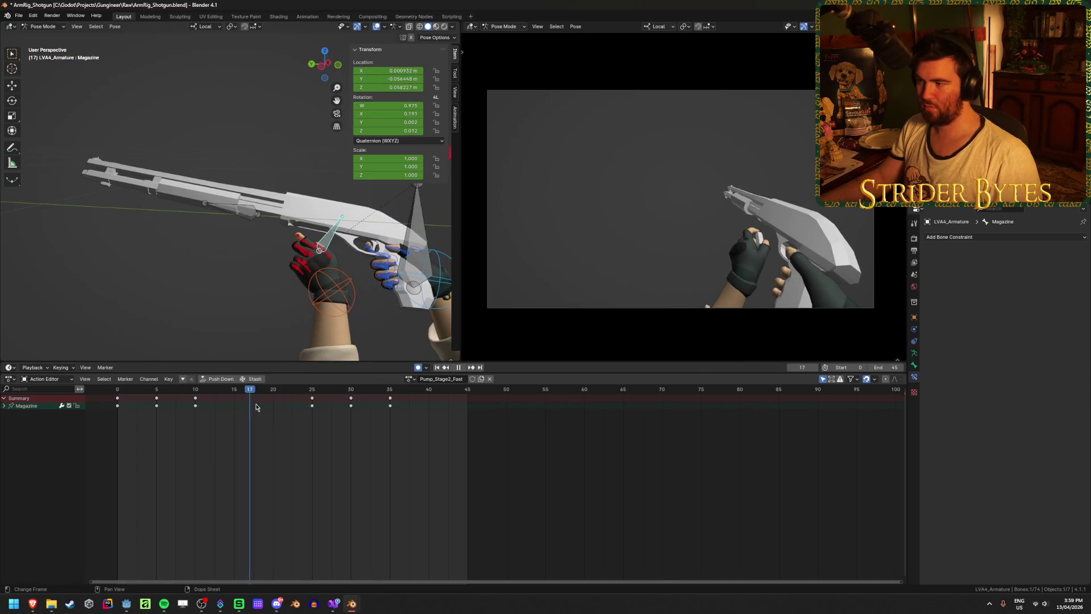
{"action": "key", "text": "space"}
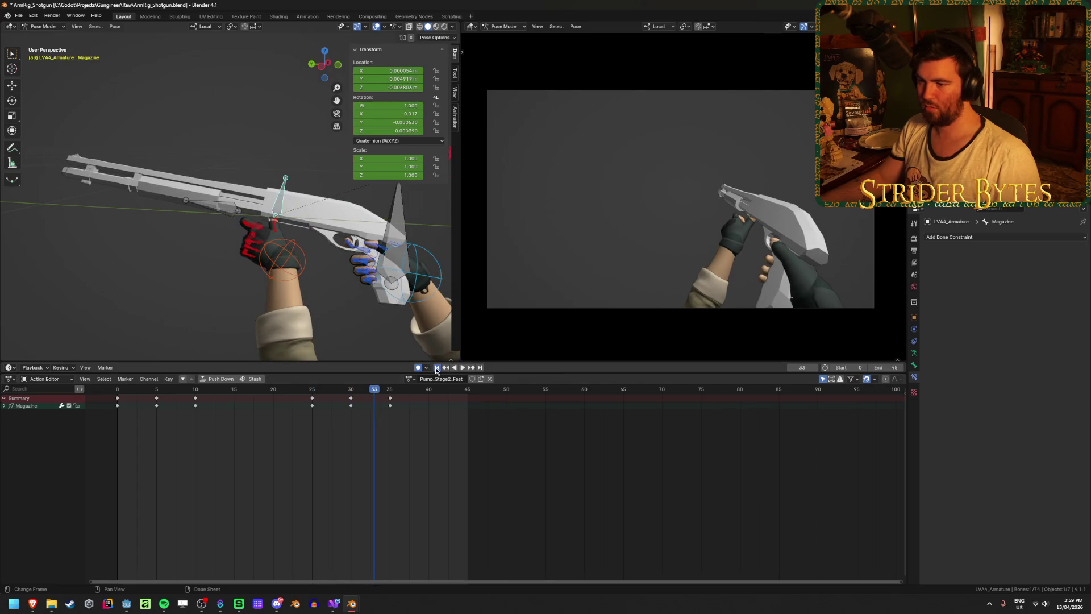
Save ArmRig_Shotgun.blend and give Pump_Stage2_Fast a fake user
{"action": "left_click", "coordinate": [436, 368]}
{"action": "left_click", "coordinate": [461, 368]}
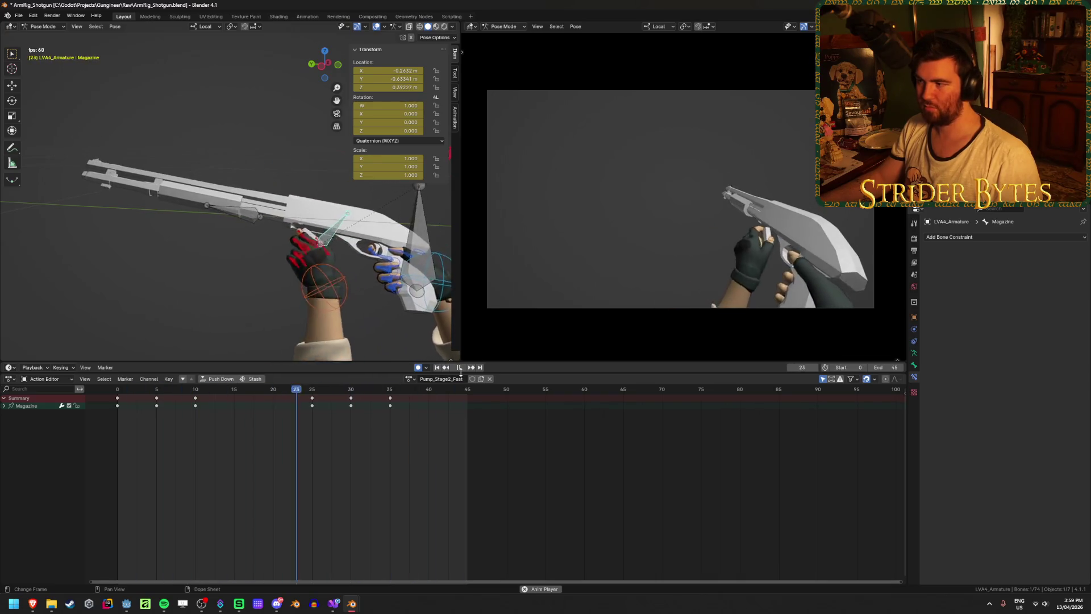
{"action": "key", "text": "space"}
{"action": "left_click", "coordinate": [438, 368]}
{"action": "key", "text": "ctrl+s"}
{"action": "left_click", "coordinate": [472, 378]}
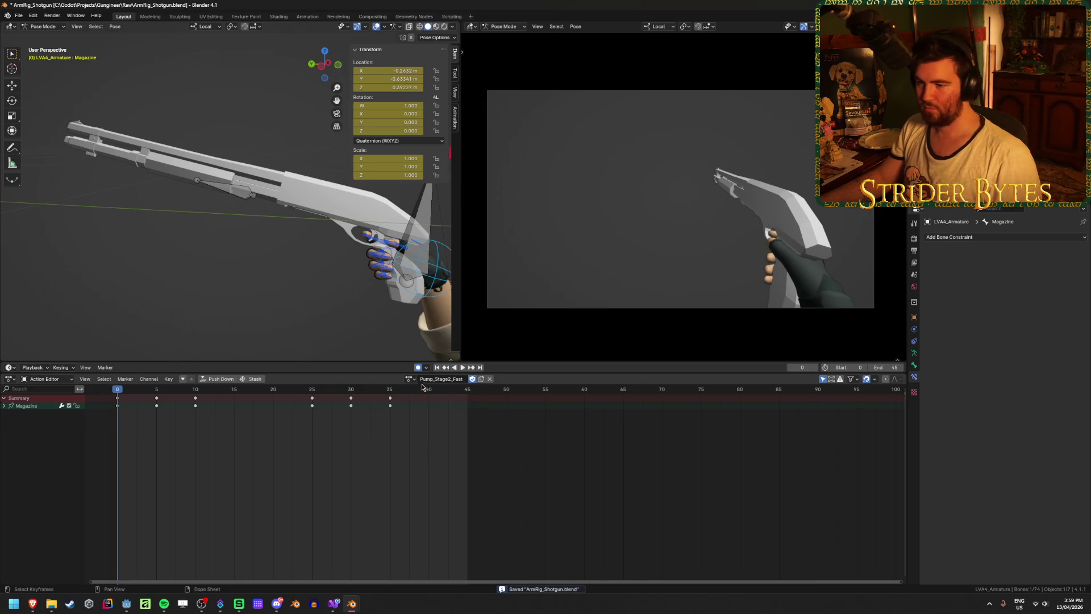
{"action": "key", "text": "End"}
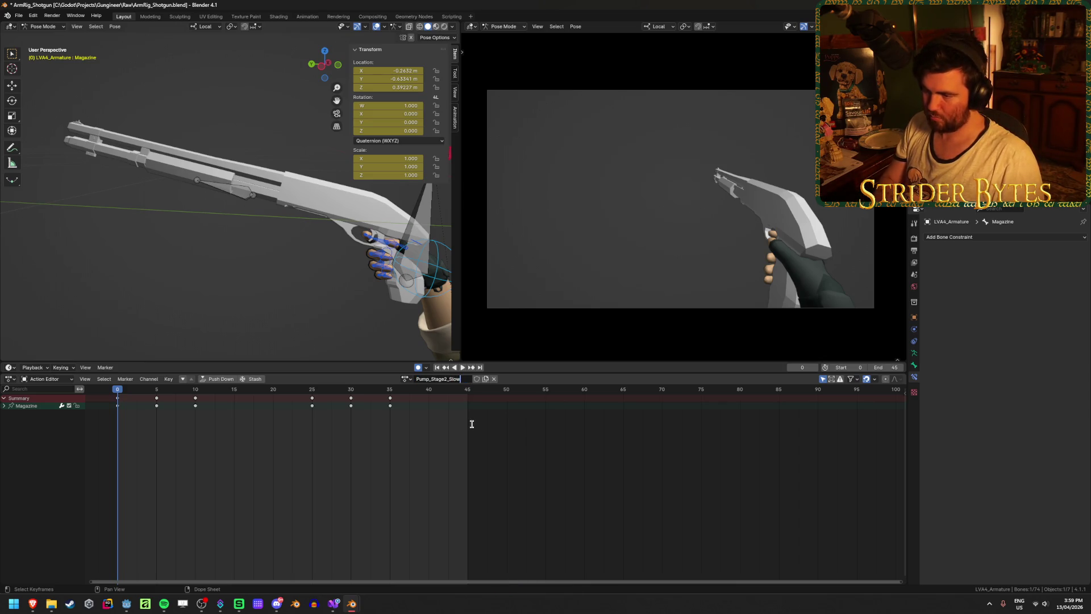
Save the file, set the scene end frame to 150 and widen the timeline to frame 200
{"action": "key", "text": "ctrl+s"}
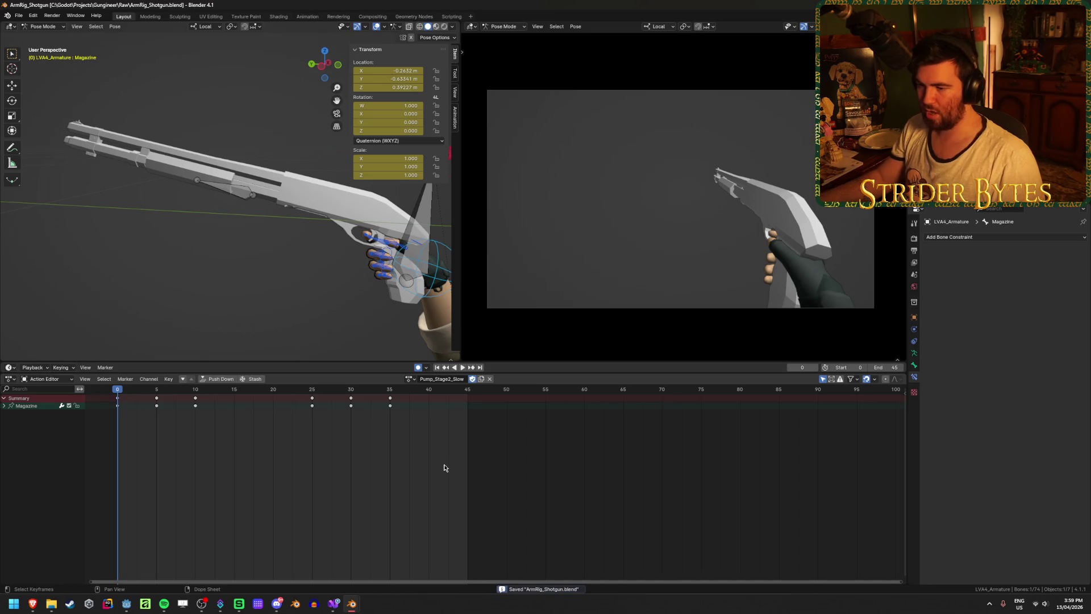
{"action": "scroll", "coordinate": [440, 465], "scroll_direction": "down", "scroll_amount": 3}
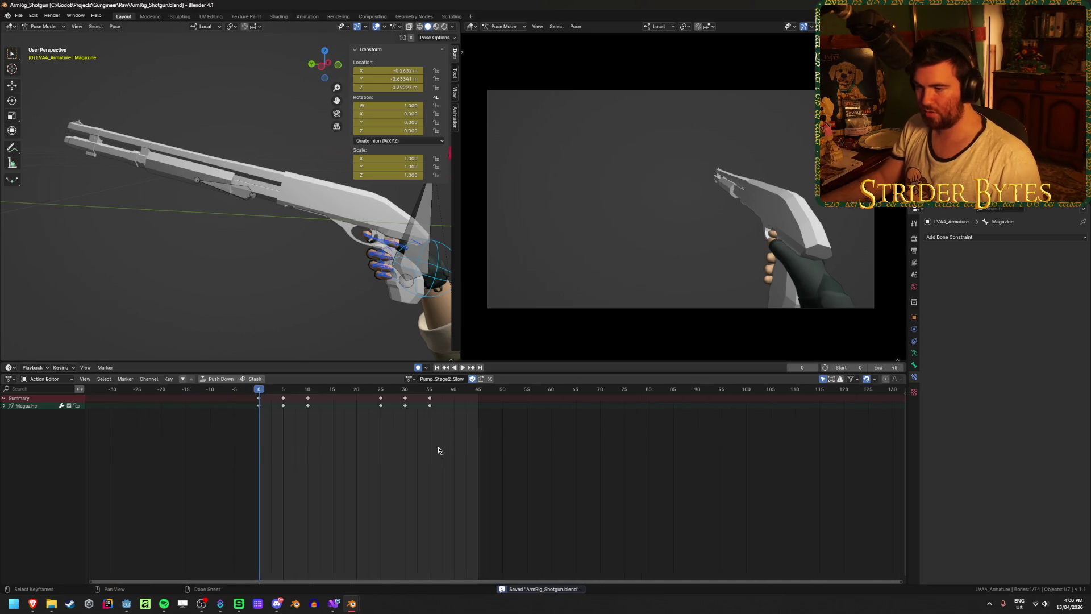
{"action": "left_click", "coordinate": [885, 368]}
{"action": "type", "text": "150"}
{"action": "key", "text": "Return"}
{"action": "middle_click_drag", "start_coordinate": [781, 453], "coordinate": [627, 431], "text": "ctrl"}
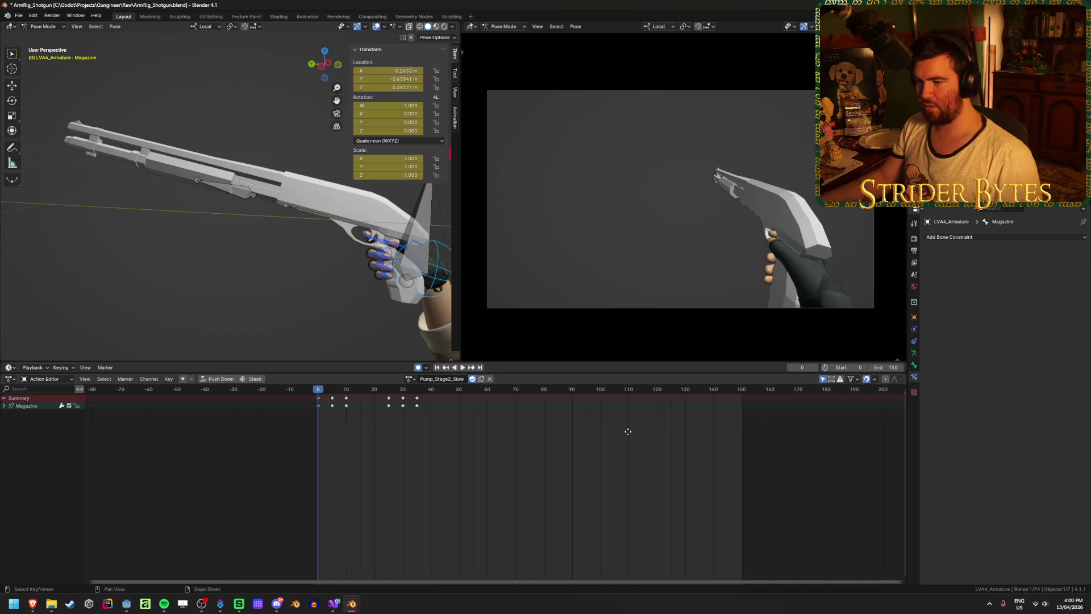
Switch the Magazine's action to Pump_Stage2_Normal and clear the keyframe selection
{"action": "left_click", "coordinate": [472, 404]}
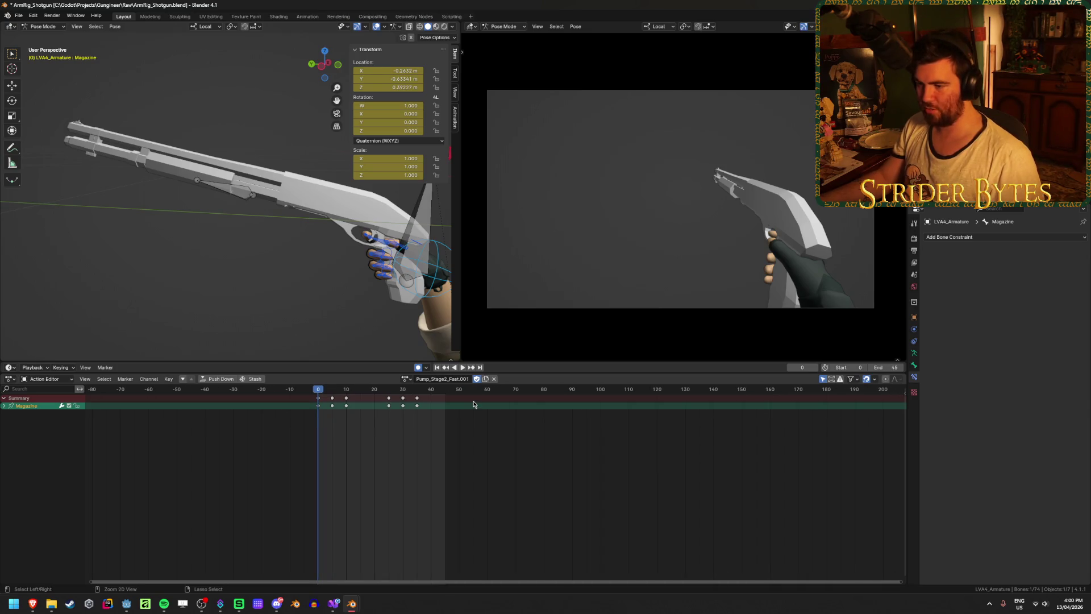
{"action": "left_click", "coordinate": [409, 379]}
{"action": "scroll", "coordinate": [459, 457], "scroll_direction": "down", "scroll_amount": 2}
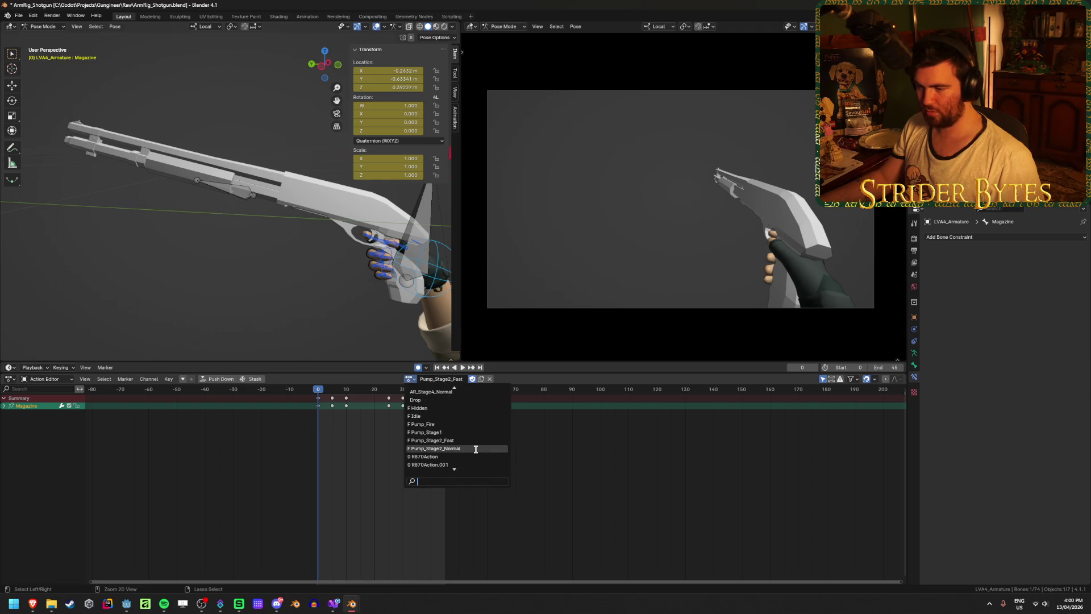
{"action": "left_click", "coordinate": [457, 448]}
{"action": "left_click", "coordinate": [493, 423]}
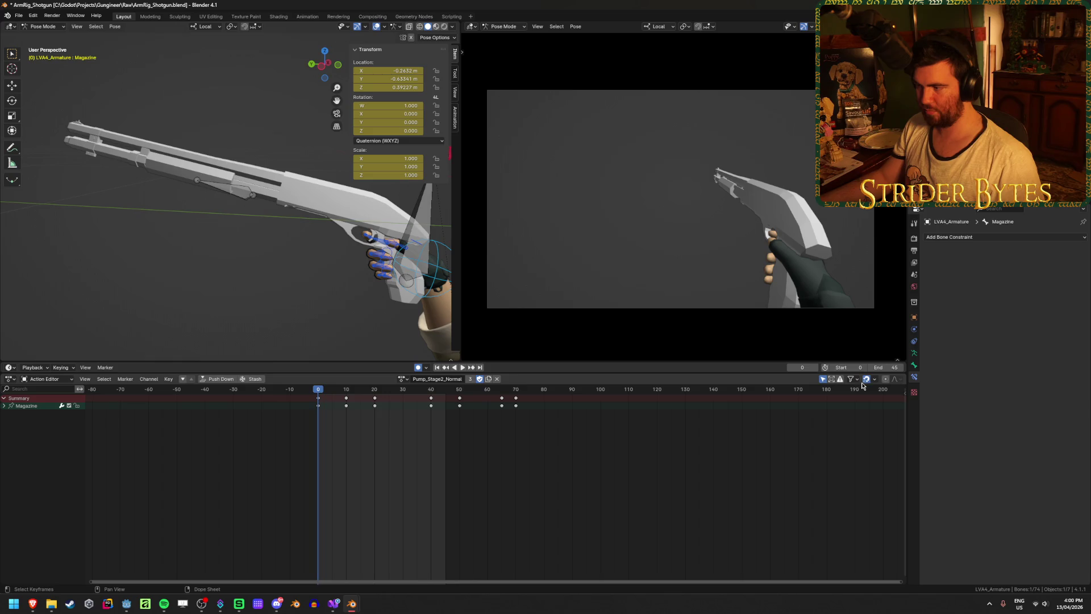
Duplicate Pump_Stage2_Normal and rename the copy with 'Fast', giving Pump_Stage2_Fast.001
{"action": "left_click", "coordinate": [487, 378]}
{"action": "double_click", "coordinate": [439, 378]}
{"action": "key", "text": "BackSpace"}
{"action": "key", "text": "BackSpace"}
{"action": "key", "text": "BackSpace"}
{"action": "key", "text": "BackSpace"}
{"action": "key", "text": "BackSpace"}
{"action": "key", "text": "BackSpace"}
{"action": "type", "text": "Fast"}
{"action": "key", "text": "Return"}
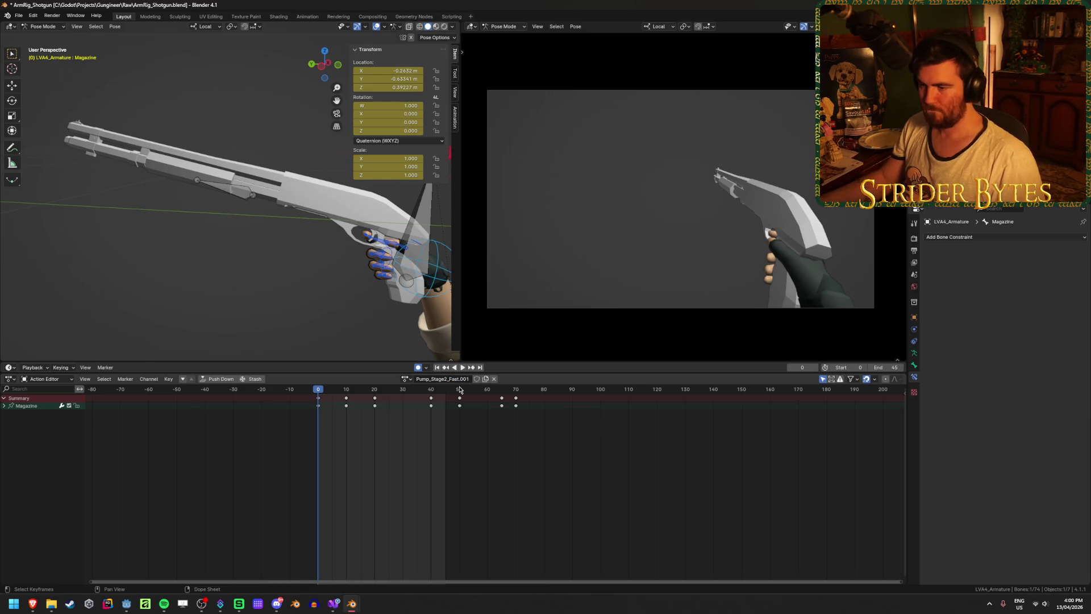
Unlink the existing Pump_Stage2_Fast and assign the Pump_Stage2_Fast.001 copy instead
{"action": "left_click", "coordinate": [406, 379]}
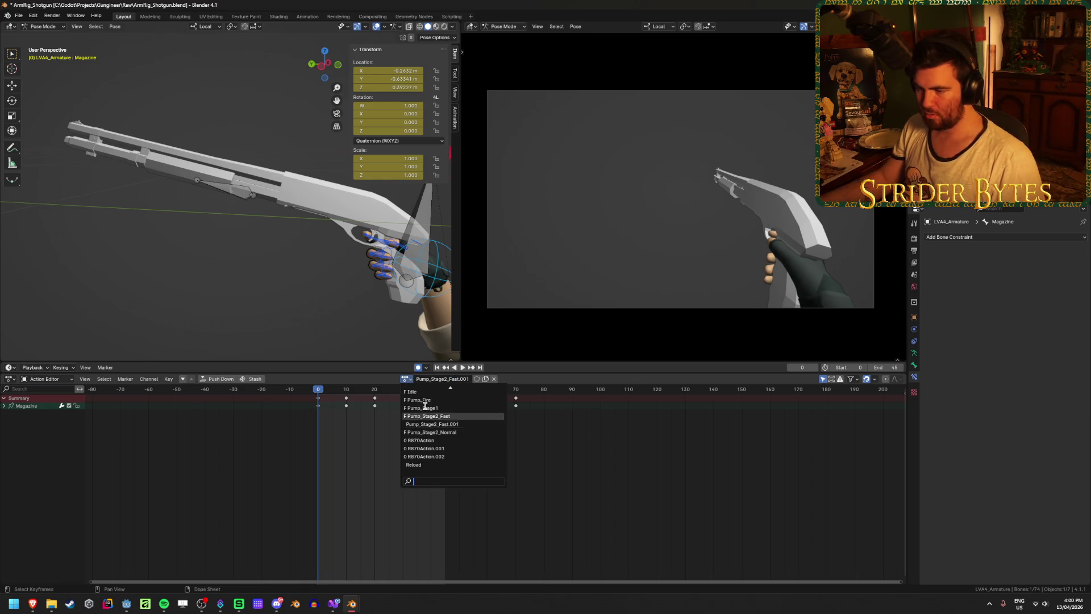
{"action": "left_click", "coordinate": [488, 415]}
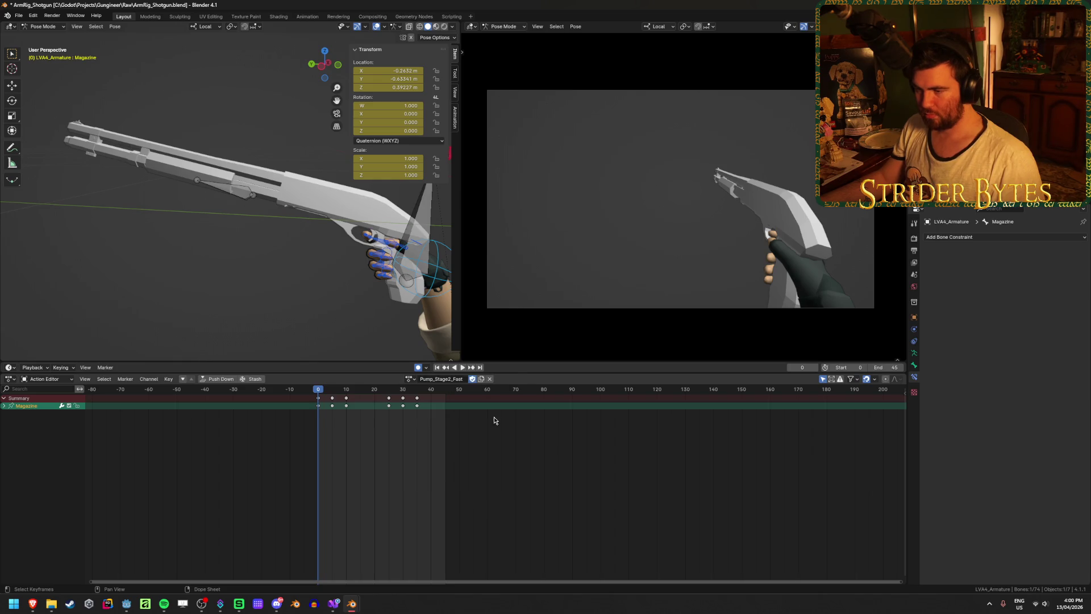
{"action": "left_click", "coordinate": [489, 379]}
{"action": "left_click", "coordinate": [422, 379]}
{"action": "scroll", "coordinate": [483, 412], "scroll_direction": "down", "scroll_amount": 6}
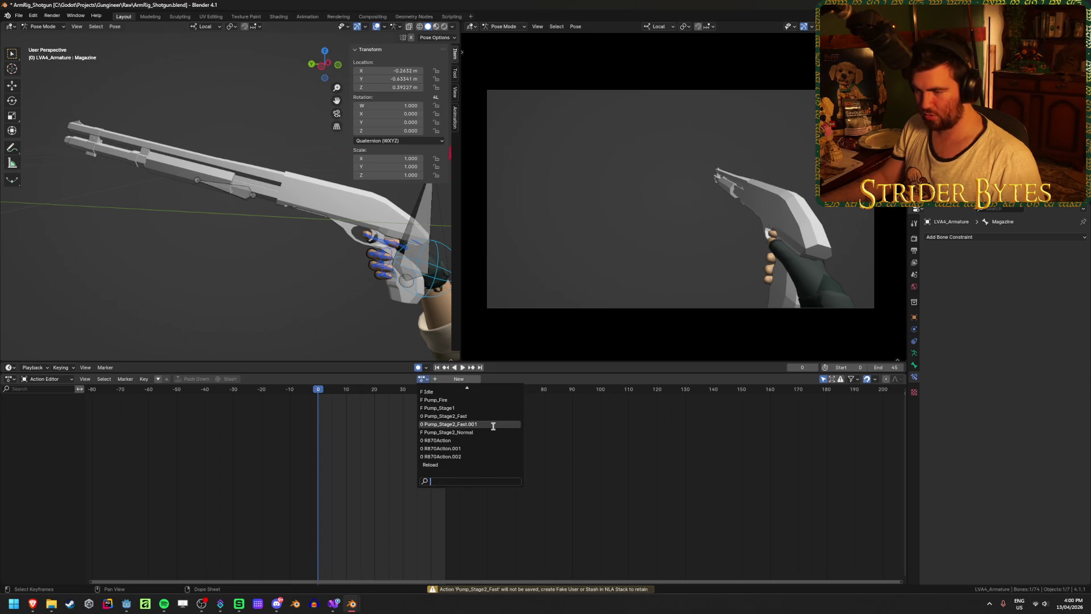
{"action": "left_click", "coordinate": [493, 424]}
Attempt to remove the .001 suffix from the action name, then cancel the edit
{"action": "double_click", "coordinate": [461, 379]}
{"action": "key", "text": "BackSpace"}
{"action": "key", "text": "BackSpace"}
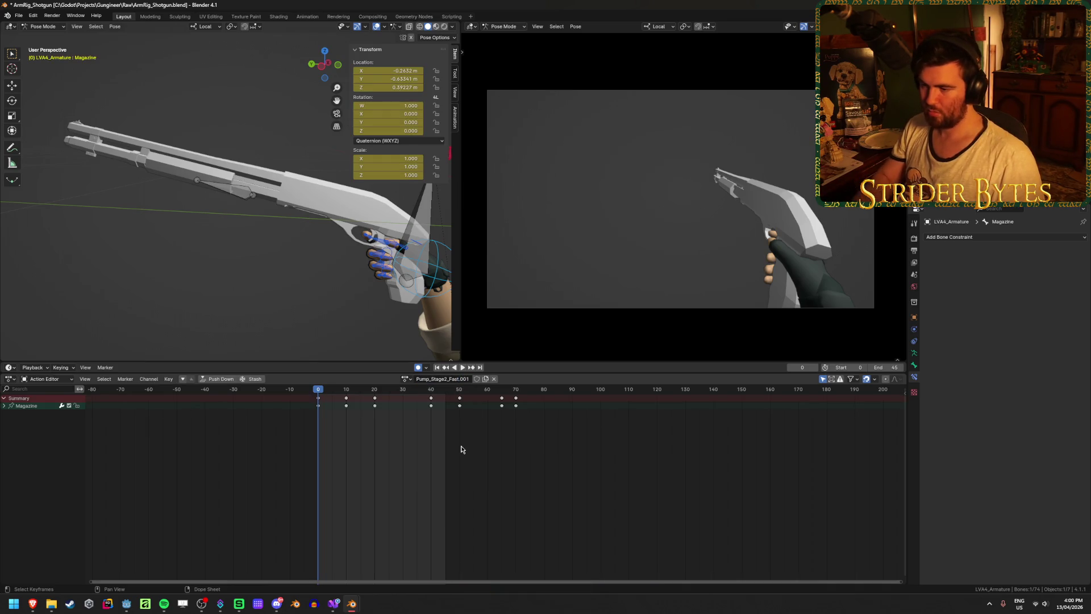
{"action": "key", "text": "Escape"}
{"action": "left_click", "coordinate": [469, 380]}
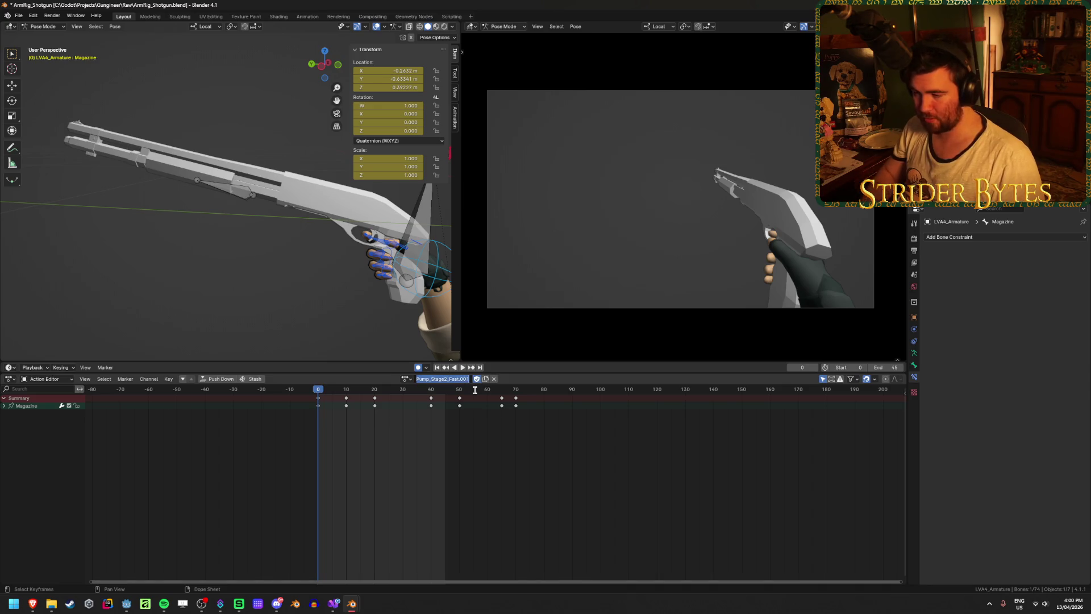
{"action": "key", "text": "Escape"}
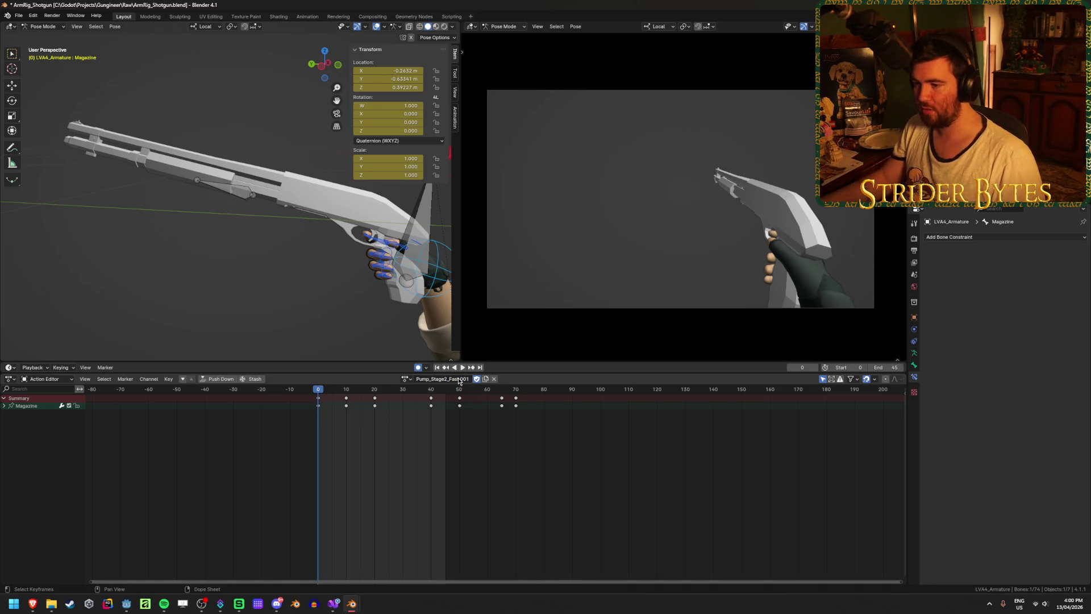
{"action": "right_click", "coordinate": [458, 378]}
{"action": "key", "text": "Escape"}
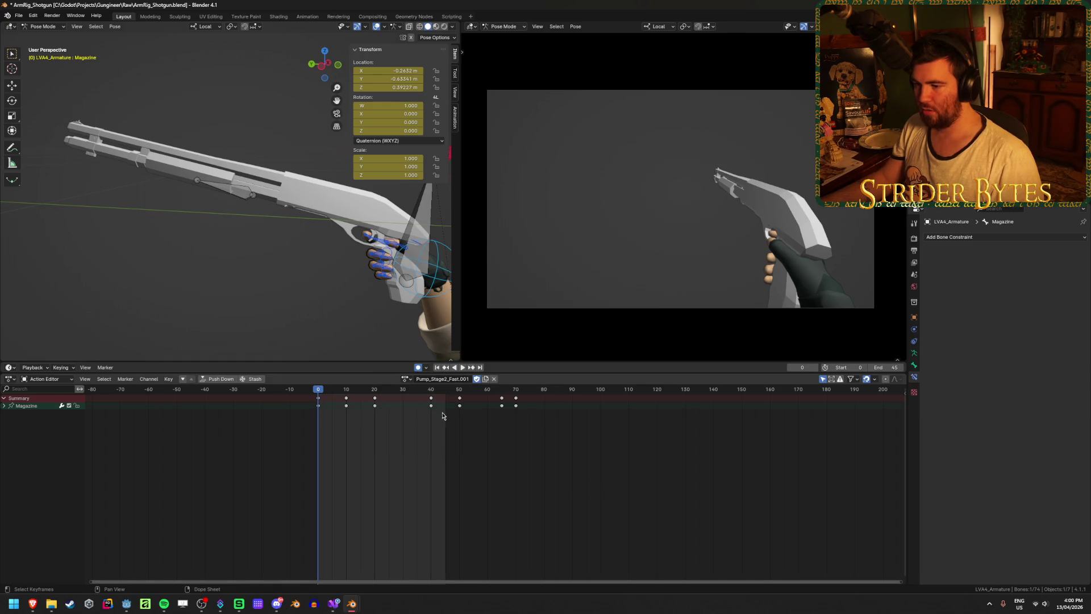
Rename the old action to Pump_Stage2_FastDELETE and unlink it
{"action": "left_click", "coordinate": [404, 378]}
{"action": "left_click", "coordinate": [426, 416]}
{"action": "double_click", "coordinate": [442, 378]}
{"action": "type", "text": "DELETE"}
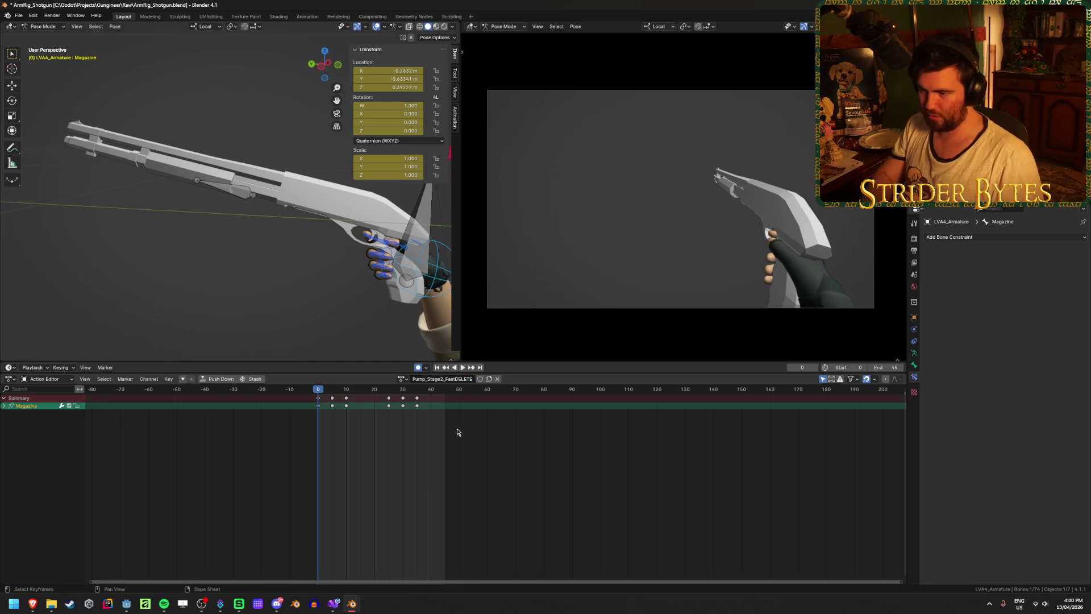
{"action": "key", "text": "Return"}
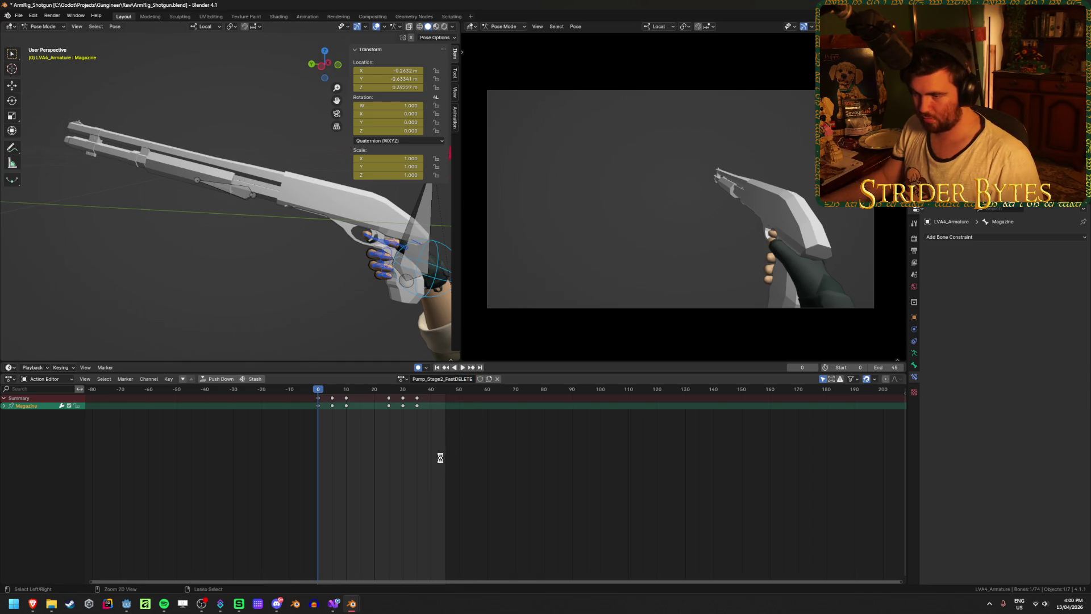
{"action": "left_click", "coordinate": [497, 379]}
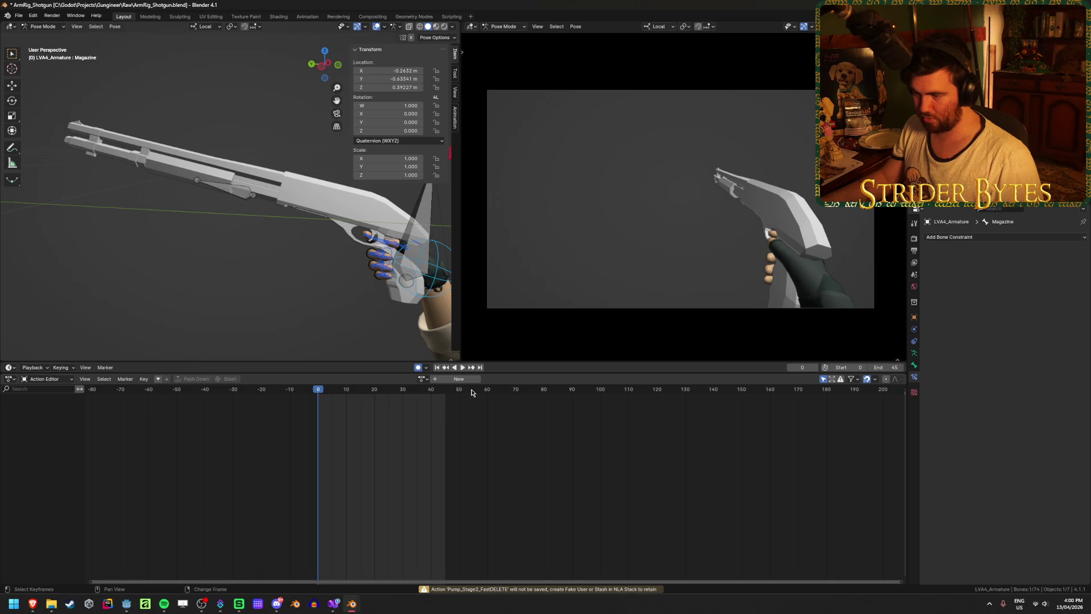
Assign the copy to the Magazine, rename it Pump_Stage2_Fast, save and play
{"action": "left_click", "coordinate": [422, 378]}
{"action": "scroll", "coordinate": [482, 451], "scroll_direction": "down", "scroll_amount": 2}
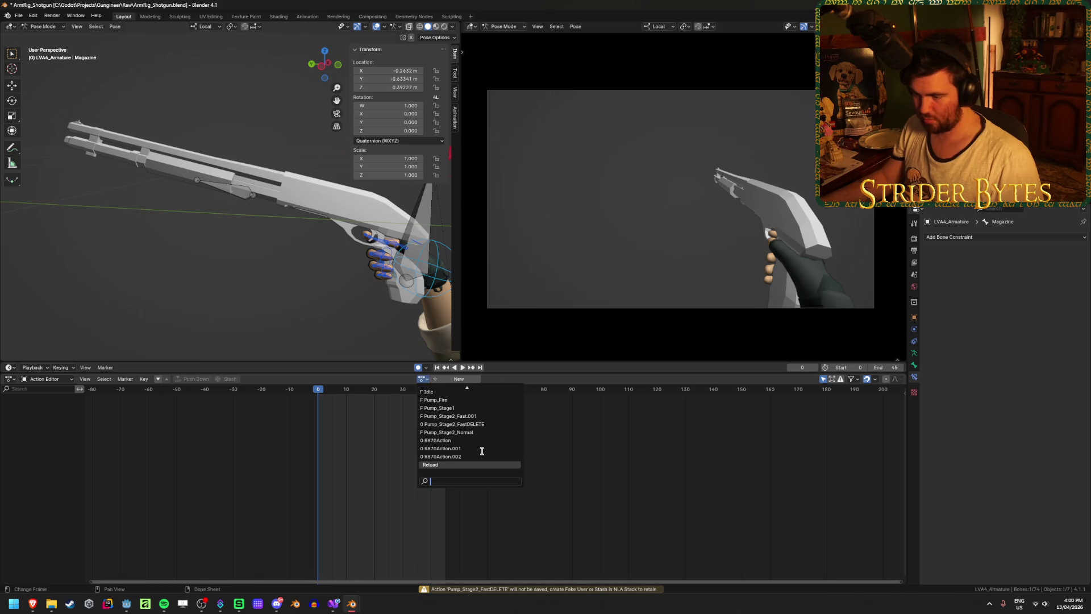
{"action": "left_click", "coordinate": [491, 415]}
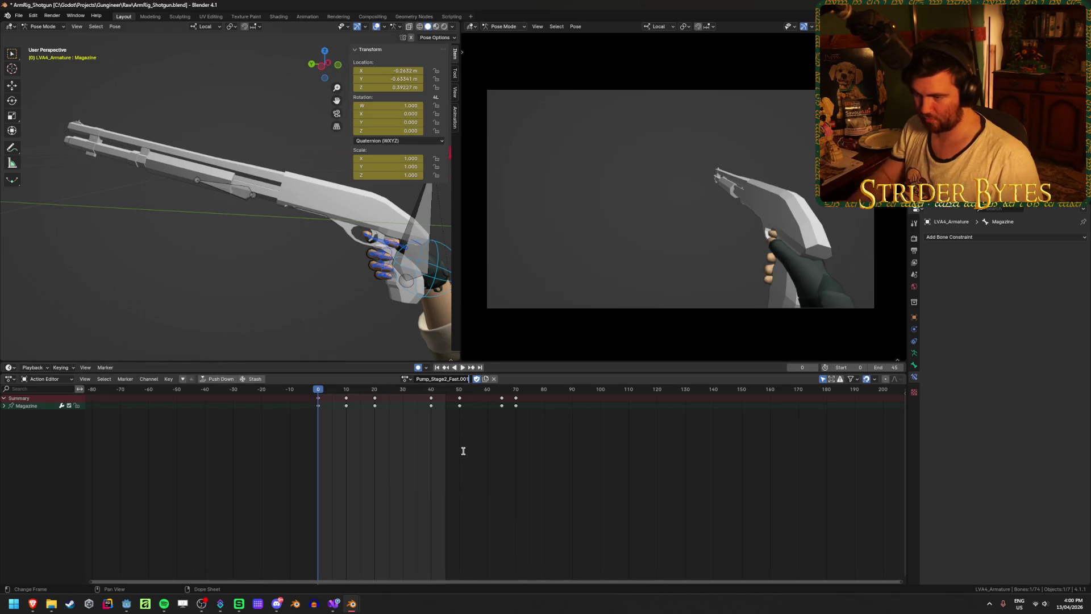
{"action": "key", "text": "BackSpace"}
{"action": "key", "text": "Return"}
{"action": "key", "text": "ctrl+s"}
{"action": "key", "text": "space"}
{"action": "key", "text": "space"}
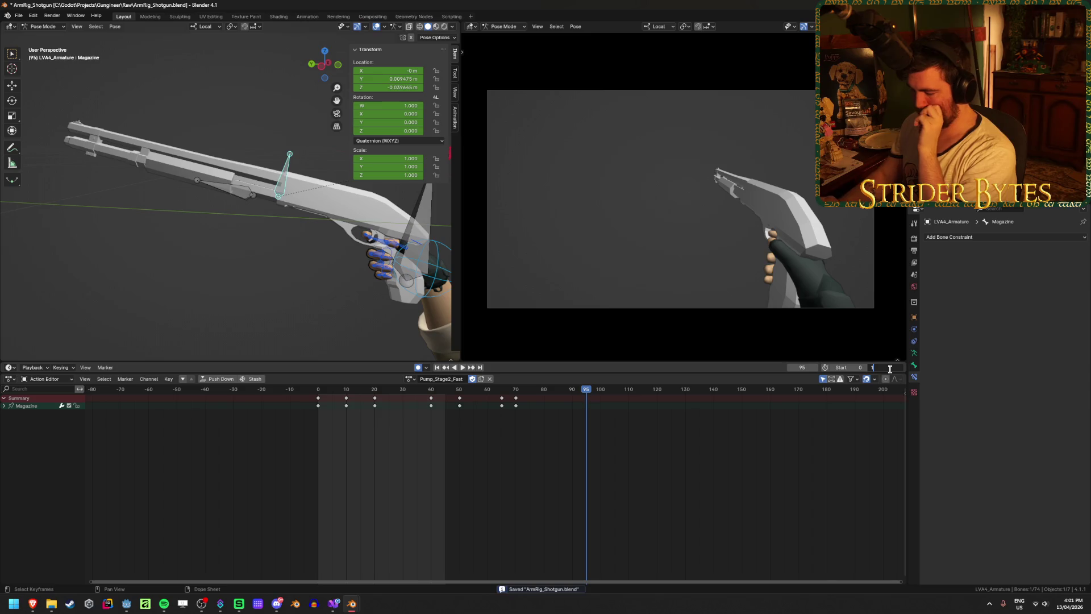
Set the end frame to 150 and play the animation from the first frame
{"action": "left_click", "coordinate": [890, 368]}
{"action": "type", "text": "150"}
{"action": "key", "text": "Return"}
{"action": "key", "text": "shift+Left"}
{"action": "key", "text": "space"}
Scrub to frame 40 and save the blend file
{"action": "left_click_drag", "start_coordinate": [424, 398], "coordinate": [441, 398]}
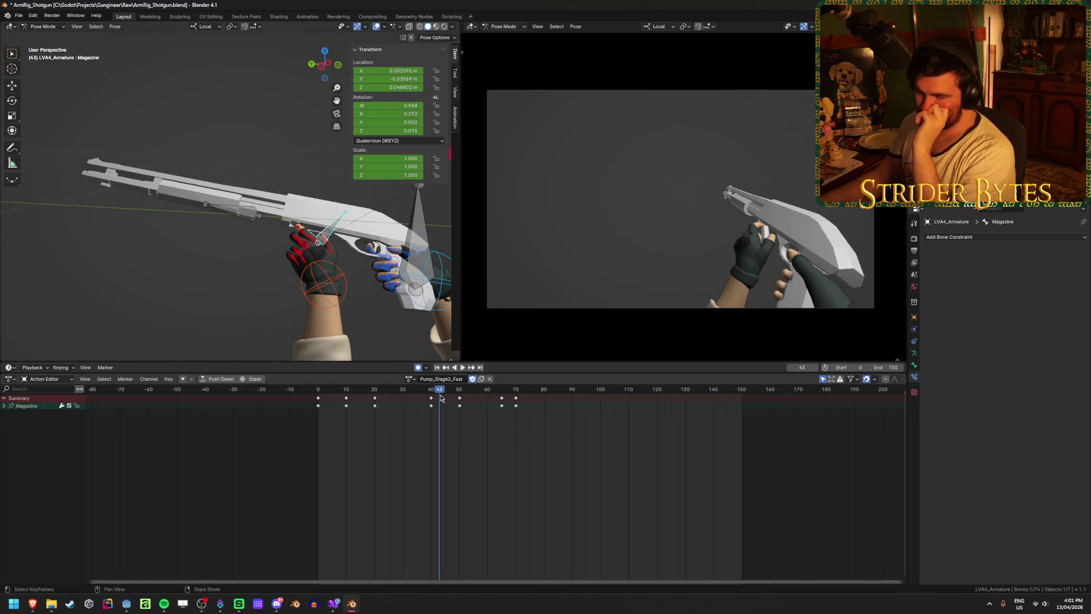
{"action": "left_click", "coordinate": [429, 392]}
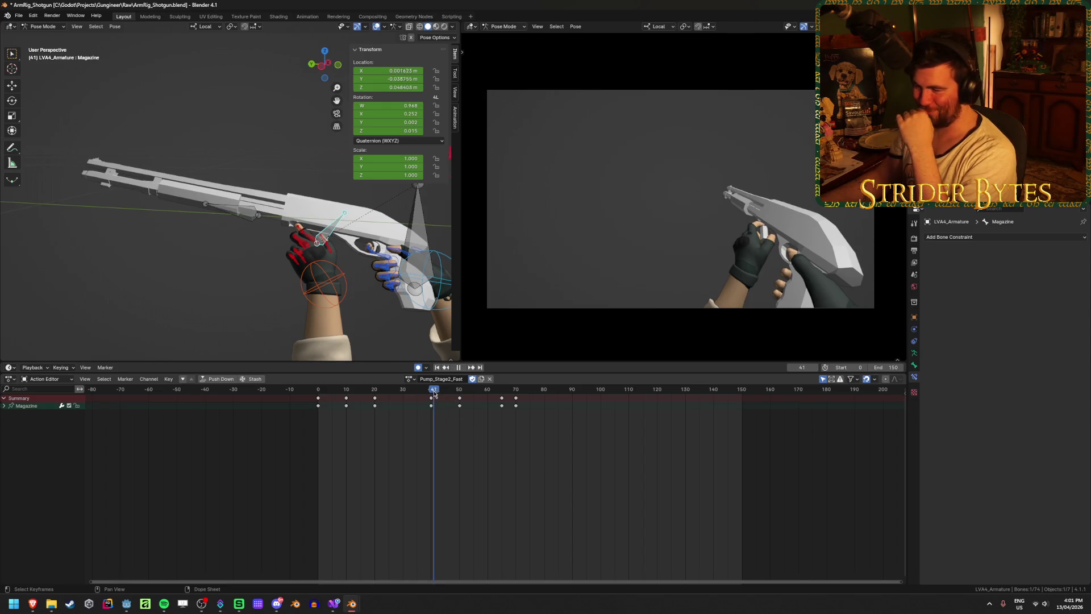
{"action": "left_click_drag", "start_coordinate": [429, 392], "coordinate": [430, 392]}
{"action": "key", "text": "ctrl+s"}
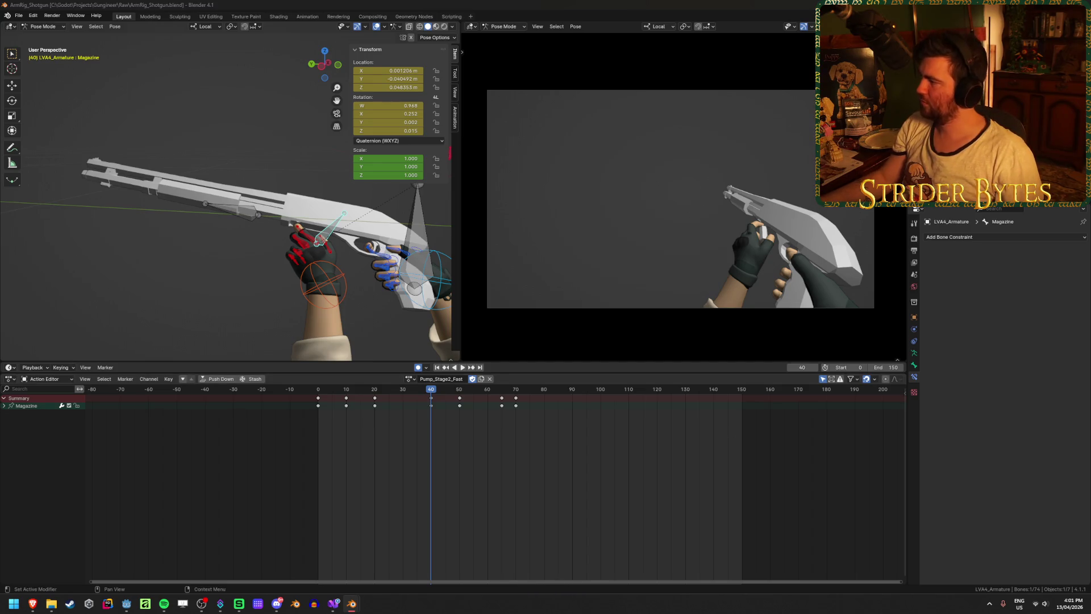
{"action": "key", "text": "alt+Tab"}
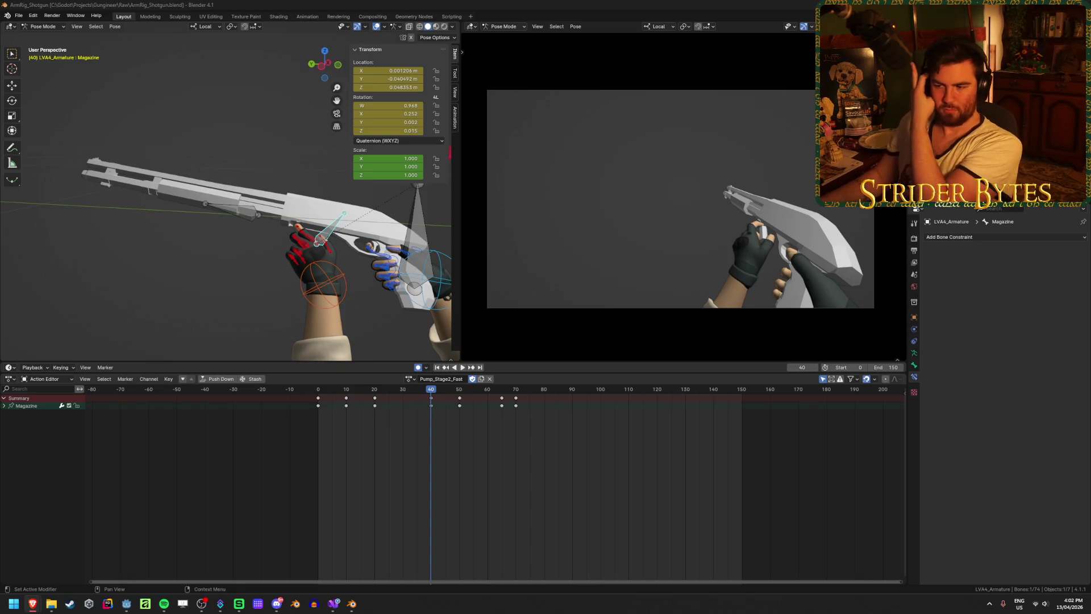
{"action": "key", "text": "space"}
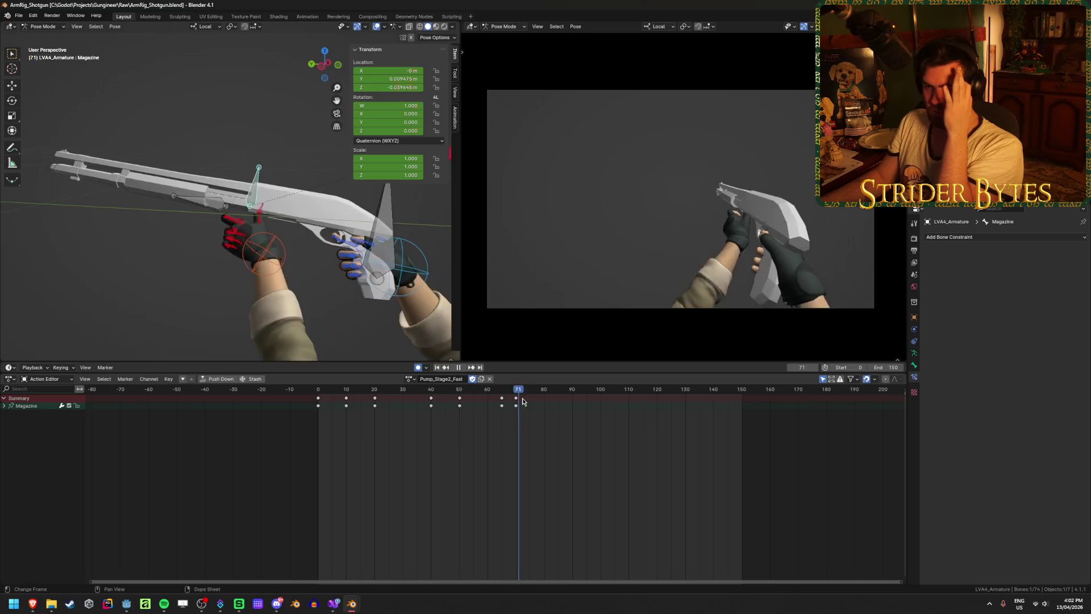
{"action": "left_click_drag", "start_coordinate": [521, 402], "coordinate": [376, 399]}
{"action": "key", "text": "space"}
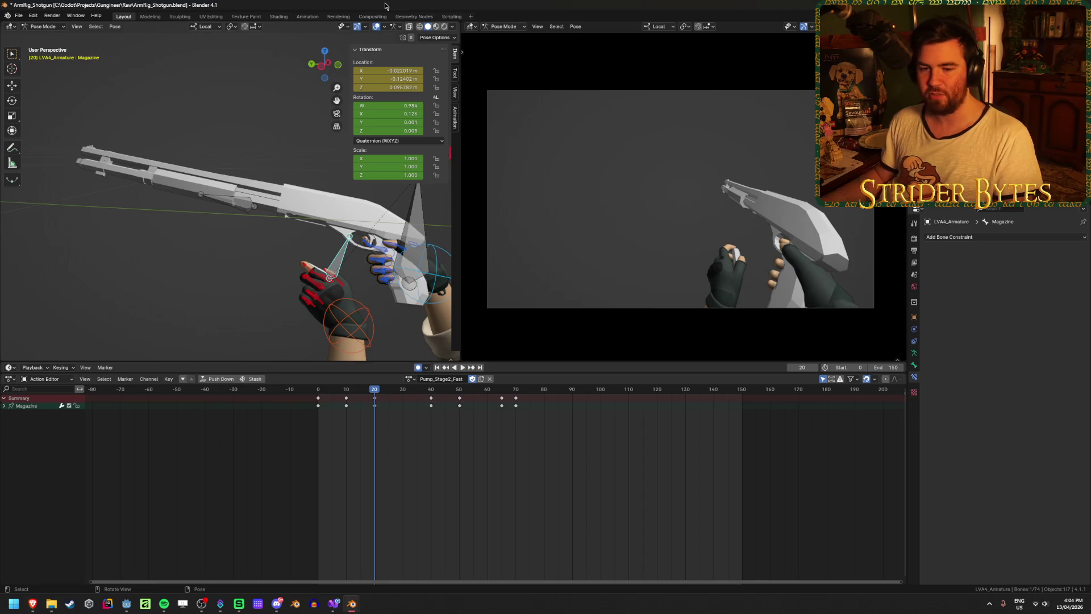
{"action": "mouse_move", "coordinate": [243, 277]}
{"action": "middle_mouse_down"}
{"action": "mouse_move", "coordinate": [253, 277]}
{"action": "mouse_move", "coordinate": [163, 273]}
{"action": "mouse_move", "coordinate": [204, 274]}
{"action": "middle_mouse_up"}
{"action": "key", "text": "ctrl+s"}
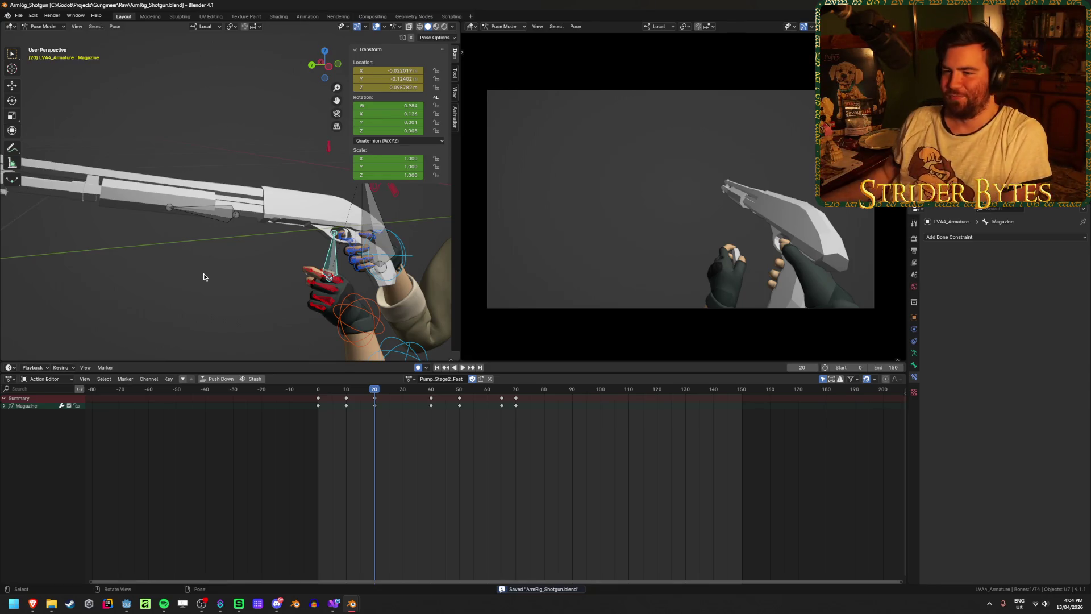
{"action": "left_click", "coordinate": [204, 276]}
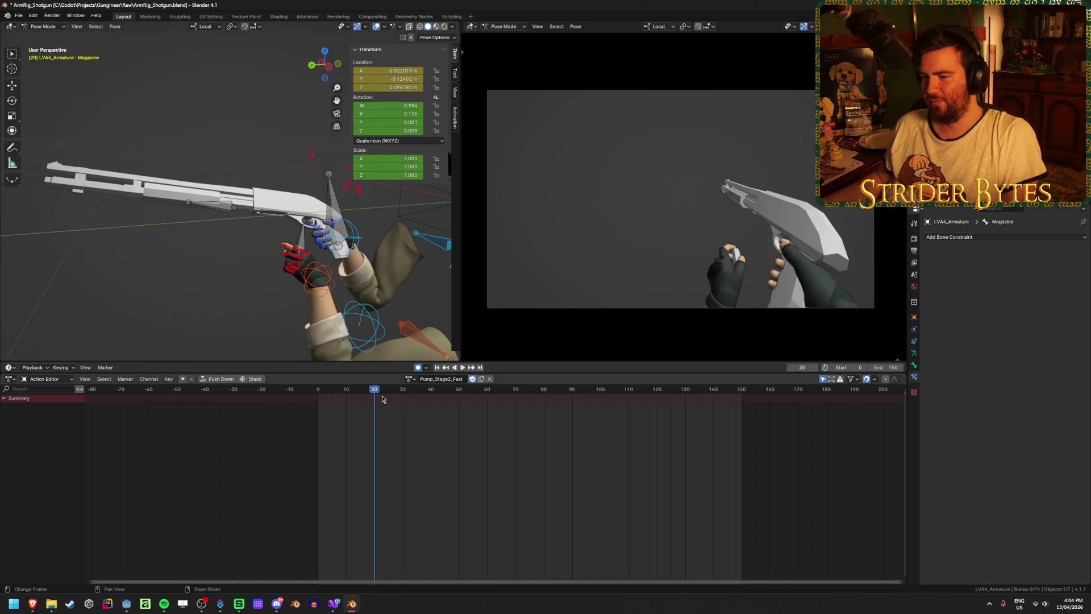
{"action": "key", "text": "space"}
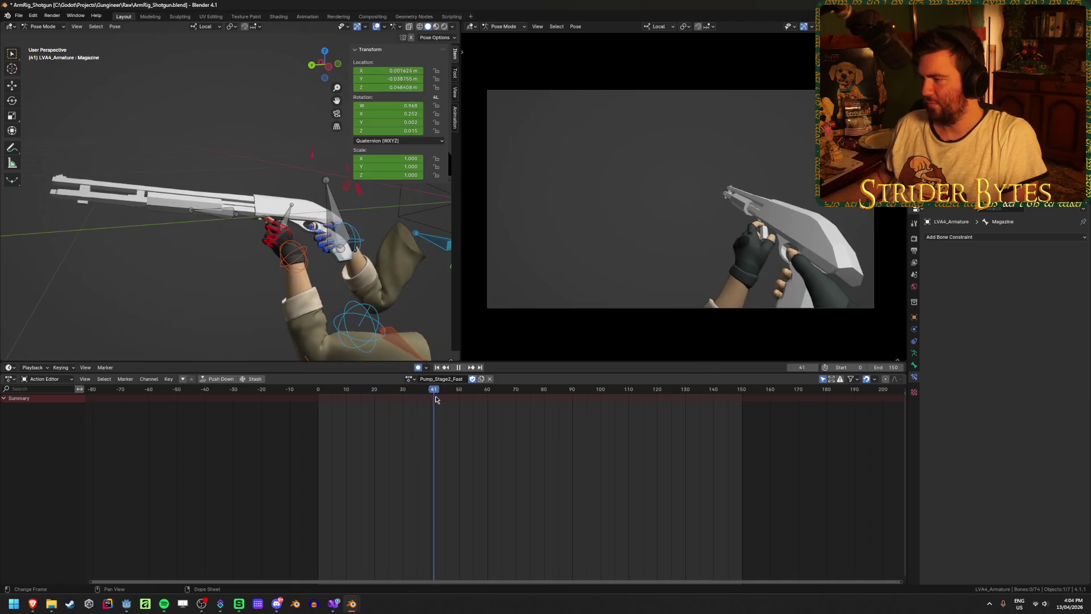
{"action": "mouse_move", "coordinate": [480, 401]}
{"action": "left_mouse_down"}
{"action": "mouse_move", "coordinate": [667, 401]}
{"action": "mouse_move", "coordinate": [470, 400]}
{"action": "left_mouse_up"}
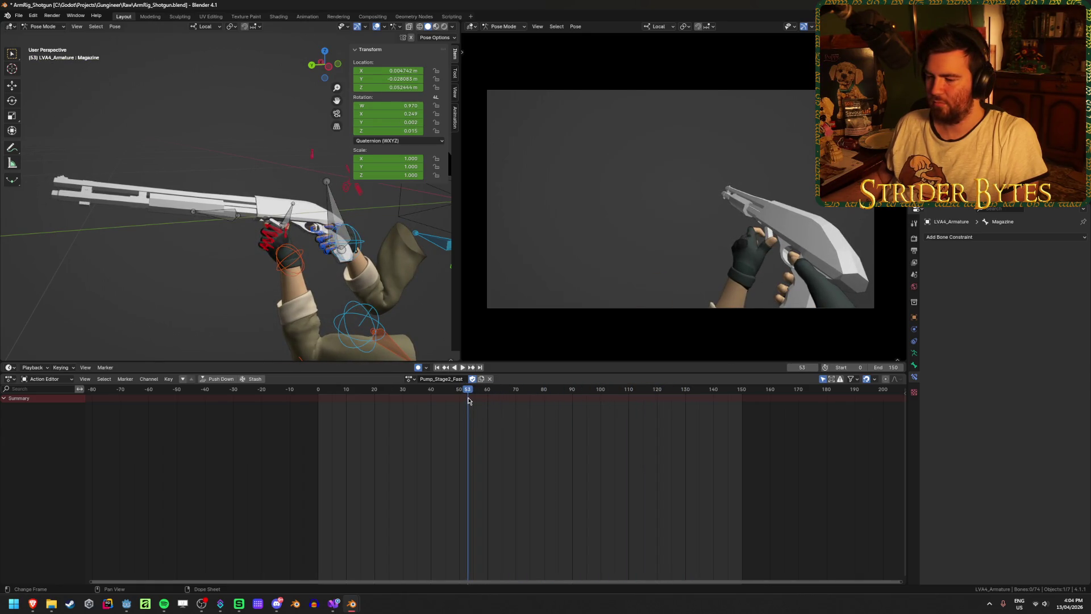
{"action": "key", "text": "space"}
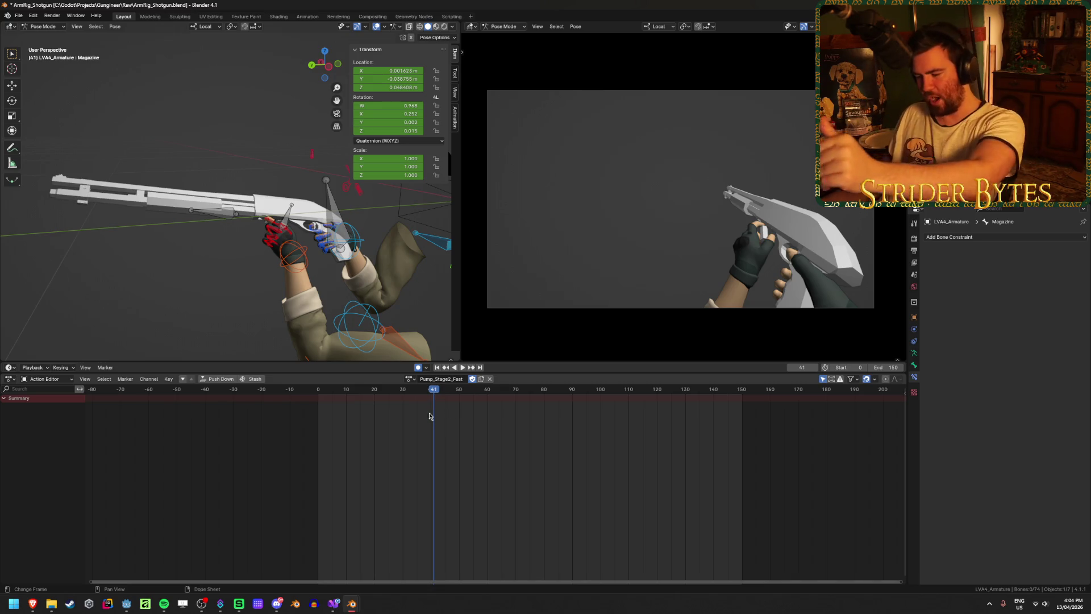
{"action": "key", "text": "space"}
{"action": "key", "text": "space"}
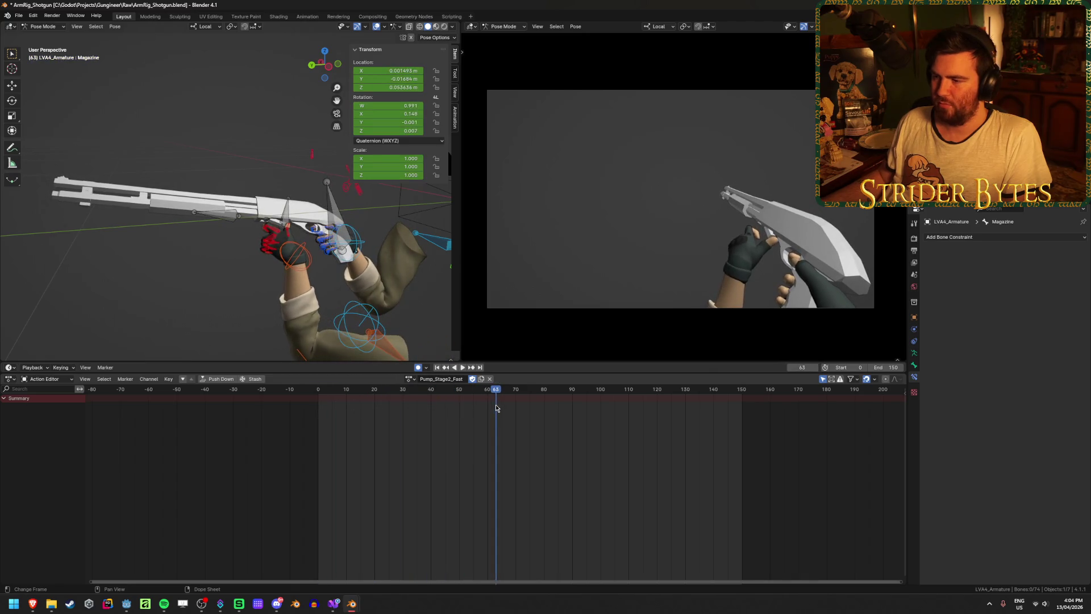
{"action": "left_click", "coordinate": [296, 215]}
{"action": "scroll", "coordinate": [300, 259], "scroll_direction": "up", "scroll_amount": 5}
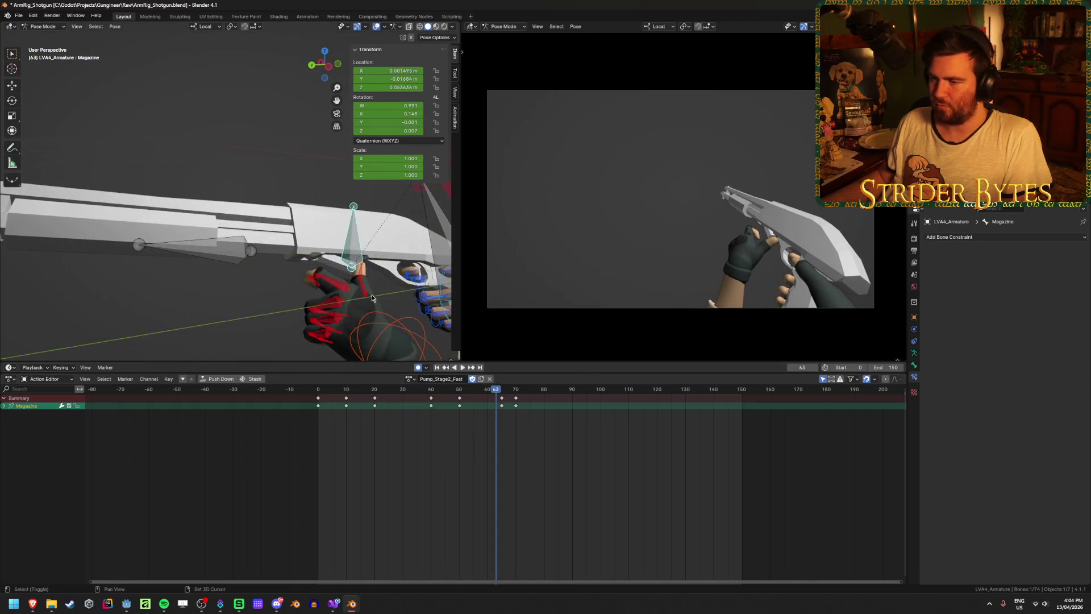
Scrub to frame 40, add GunBase to the selection and box-select GunBase and Magazine keys
{"action": "left_click", "coordinate": [500, 438]}
{"action": "left_click", "coordinate": [372, 389]}
{"action": "key", "text": "space"}
{"action": "left_click_drag", "start_coordinate": [395, 403], "coordinate": [432, 411]}
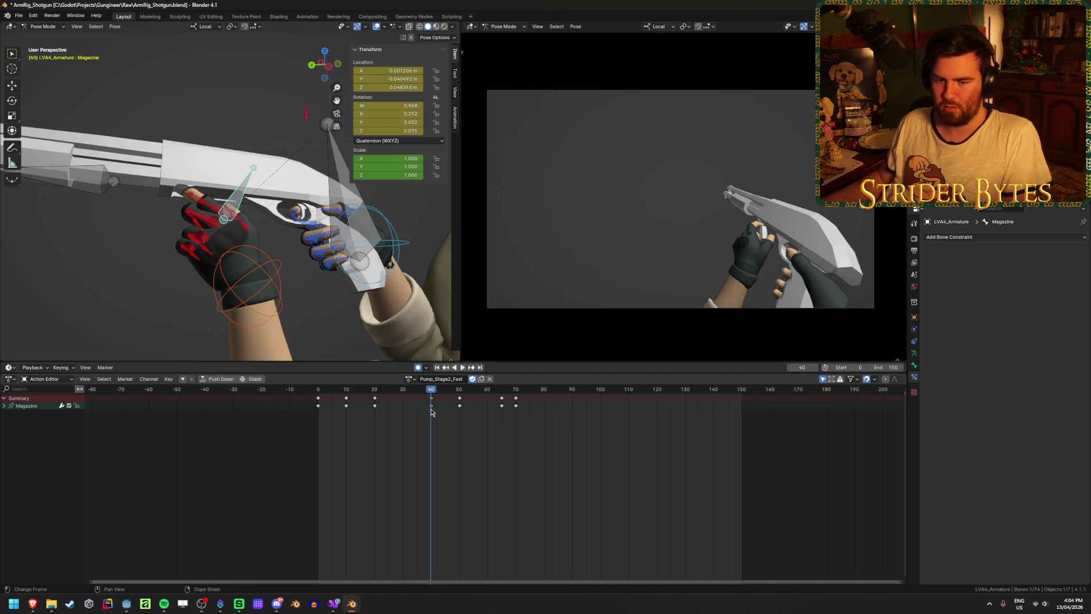
{"action": "left_click", "coordinate": [333, 168], "text": "shift"}
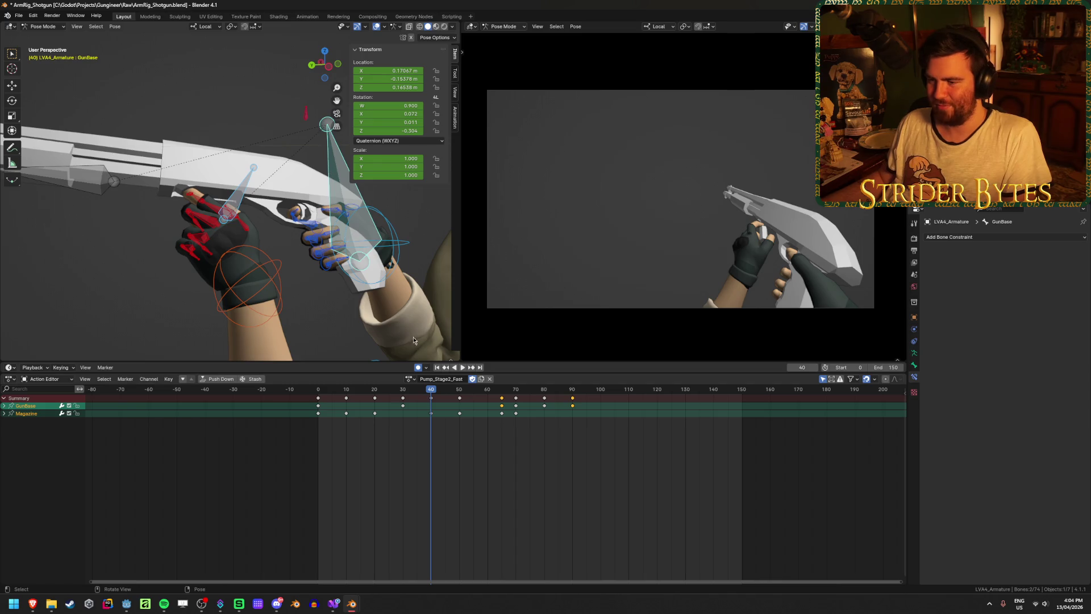
{"action": "key", "text": "b"}
{"action": "mouse_move", "coordinate": [441, 447]}
{"action": "left_mouse_down"}
{"action": "mouse_move", "coordinate": [608, 401]}
{"action": "mouse_move", "coordinate": [589, 451]}
{"action": "mouse_move", "coordinate": [605, 407]}
{"action": "left_mouse_up"}
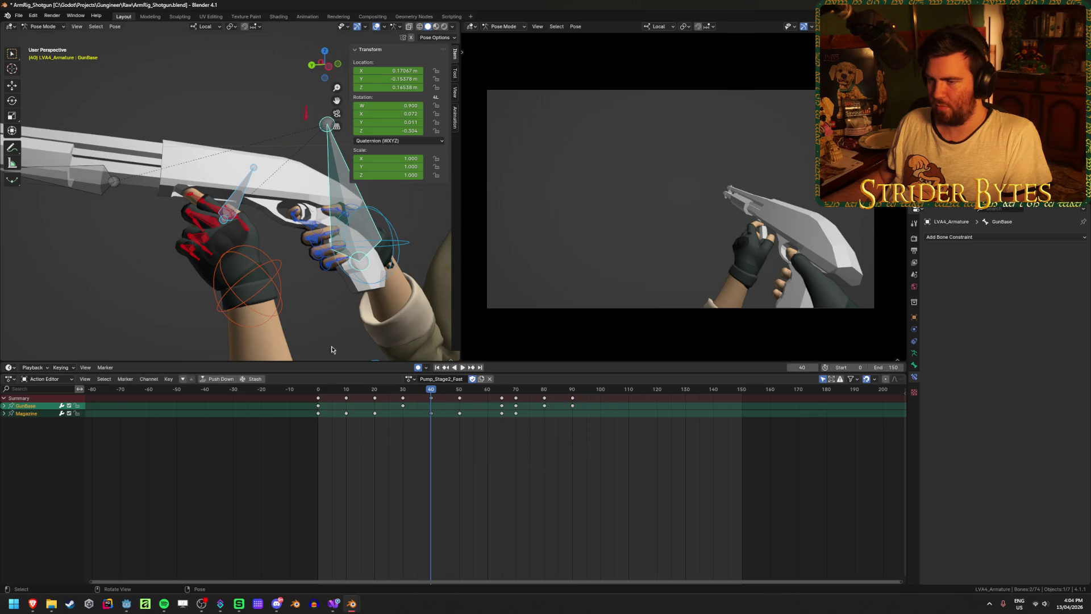
Select handIK.L and circle-select the left-hand finger bones
{"action": "left_click", "coordinate": [272, 283]}
{"action": "middle_click_drag", "start_coordinate": [269, 283], "coordinate": [142, 261]}
{"action": "key", "text": "c"}
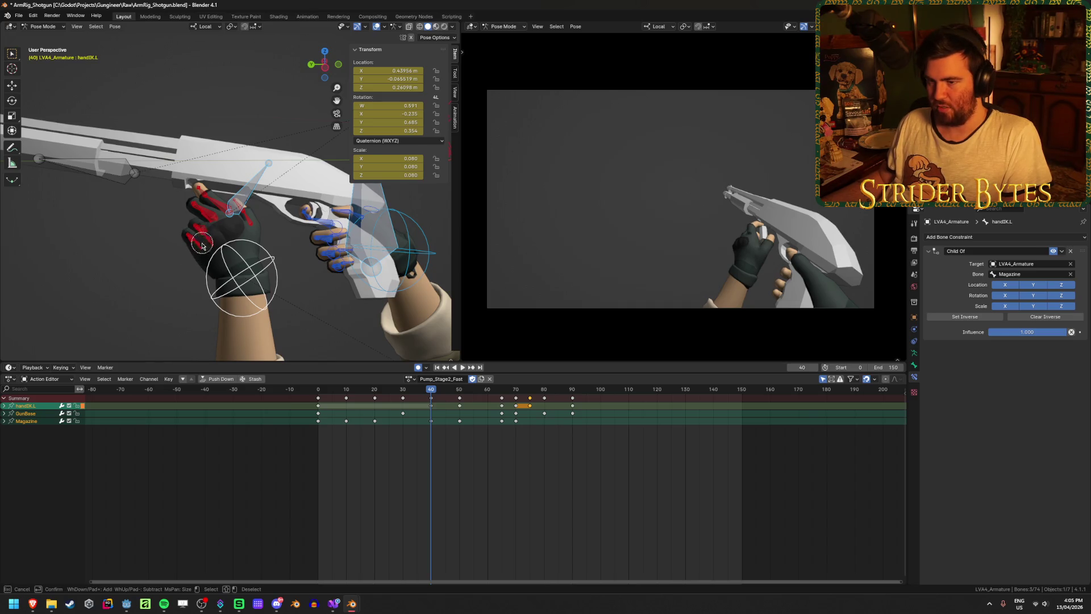
{"action": "mouse_move", "coordinate": [204, 233]}
{"action": "left_mouse_down"}
{"action": "mouse_move", "coordinate": [201, 243]}
{"action": "mouse_move", "coordinate": [205, 202]}
{"action": "left_mouse_up"}
{"action": "key", "text": "Escape"}
Drop the pinky bones and add index3.L, thumb1.L and thumb2.L to the selection
{"action": "mouse_move", "coordinate": [158, 230]}
{"action": "middle_mouse_down"}
{"action": "mouse_move", "coordinate": [158, 257]}
{"action": "mouse_move", "coordinate": [122, 286]}
{"action": "mouse_move", "coordinate": [193, 248]}
{"action": "mouse_move", "coordinate": [250, 164]}
{"action": "mouse_move", "coordinate": [85, 175]}
{"action": "middle_mouse_up"}
{"action": "key", "text": "c"}
{"action": "middle_click", "coordinate": [190, 250]}
{"action": "right_click", "coordinate": [194, 245]}
{"action": "left_click", "coordinate": [250, 164], "text": "shift"}
{"action": "key", "text": "c"}
{"action": "left_click", "coordinate": [287, 212]}
{"action": "right_click", "coordinate": [264, 253]}
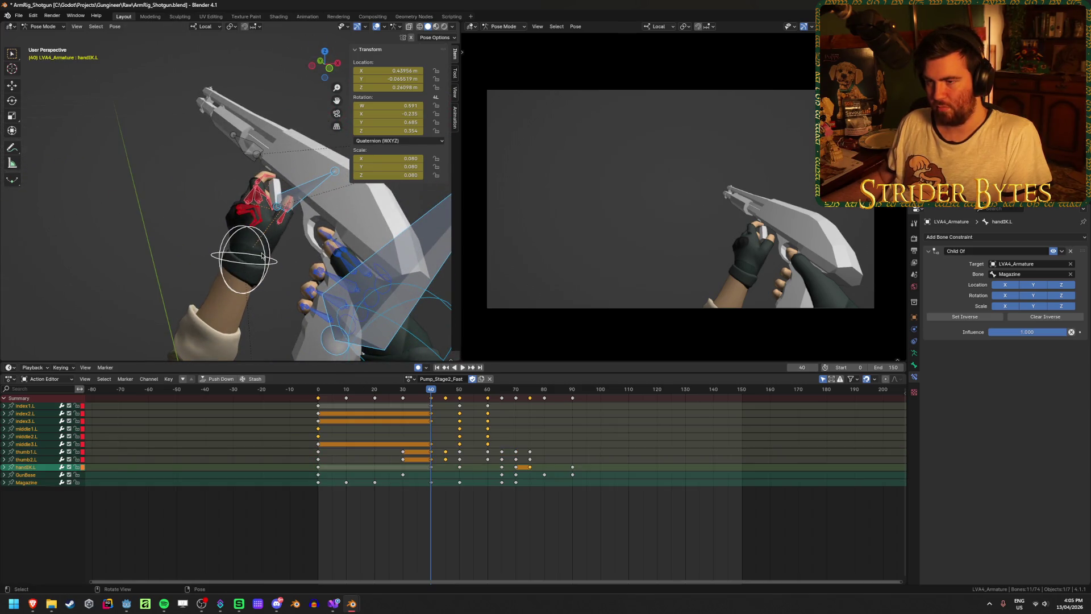
{"action": "middle_click_drag", "start_coordinate": [265, 252], "coordinate": [243, 223]}
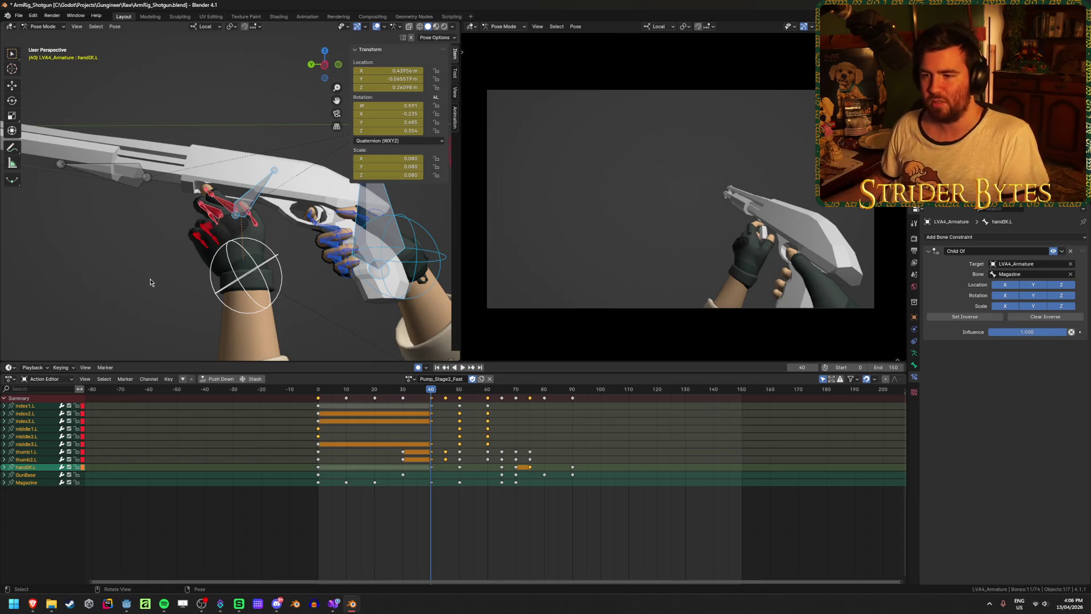
Move all keys after frame 40 sixty frames later
{"action": "key", "text": "space"}
{"action": "mouse_move", "coordinate": [455, 398]}
{"action": "left_mouse_down"}
{"action": "mouse_move", "coordinate": [602, 402]}
{"action": "mouse_move", "coordinate": [421, 409]}
{"action": "mouse_move", "coordinate": [546, 415]}
{"action": "mouse_move", "coordinate": [422, 421]}
{"action": "mouse_move", "coordinate": [448, 422]}
{"action": "left_mouse_up"}
{"action": "key", "text": "Left"}
{"action": "key", "text": "Left"}
{"action": "key", "text": "Left"}
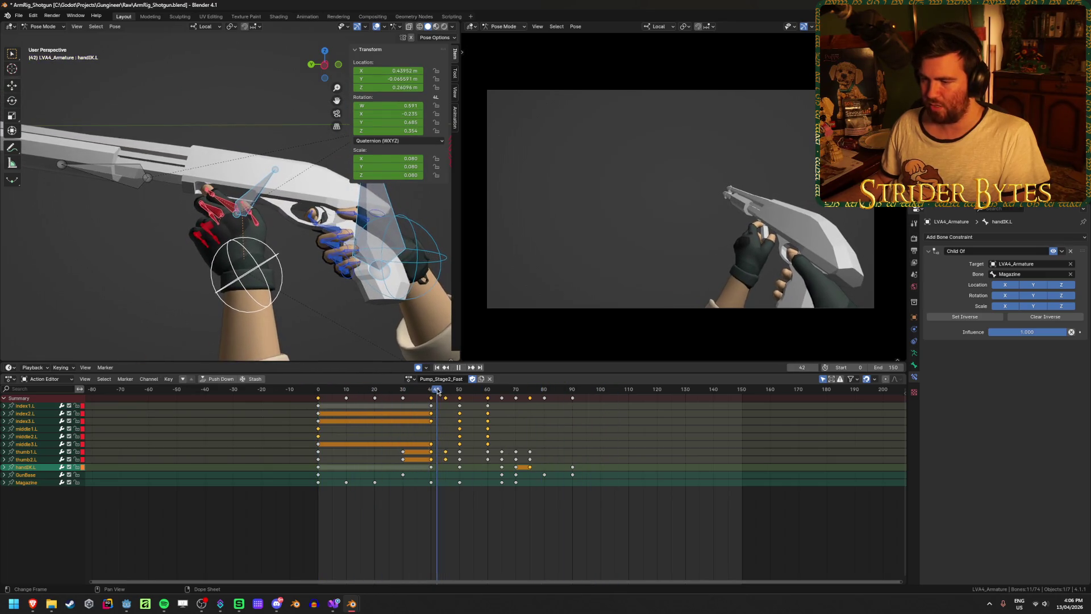
{"action": "left_click_drag", "start_coordinate": [439, 513], "coordinate": [609, 397]}
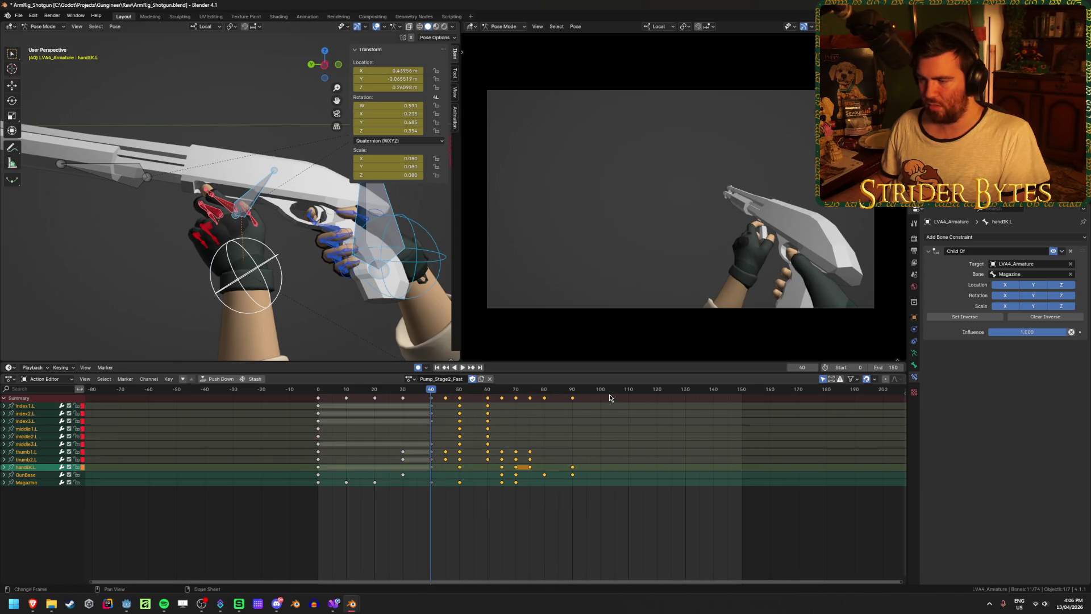
{"action": "key", "text": "g"}
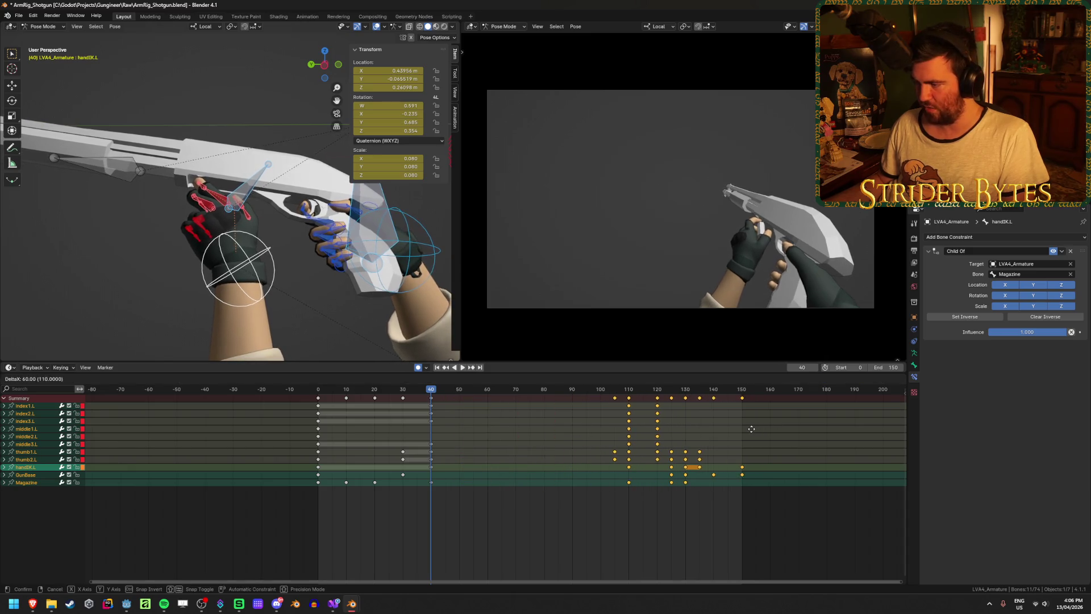
{"action": "left_click", "coordinate": [750, 429]}
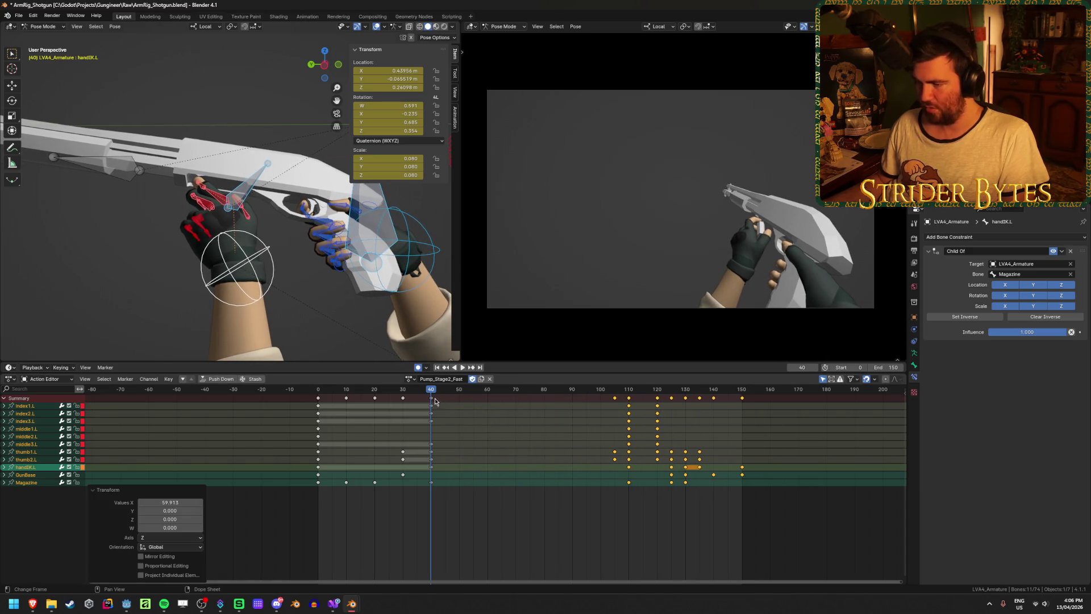
Duplicate the frame-40 keys to frame 100 and play back the retimed animation
{"action": "left_click", "coordinate": [433, 399]}
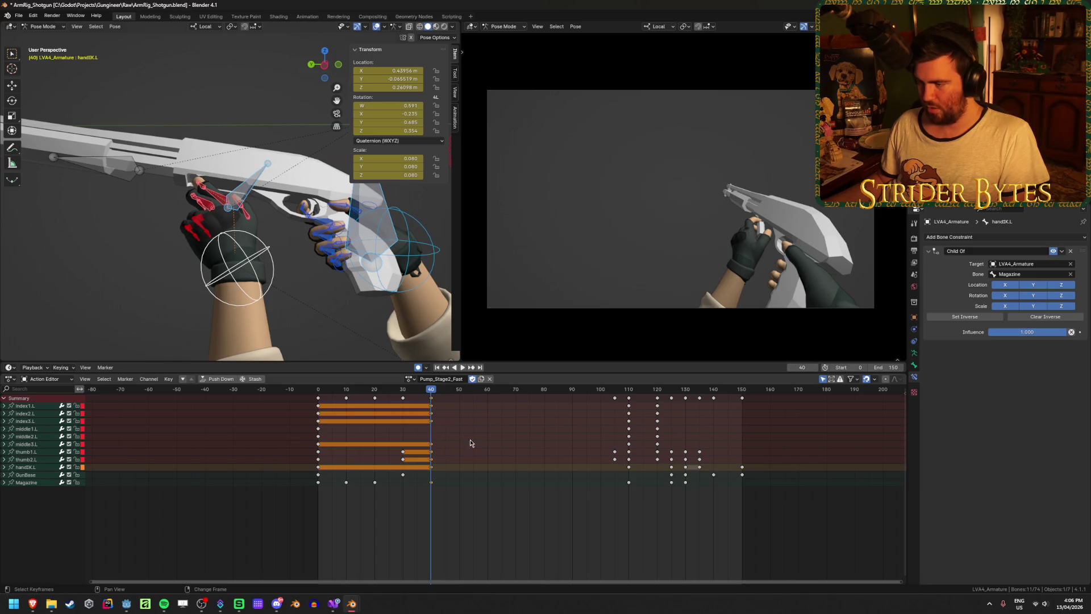
{"action": "key", "text": "shift+d"}
{"action": "left_click", "coordinate": [642, 431]}
{"action": "key", "text": "space"}
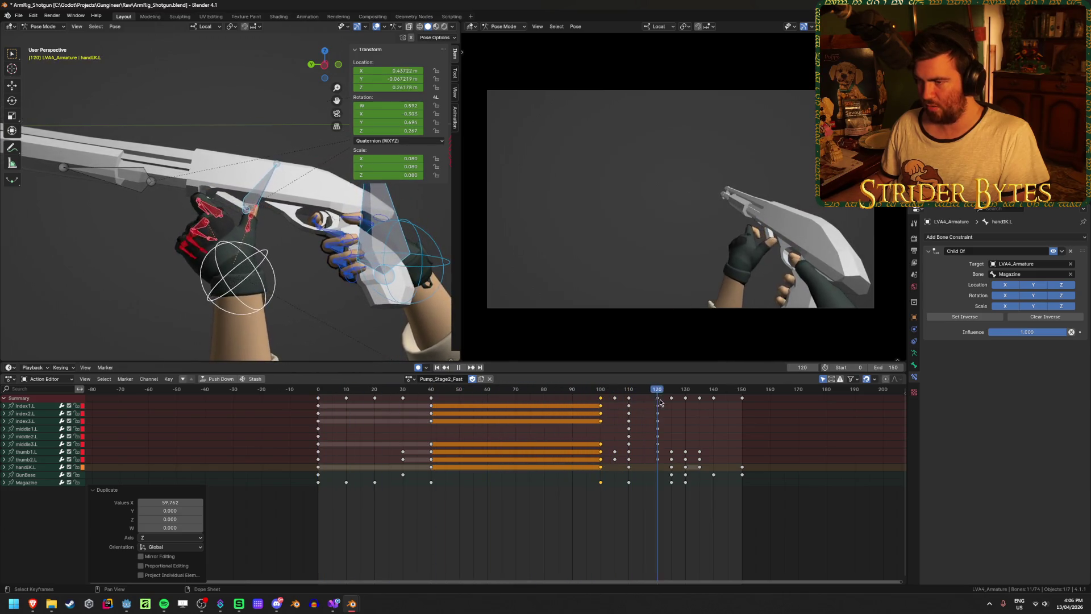
Select GunBase and duplicate its frame-30 key to frame 110
{"action": "left_click", "coordinate": [25, 474]}
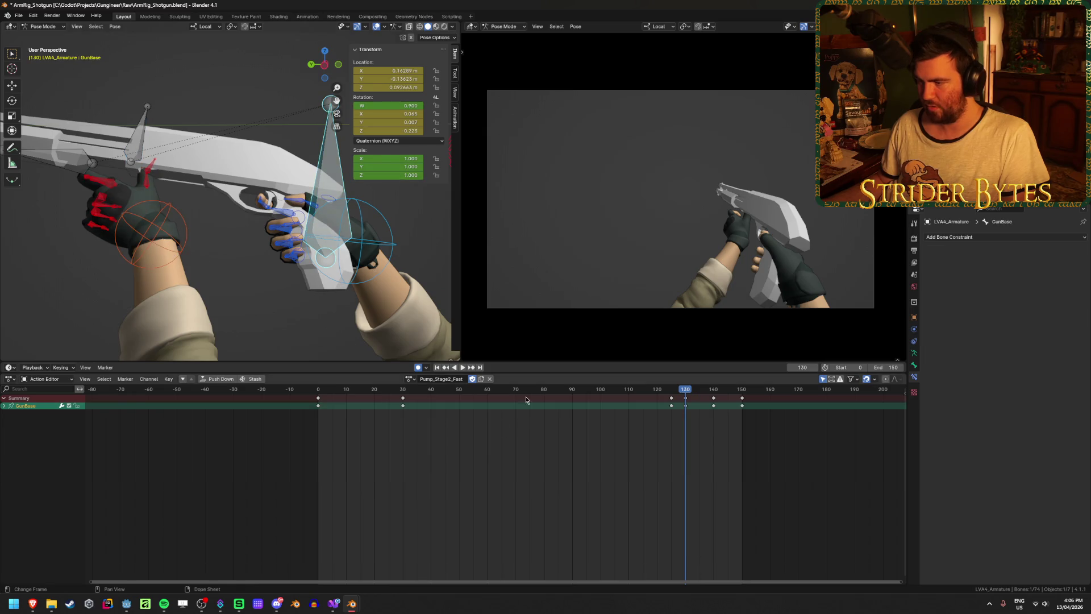
{"action": "left_click", "coordinate": [439, 389]}
{"action": "key", "text": "Escape"}
{"action": "left_click", "coordinate": [403, 402]}
{"action": "key", "text": "shift+d"}
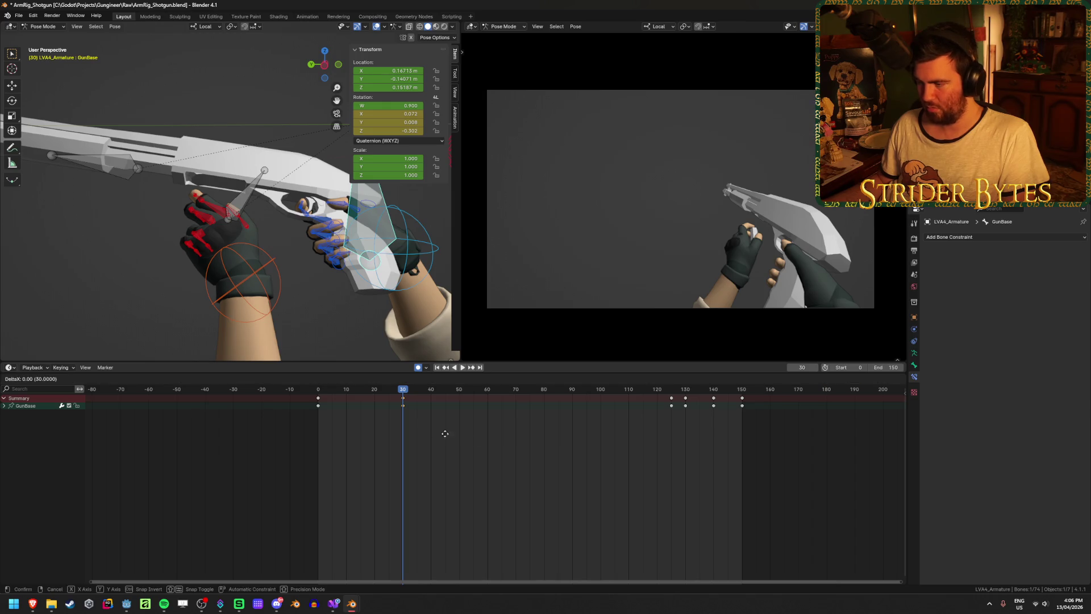
{"action": "left_click", "coordinate": [656, 434]}
{"action": "key", "text": "space"}
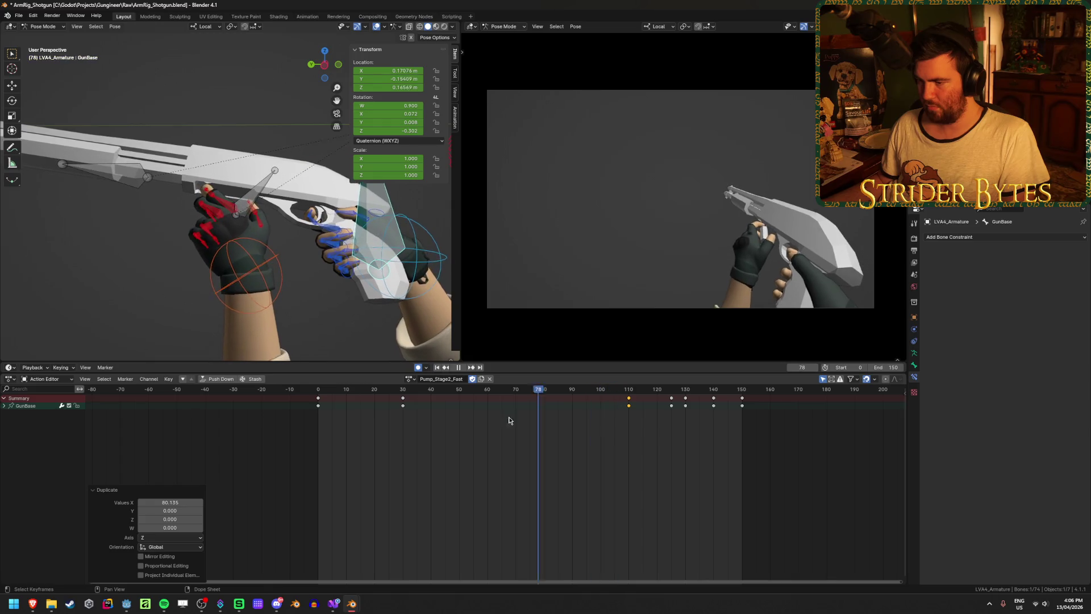
{"action": "key", "text": "space"}
Duplicate the frame-30 GunBase key again and target the stray copy near frame 82 for deletion
{"action": "left_click", "coordinate": [403, 405]}
{"action": "key", "text": "shift+d"}
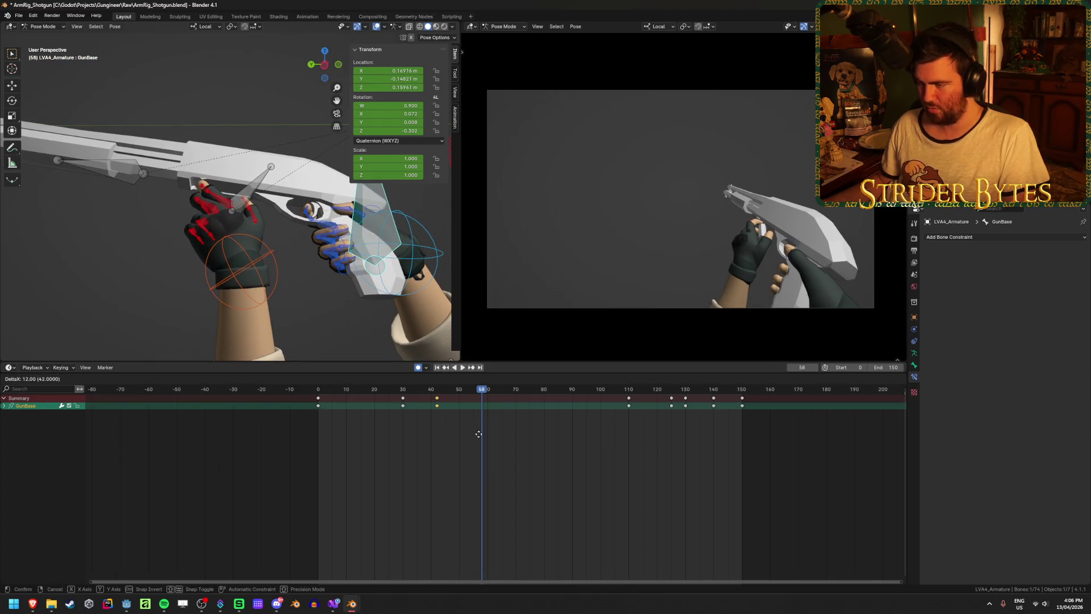
{"action": "key", "text": "space"}
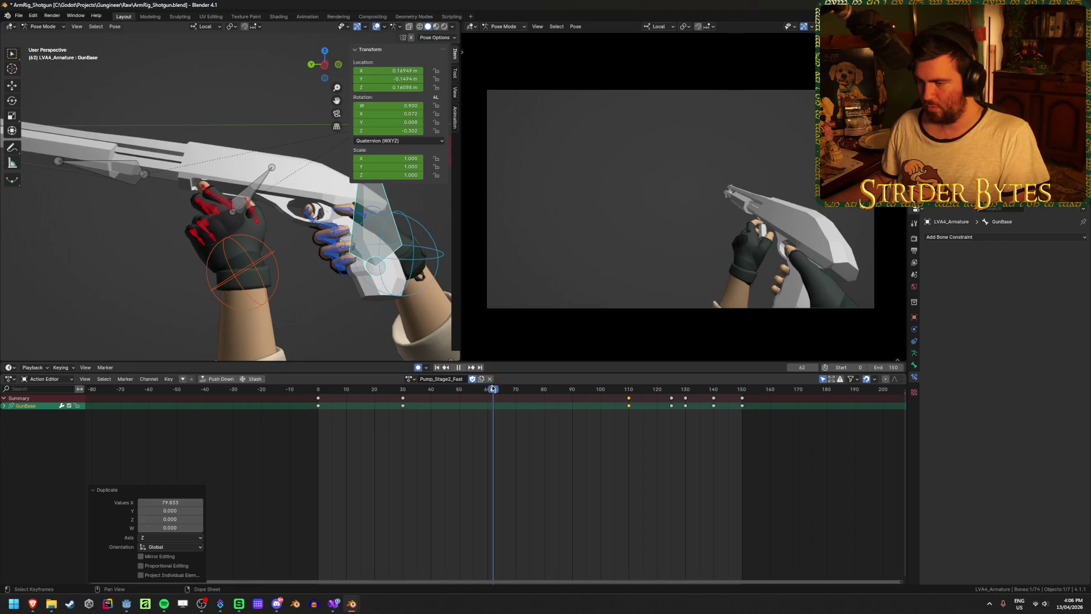
{"action": "key", "text": "space"}
{"action": "left_click_drag", "start_coordinate": [628, 388], "coordinate": [411, 389]}
{"action": "left_click", "coordinate": [403, 405]}
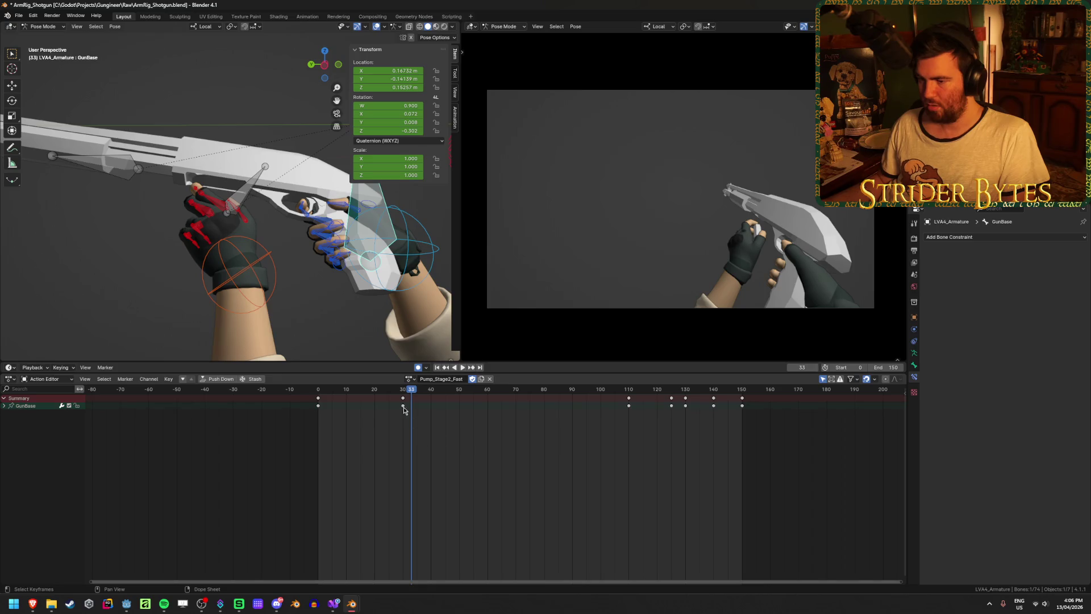
{"action": "key", "text": "shift+d"}
{"action": "left_click", "coordinate": [548, 425]}
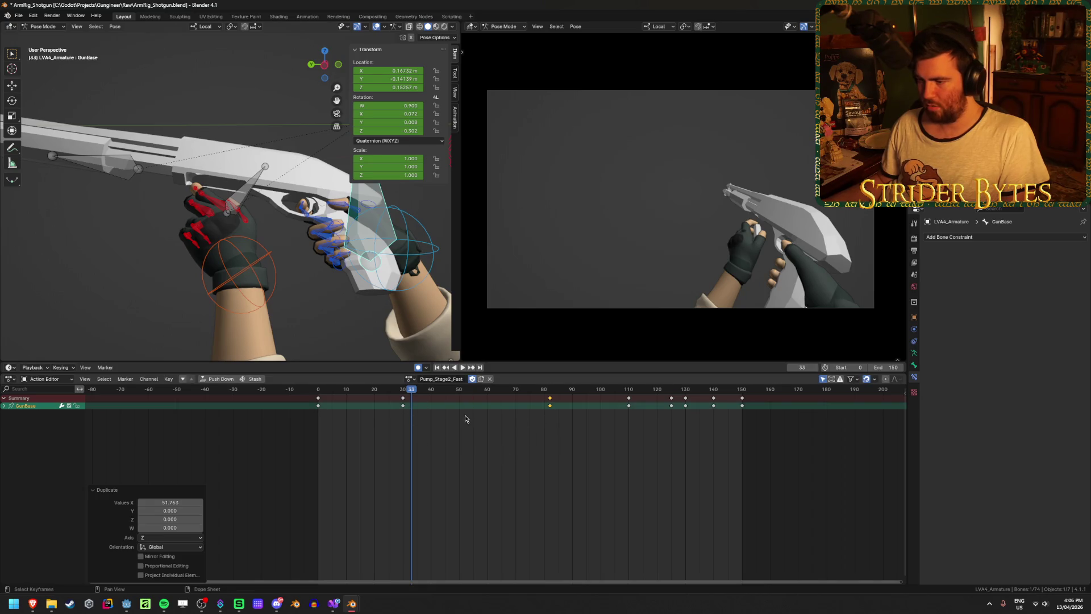
{"action": "left_click_drag", "start_coordinate": [411, 393], "coordinate": [547, 392]}
{"action": "left_click", "coordinate": [543, 464]}
{"action": "right_click", "coordinate": [547, 392]}
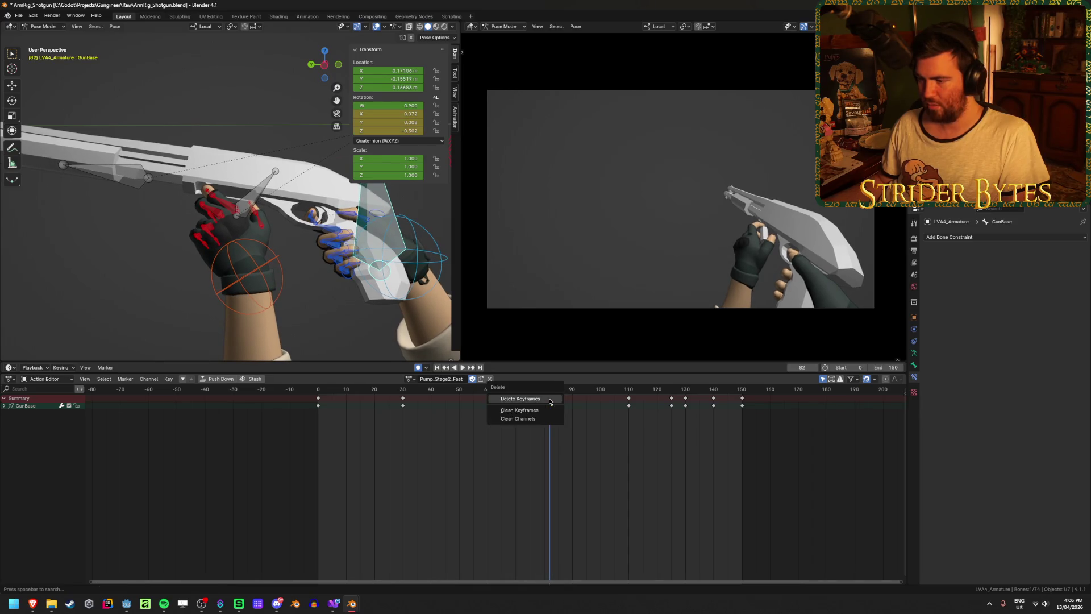
Copy GunBase's frame-30 pose, paste and key it at frame 110, then check frame 50
{"action": "left_click", "coordinate": [403, 391]}
{"action": "key", "text": "space"}
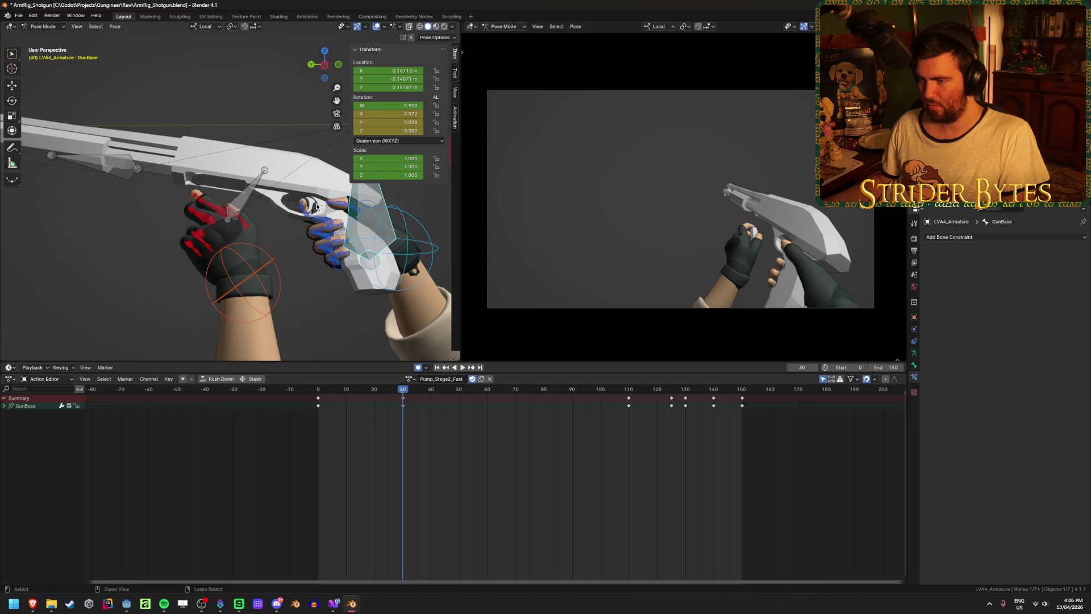
{"action": "left_click", "coordinate": [630, 392]}
{"action": "key", "text": "ctrl+v"}
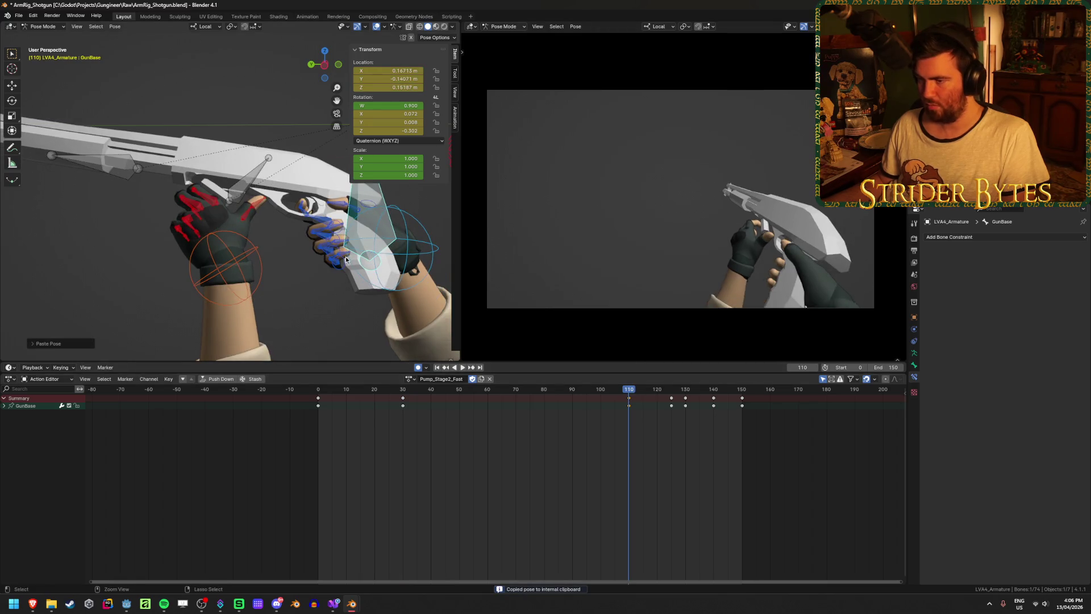
{"action": "key", "text": "i"}
{"action": "left_click", "coordinate": [404, 392]}
{"action": "key", "text": "space"}
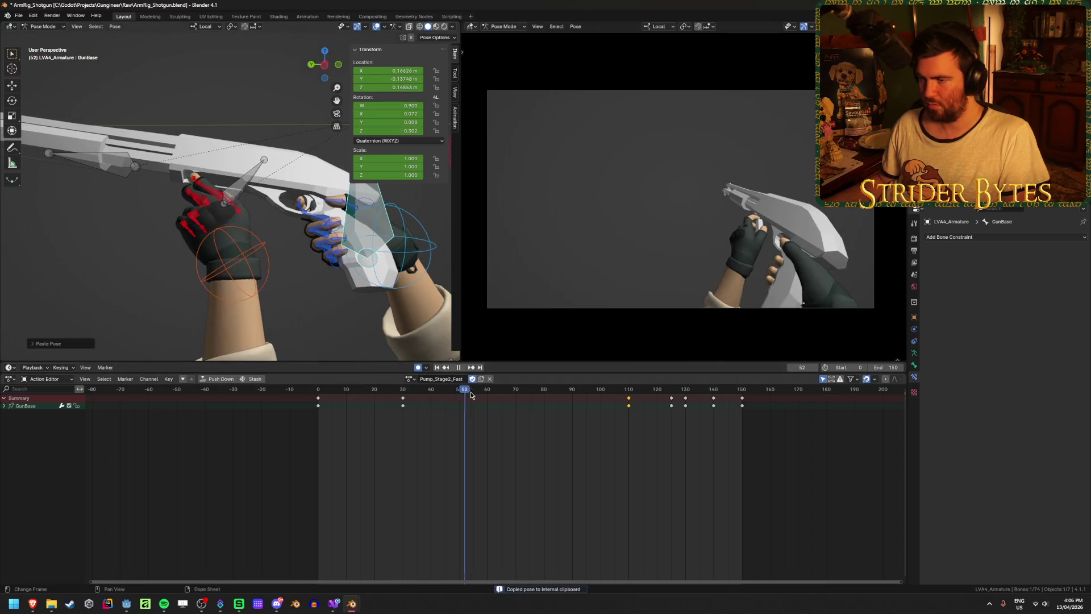
{"action": "left_click_drag", "start_coordinate": [485, 426], "coordinate": [459, 432]}
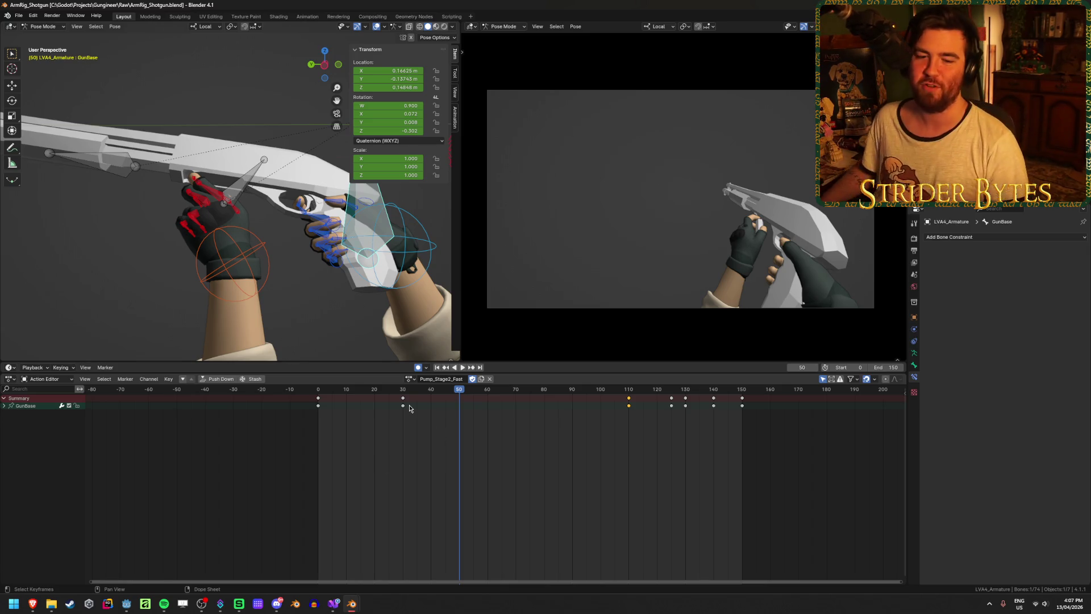
{"action": "middle_click_drag", "start_coordinate": [269, 278], "coordinate": [352, 330]}
{"action": "left_click", "coordinate": [205, 196]}
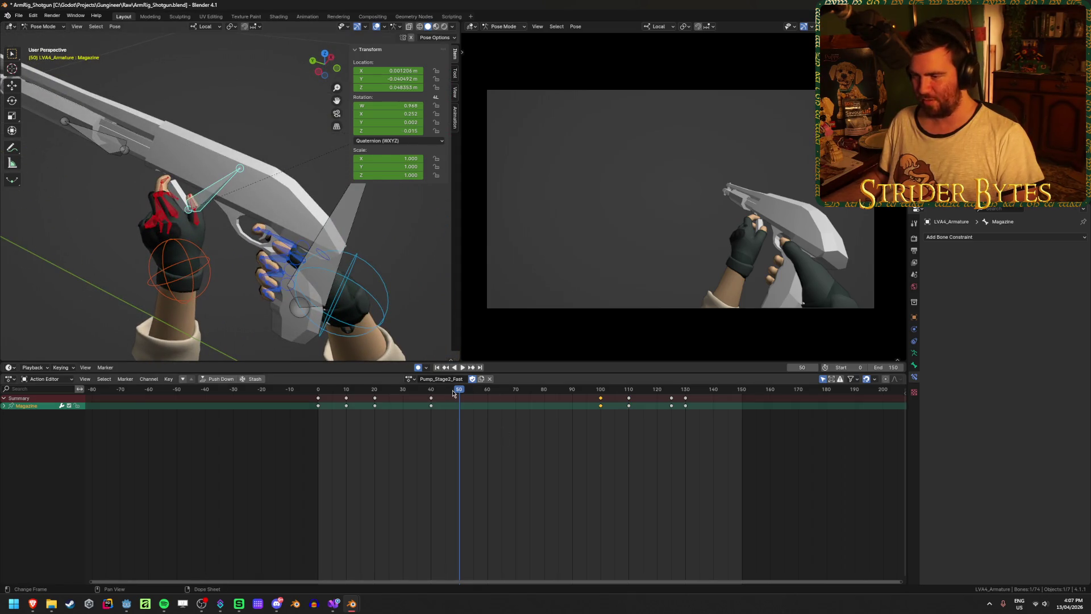
{"action": "key", "text": "shift+Left"}
{"action": "key", "text": "space"}
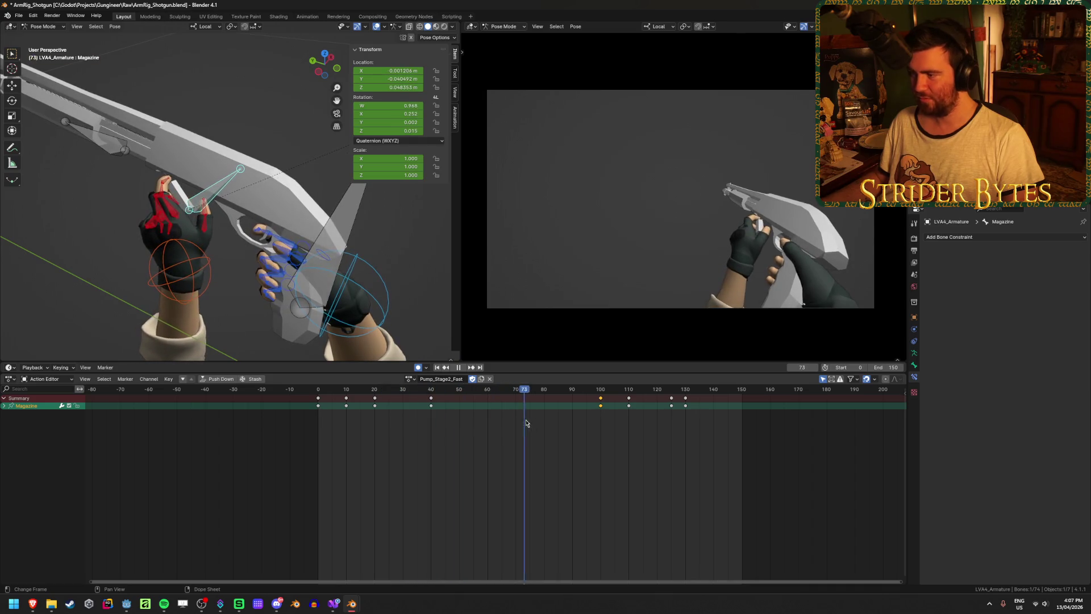
{"action": "mouse_move", "coordinate": [455, 432]}
{"action": "left_mouse_down"}
{"action": "mouse_move", "coordinate": [435, 436]}
{"action": "mouse_move", "coordinate": [454, 436]}
{"action": "left_mouse_up"}
{"action": "left_click", "coordinate": [197, 210]}
{"action": "left_click", "coordinate": [197, 224], "text": "shift"}
{"action": "left_click_drag", "start_coordinate": [458, 396], "coordinate": [440, 396]}
{"action": "key", "text": "space"}
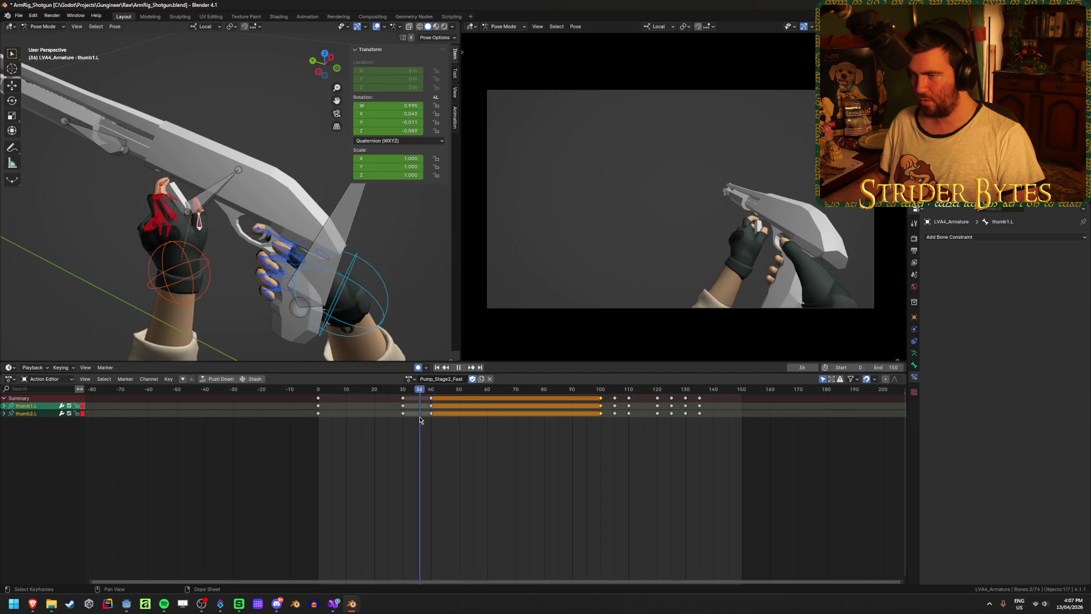
{"action": "key", "text": "space"}
{"action": "left_click", "coordinate": [193, 209]}
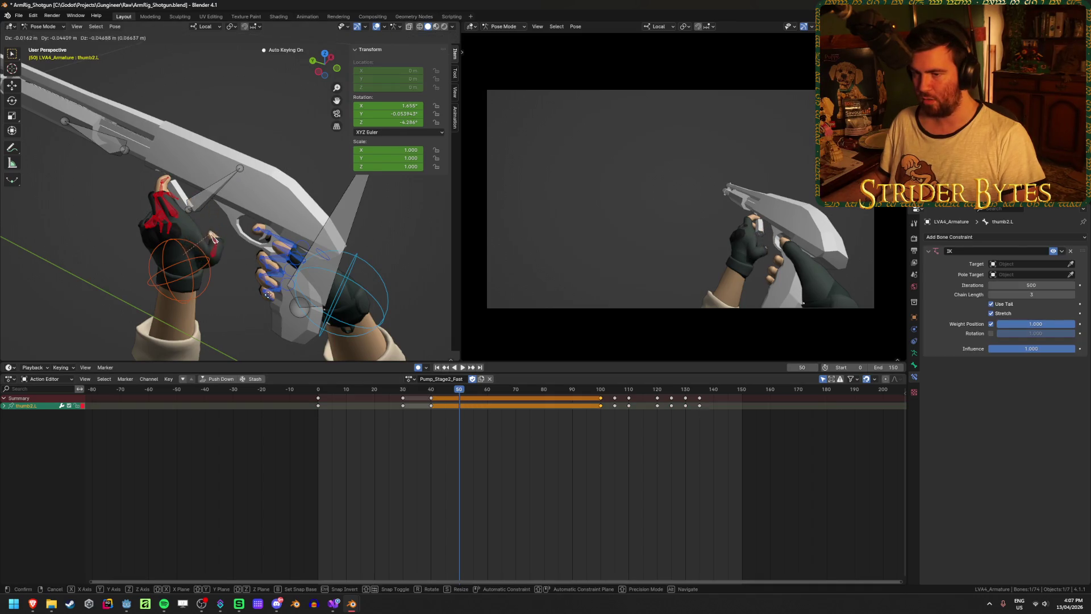
{"action": "key", "text": "space"}
{"action": "mouse_move", "coordinate": [459, 390]}
{"action": "left_mouse_down"}
{"action": "mouse_move", "coordinate": [433, 396]}
{"action": "mouse_move", "coordinate": [584, 413]}
{"action": "mouse_move", "coordinate": [431, 415]}
{"action": "left_mouse_up"}
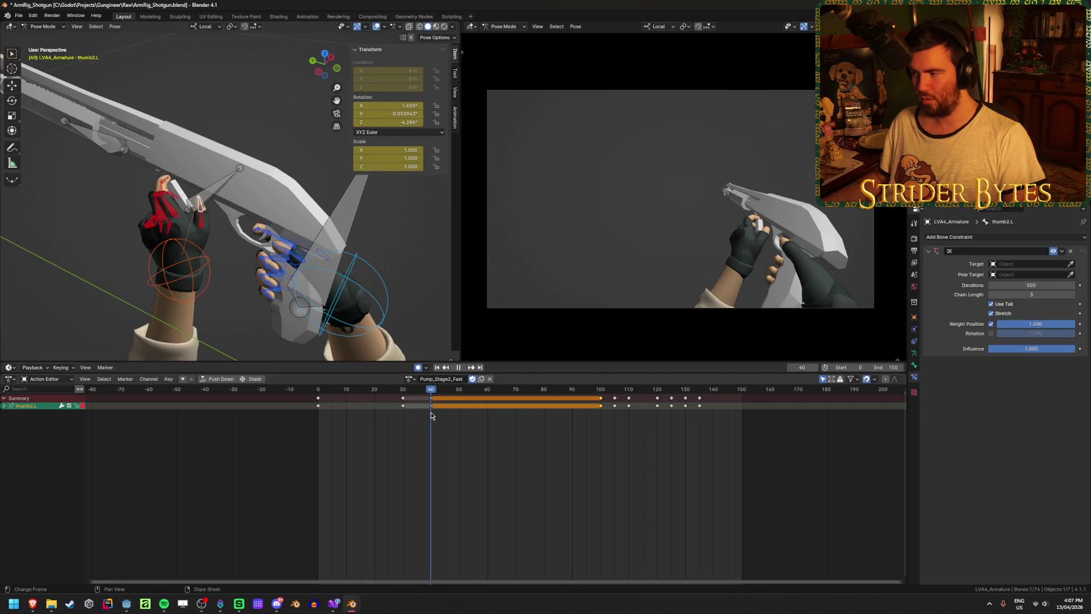
{"action": "key", "text": "space"}
{"action": "mouse_move", "coordinate": [152, 245]}
{"action": "middle_mouse_down"}
{"action": "mouse_move", "coordinate": [267, 210]}
{"action": "mouse_move", "coordinate": [299, 241]}
{"action": "mouse_move", "coordinate": [354, 226]}
{"action": "middle_mouse_up"}
{"action": "left_click", "coordinate": [301, 244]}
{"action": "scroll", "coordinate": [318, 256], "scroll_direction": "down", "scroll_amount": 1}
{"action": "left_click", "coordinate": [171, 301]}
{"action": "scroll", "coordinate": [271, 298], "scroll_direction": "down", "scroll_amount": 4}
{"action": "middle_click_drag", "start_coordinate": [211, 329], "coordinate": [121, 339]}
{"action": "scroll", "coordinate": [121, 339], "scroll_direction": "down", "scroll_amount": 2}
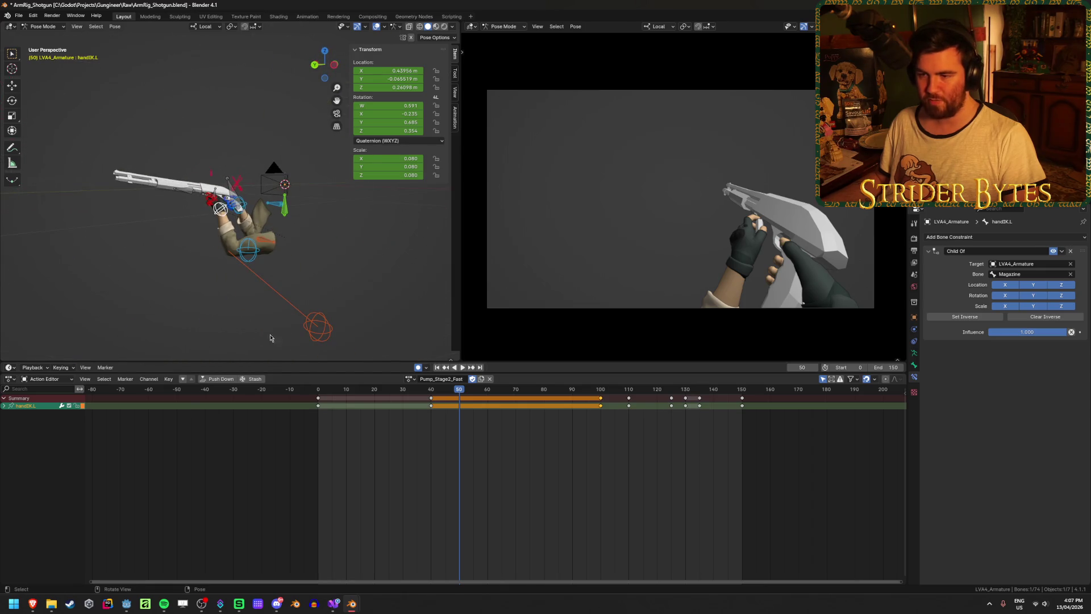
{"action": "left_click", "coordinate": [321, 337]}
{"action": "key", "text": "shift+Left"}
{"action": "key", "text": "space"}
{"action": "left_click_drag", "start_coordinate": [368, 402], "coordinate": [448, 409]}
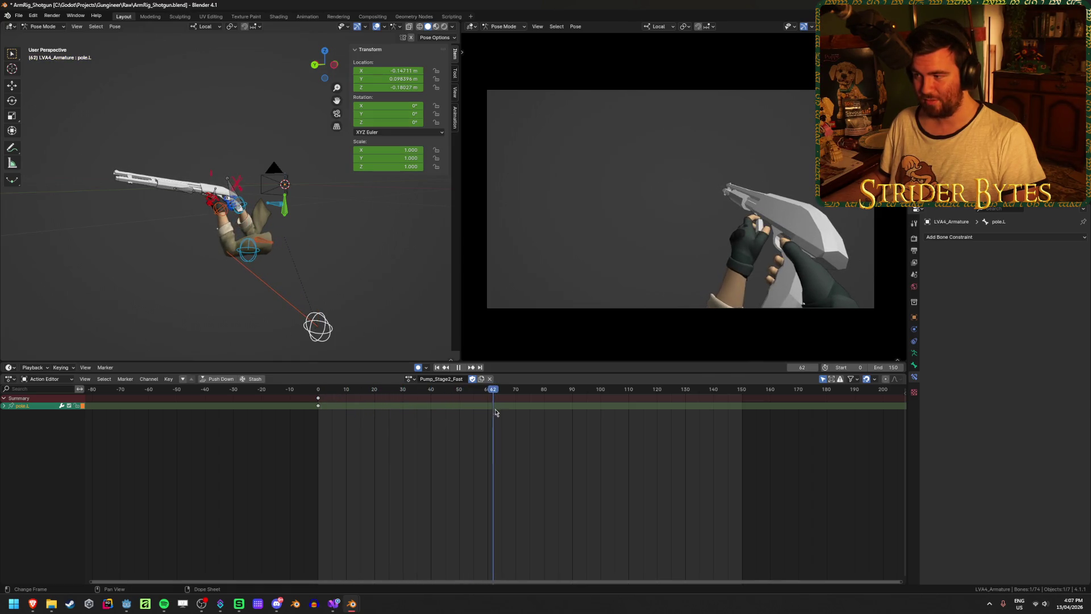
{"action": "left_click_drag", "start_coordinate": [518, 410], "coordinate": [702, 419]}
Select clavicle.L and insert a trial key at frame 69
{"action": "key", "text": "Escape"}
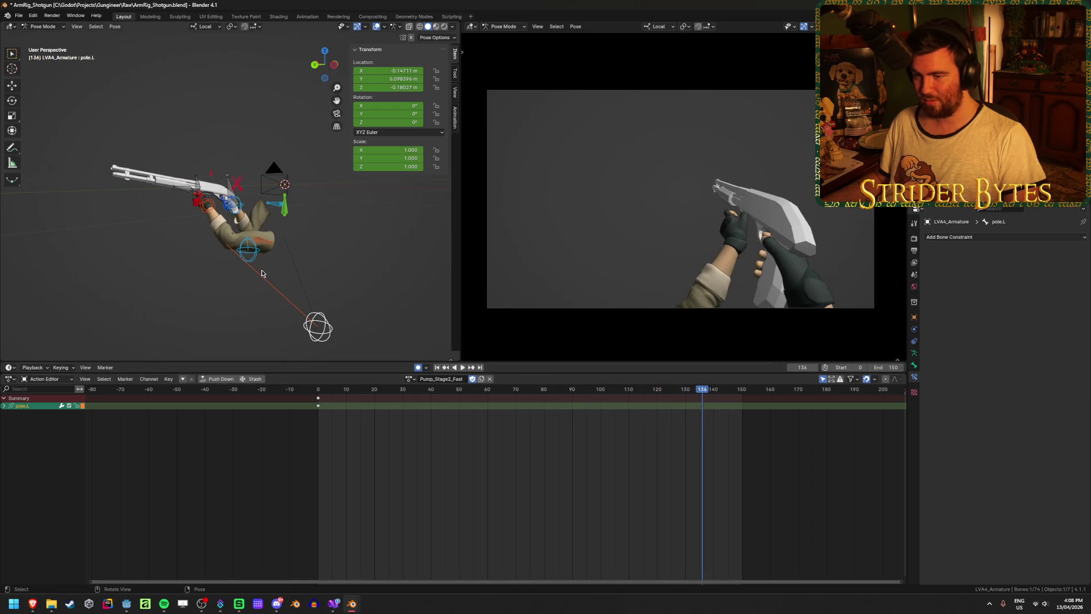
{"action": "mouse_move", "coordinate": [415, 334]}
{"action": "middle_mouse_down"}
{"action": "mouse_move", "coordinate": [316, 324]}
{"action": "mouse_move", "coordinate": [334, 328]}
{"action": "middle_mouse_up"}
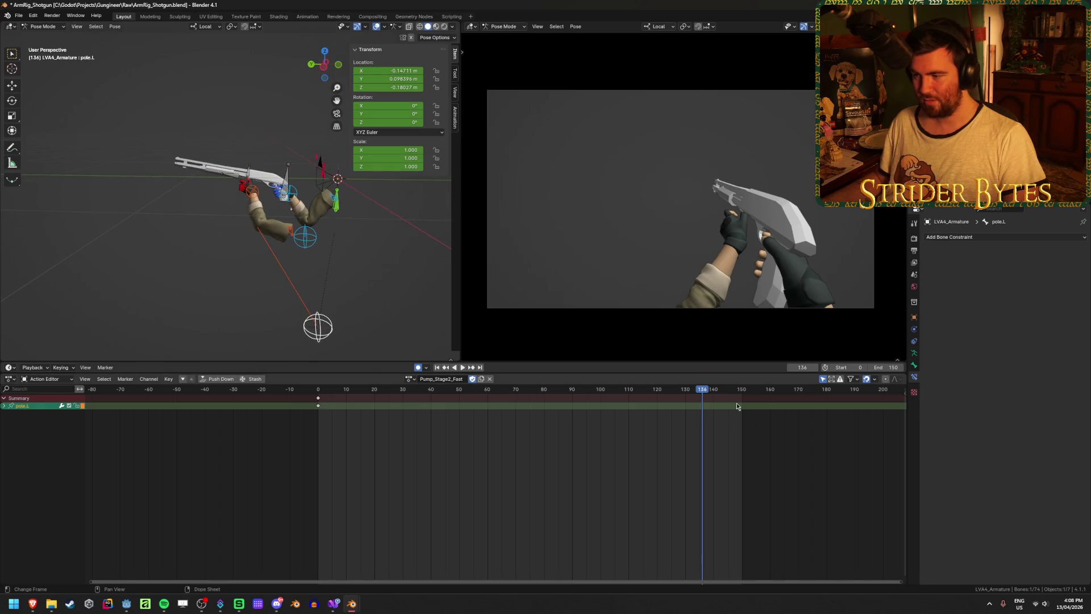
{"action": "mouse_move", "coordinate": [703, 392]}
{"action": "left_mouse_down"}
{"action": "mouse_move", "coordinate": [314, 376]}
{"action": "mouse_move", "coordinate": [393, 385]}
{"action": "left_mouse_up"}
{"action": "key", "text": "space"}
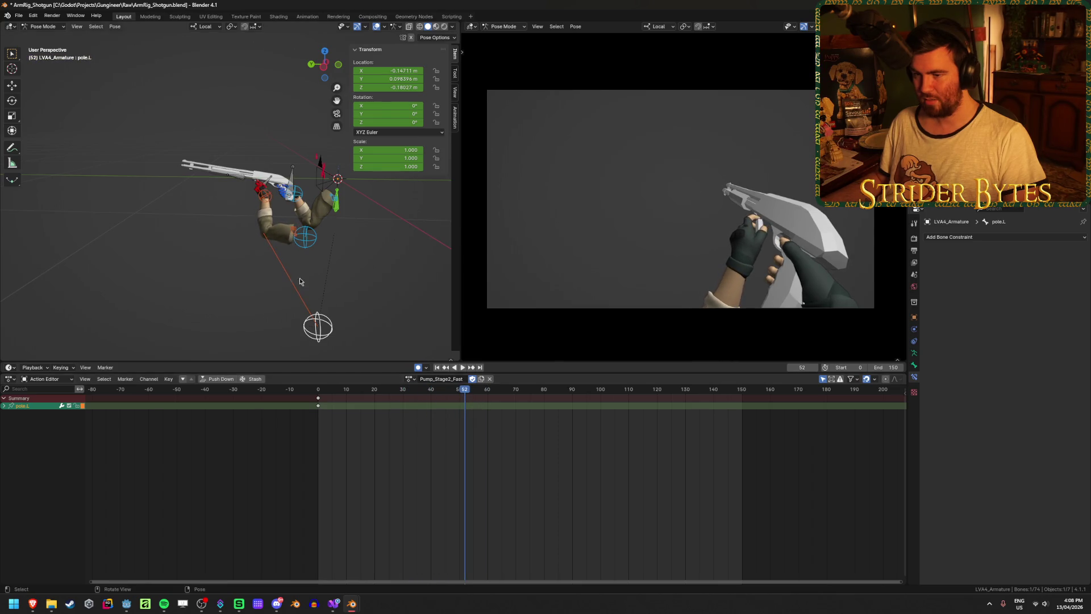
{"action": "left_click", "coordinate": [295, 235]}
{"action": "scroll", "coordinate": [294, 236], "scroll_direction": "up", "scroll_amount": 2}
{"action": "mouse_move", "coordinate": [375, 391]}
{"action": "left_mouse_down"}
{"action": "mouse_move", "coordinate": [353, 397]}
{"action": "mouse_move", "coordinate": [508, 410]}
{"action": "mouse_move", "coordinate": [365, 393]}
{"action": "mouse_move", "coordinate": [401, 398]}
{"action": "left_mouse_up"}
{"action": "key", "text": "i"}
Delete the clavicle's frame-69 key, replay the action and frame the index1.L bone
{"action": "left_click", "coordinate": [434, 408]}
{"action": "left_click", "coordinate": [403, 405]}
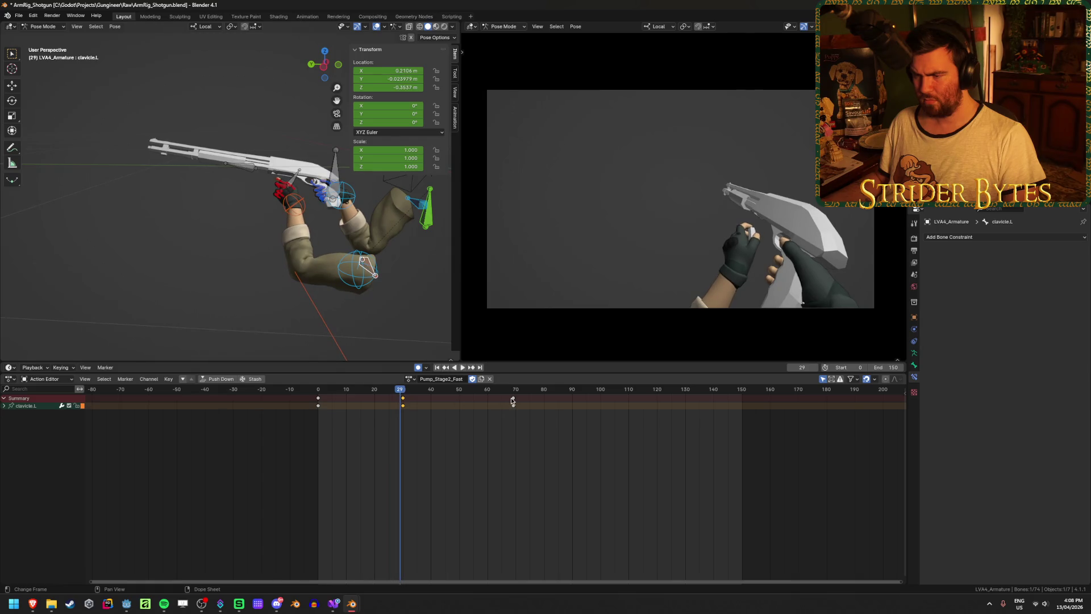
{"action": "key", "text": "x"}
{"action": "left_click", "coordinate": [488, 405]}
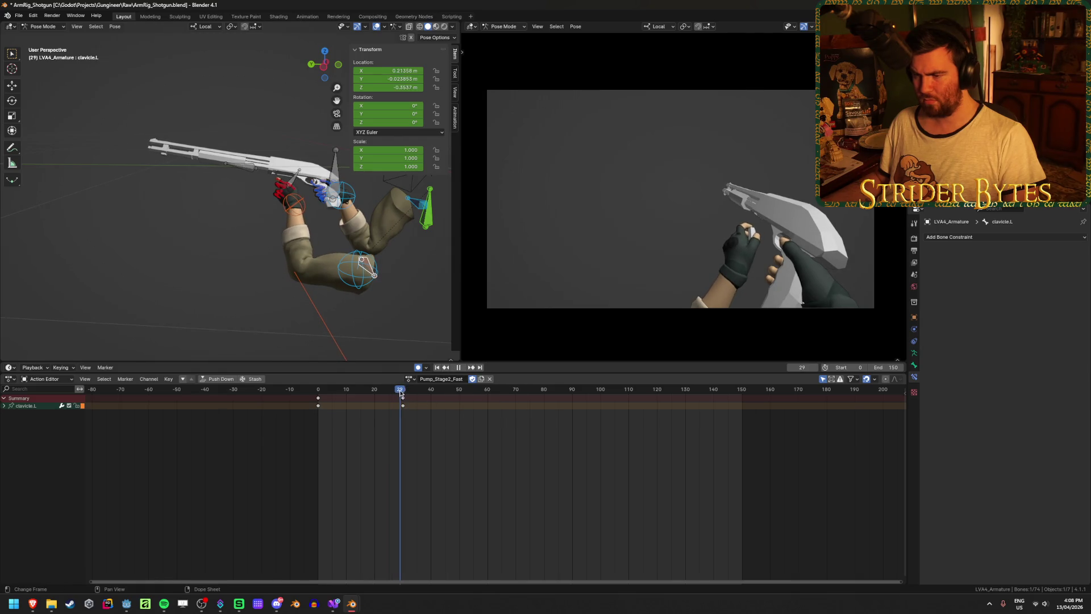
{"action": "key", "text": "shift+Left"}
{"action": "key", "text": "space"}
{"action": "mouse_move", "coordinate": [382, 393]}
{"action": "left_mouse_down"}
{"action": "mouse_move", "coordinate": [498, 400]}
{"action": "mouse_move", "coordinate": [456, 406]}
{"action": "left_mouse_up"}
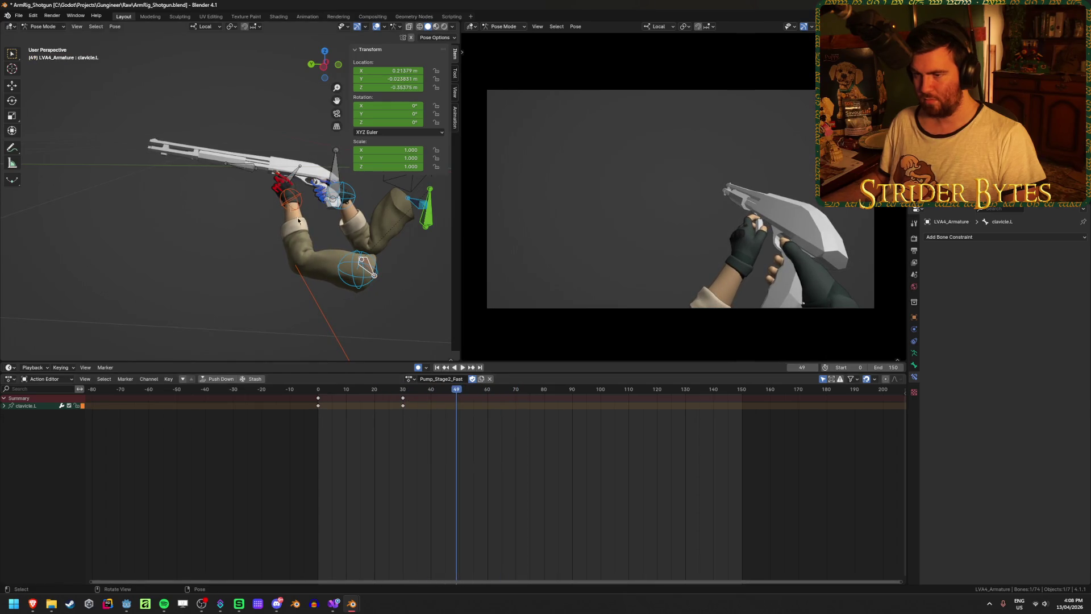
{"action": "left_click", "coordinate": [288, 181]}
{"action": "key", "text": "KP_Decimal"}
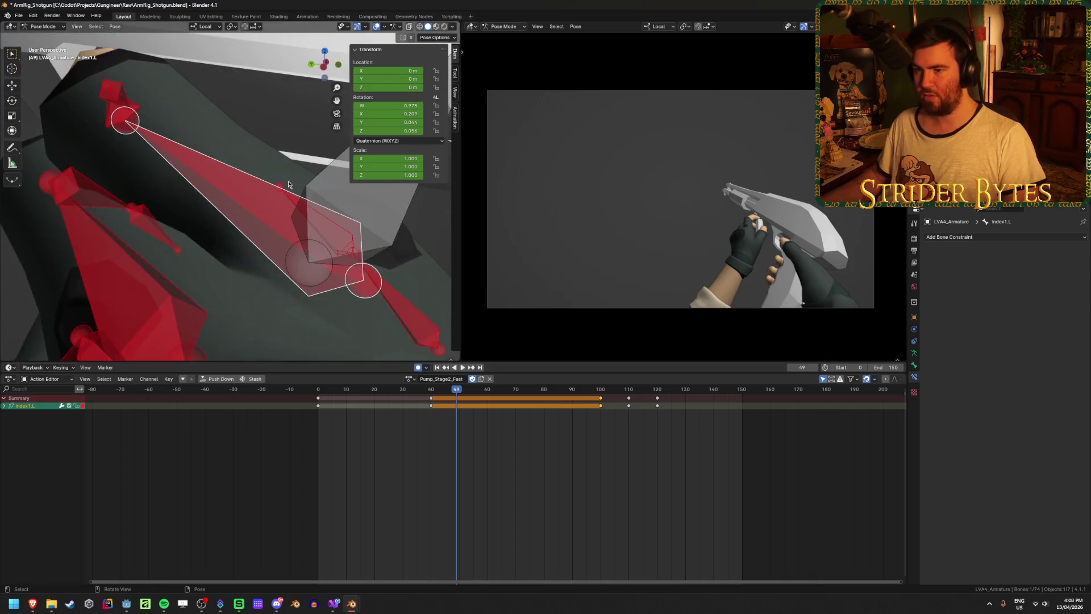
Delete thumb2.L's keyframes at frames 30, 40 and 100
{"action": "middle_click_drag", "start_coordinate": [308, 199], "coordinate": [341, 227]}
{"action": "left_click", "coordinate": [363, 253]}
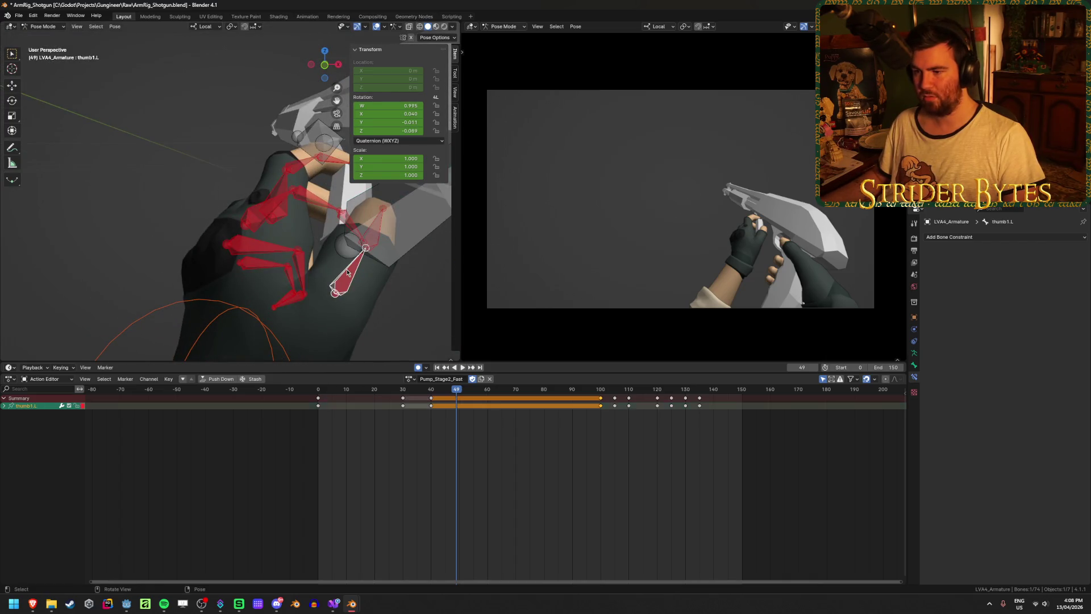
{"action": "left_click", "coordinate": [376, 233]}
{"action": "mouse_move", "coordinate": [456, 390]}
{"action": "left_mouse_down"}
{"action": "mouse_move", "coordinate": [433, 391]}
{"action": "mouse_move", "coordinate": [465, 391]}
{"action": "left_mouse_up"}
{"action": "mouse_move", "coordinate": [255, 216]}
{"action": "middle_mouse_down"}
{"action": "mouse_move", "coordinate": [244, 228]}
{"action": "mouse_move", "coordinate": [318, 239]}
{"action": "middle_mouse_up"}
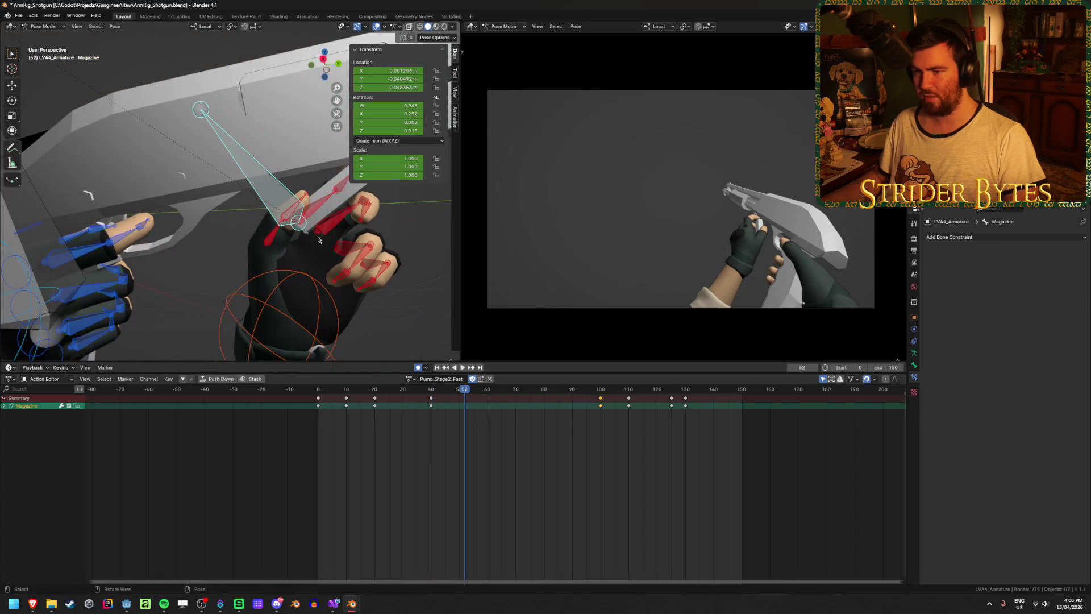
{"action": "left_click", "coordinate": [291, 210]}
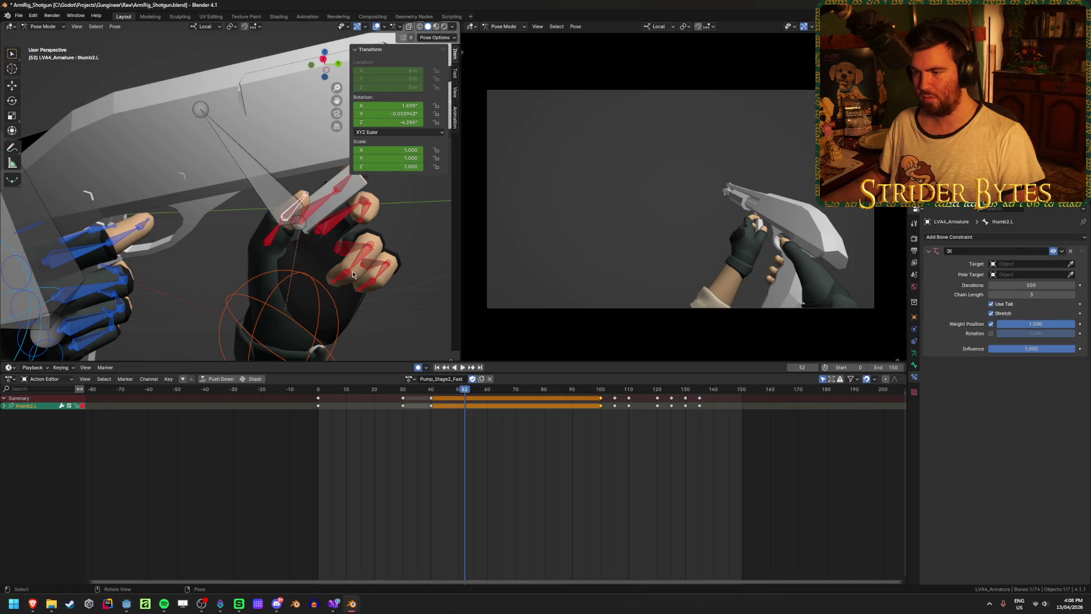
{"action": "key", "text": "x"}
{"action": "left_click", "coordinate": [601, 401]}
{"action": "left_click_drag", "start_coordinate": [446, 393], "coordinate": [396, 439]}
{"action": "key", "text": "x"}
{"action": "left_click", "coordinate": [373, 399]}
Delete thumb1.L's keys at frames 30, 40 and 100, then scrub to check the thumb
{"action": "left_click", "coordinate": [272, 241]}
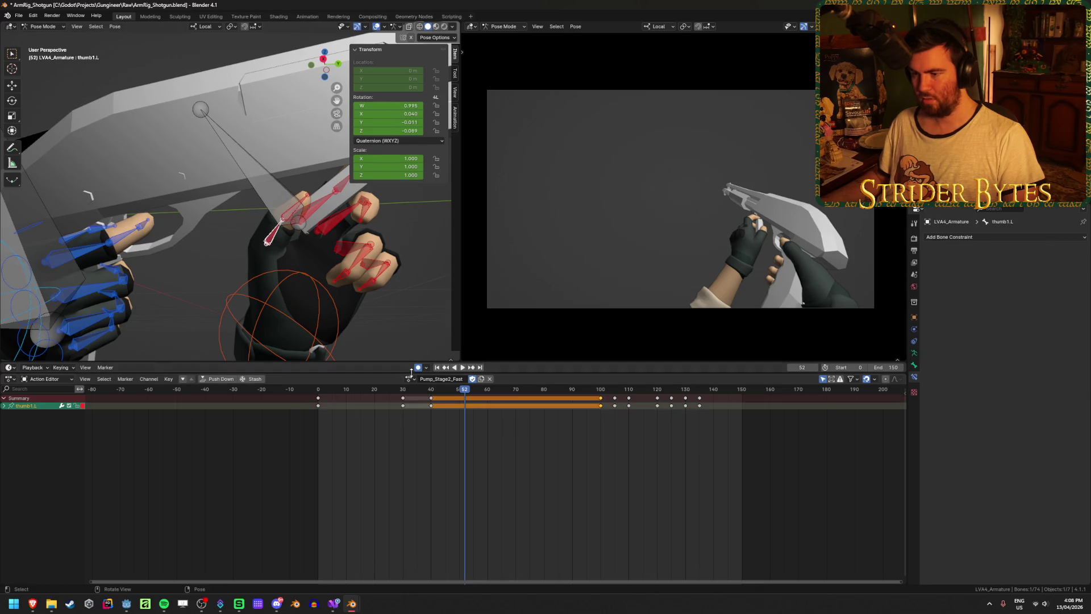
{"action": "left_click_drag", "start_coordinate": [385, 438], "coordinate": [608, 393]}
{"action": "key", "text": "x"}
{"action": "left_click", "coordinate": [585, 401]}
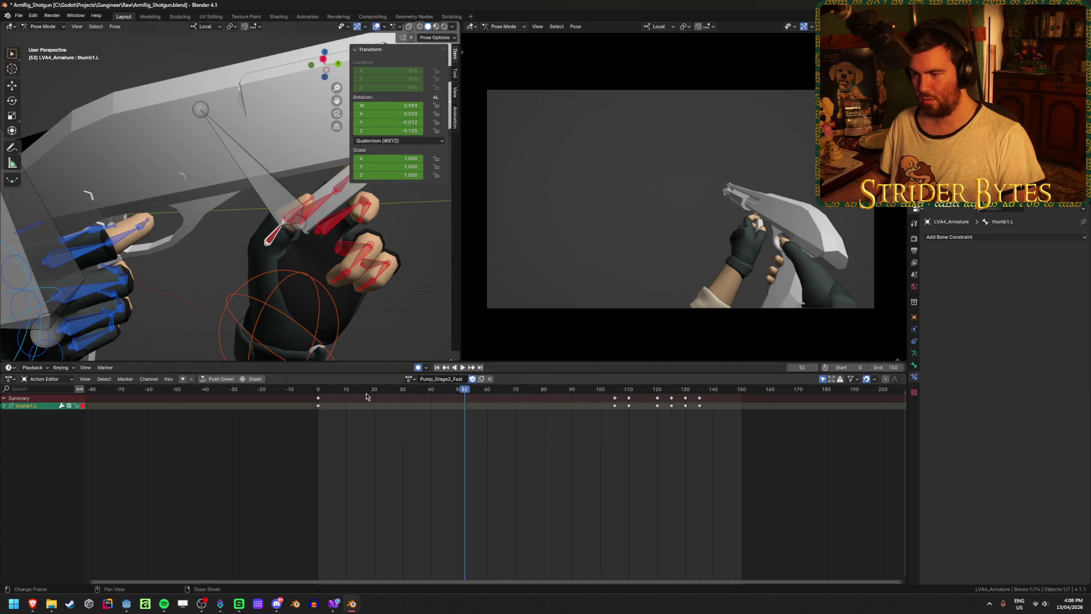
{"action": "left_click", "coordinate": [344, 391]}
{"action": "key", "text": "space"}
{"action": "mouse_move", "coordinate": [344, 393]}
{"action": "left_mouse_down"}
{"action": "mouse_move", "coordinate": [479, 393]}
{"action": "mouse_move", "coordinate": [414, 396]}
{"action": "mouse_move", "coordinate": [471, 396]}
{"action": "left_mouse_up"}
Delete thumb_meta.L's keyframes from frames 30 to 60
{"action": "left_click", "coordinate": [273, 264]}
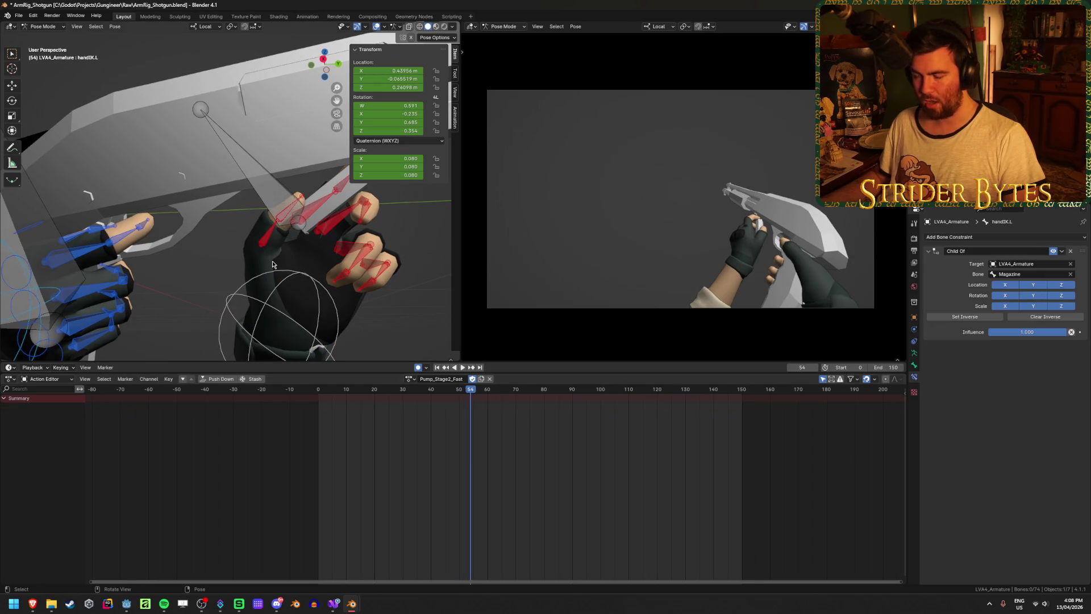
{"action": "left_click", "coordinate": [236, 266]}
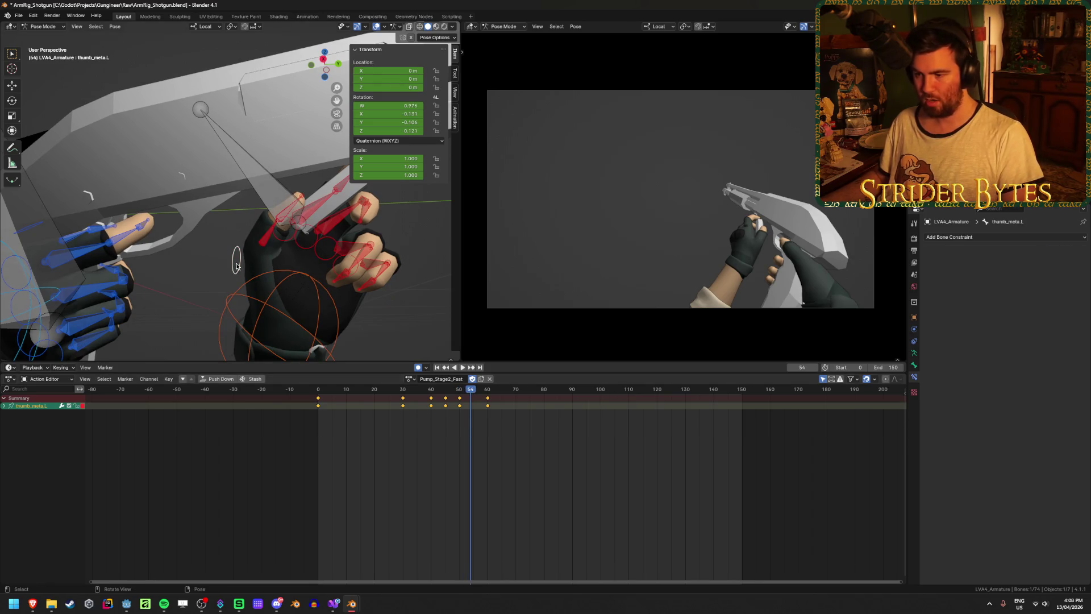
{"action": "key", "text": "r"}
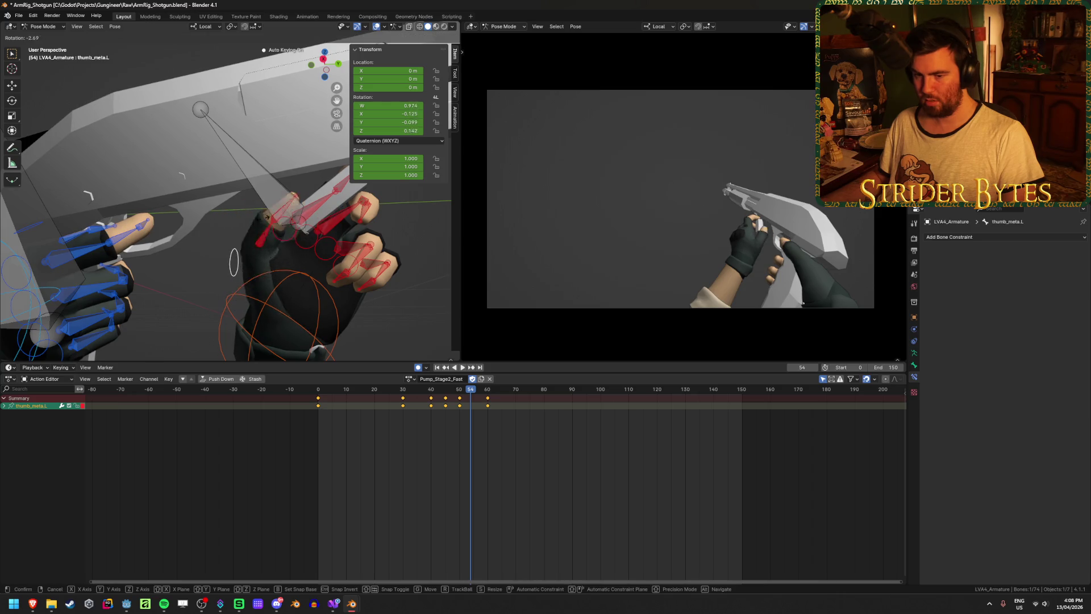
{"action": "key", "text": "Escape"}
{"action": "left_click", "coordinate": [533, 465]}
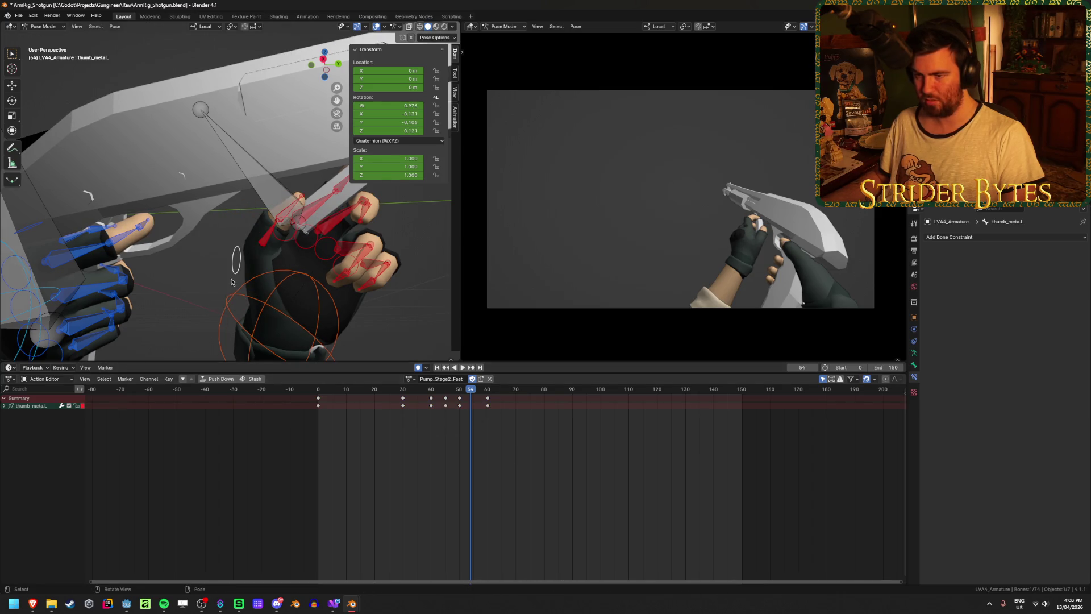
{"action": "mouse_move", "coordinate": [544, 445]}
{"action": "left_mouse_down"}
{"action": "mouse_move", "coordinate": [382, 393]}
{"action": "mouse_move", "coordinate": [439, 398]}
{"action": "left_mouse_up"}
{"action": "key", "text": "x"}
{"action": "left_click", "coordinate": [355, 391]}
Play the action back and hide the thumb_meta.L bone
{"action": "key", "text": "space"}
{"action": "key", "text": "h"}
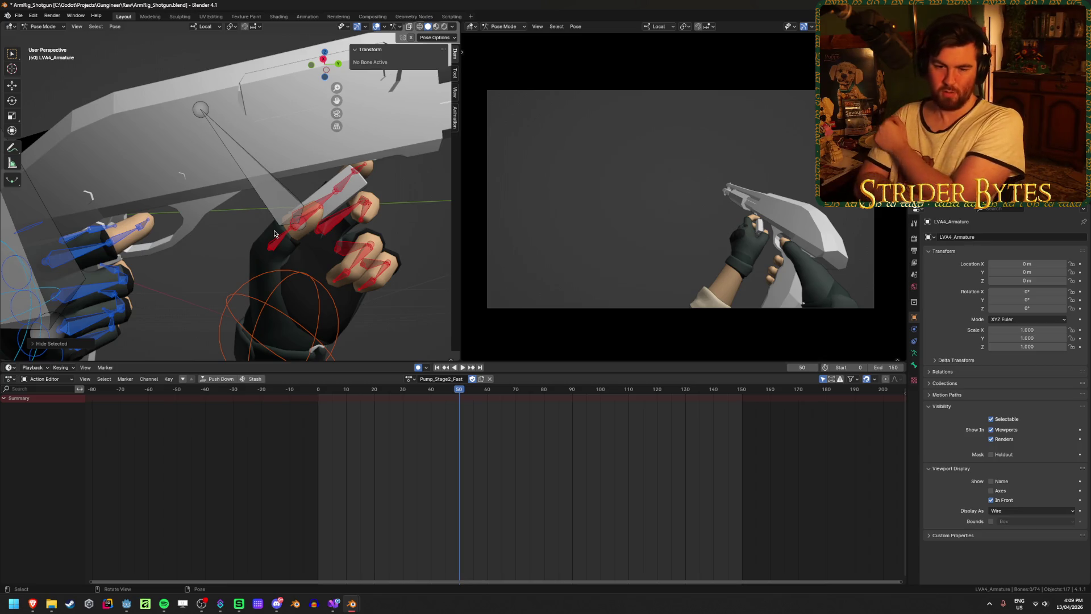
{"action": "left_click", "coordinate": [312, 220]}
Scrub and play through the action to inspect the left middle finger
{"action": "mouse_move", "coordinate": [311, 219]}
{"action": "middle_mouse_down"}
{"action": "mouse_move", "coordinate": [355, 295]}
{"action": "mouse_move", "coordinate": [381, 378]}
{"action": "middle_mouse_up"}
{"action": "mouse_move", "coordinate": [330, 391]}
{"action": "left_mouse_down"}
{"action": "mouse_move", "coordinate": [316, 392]}
{"action": "mouse_move", "coordinate": [433, 398]}
{"action": "mouse_move", "coordinate": [308, 398]}
{"action": "mouse_move", "coordinate": [396, 397]}
{"action": "left_mouse_up"}
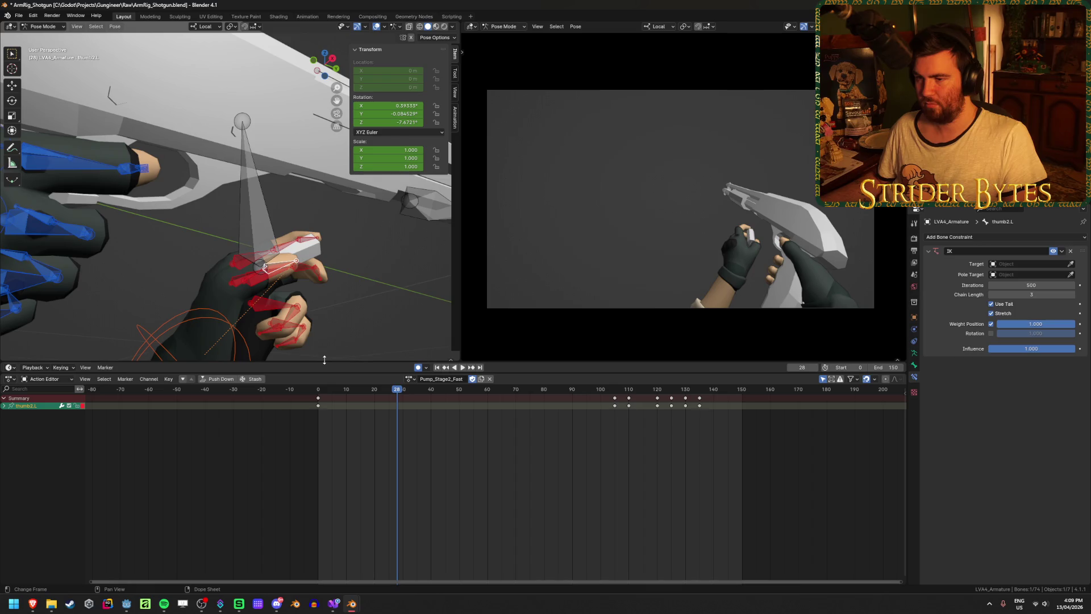
{"action": "middle_click_drag", "start_coordinate": [278, 305], "coordinate": [233, 289]}
{"action": "mouse_move", "coordinate": [399, 392]}
{"action": "left_mouse_down"}
{"action": "mouse_move", "coordinate": [434, 391]}
{"action": "mouse_move", "coordinate": [394, 403]}
{"action": "mouse_move", "coordinate": [431, 404]}
{"action": "left_mouse_up"}
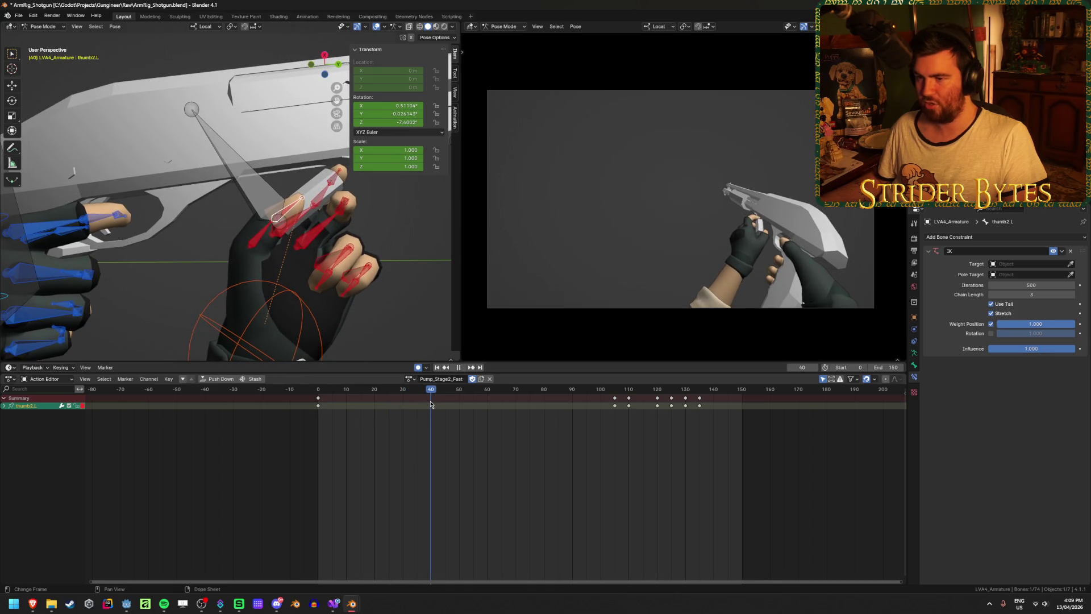
{"action": "left_click", "coordinate": [252, 196]}
{"action": "key", "text": "space"}
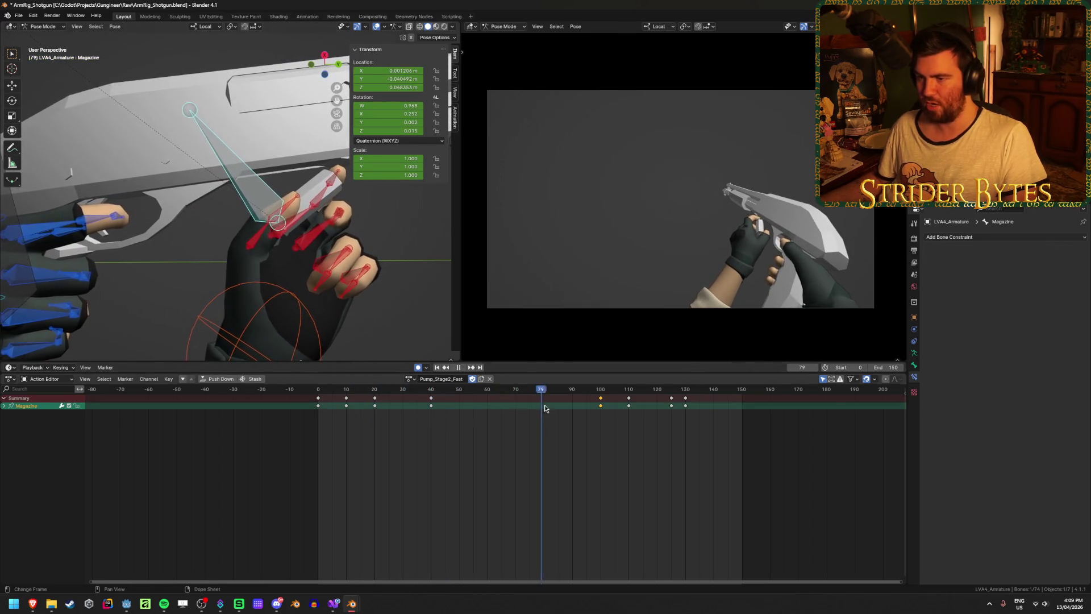
{"action": "key", "text": "space"}
{"action": "mouse_move", "coordinate": [295, 239]}
{"action": "middle_mouse_down"}
{"action": "mouse_move", "coordinate": [267, 227]}
{"action": "mouse_move", "coordinate": [341, 196]}
{"action": "mouse_move", "coordinate": [380, 198]}
{"action": "middle_mouse_up"}
Select middle3.L, middle2.L and middle1.L and zoom in on the finger bones
{"action": "left_click", "coordinate": [335, 200]}
{"action": "left_click", "coordinate": [348, 190], "text": "shift"}
{"action": "left_click", "coordinate": [381, 201], "text": "shift"}
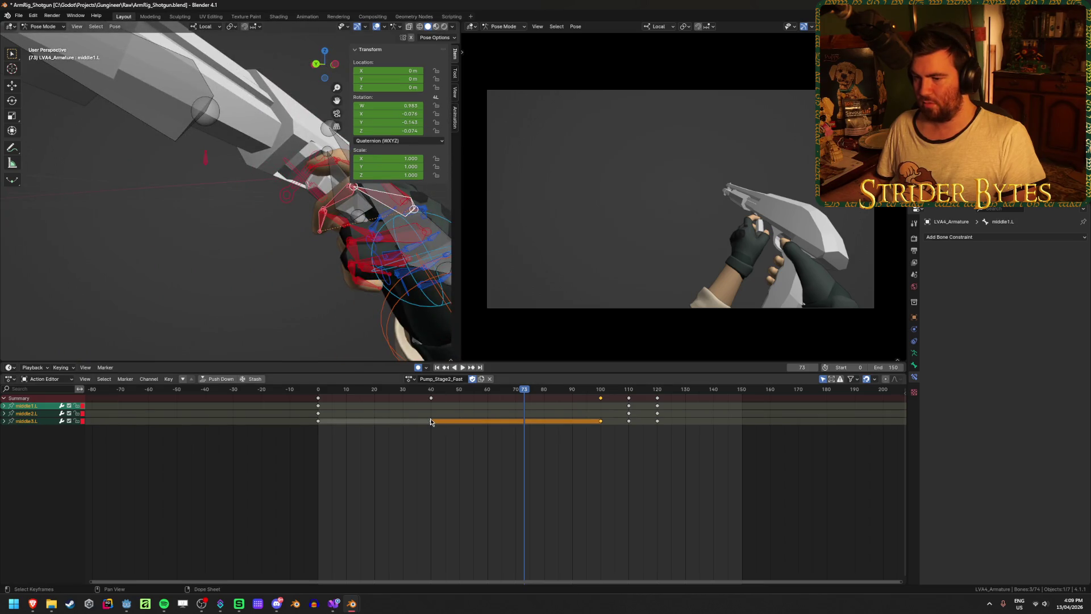
{"action": "left_click_drag", "start_coordinate": [432, 391], "coordinate": [428, 395]}
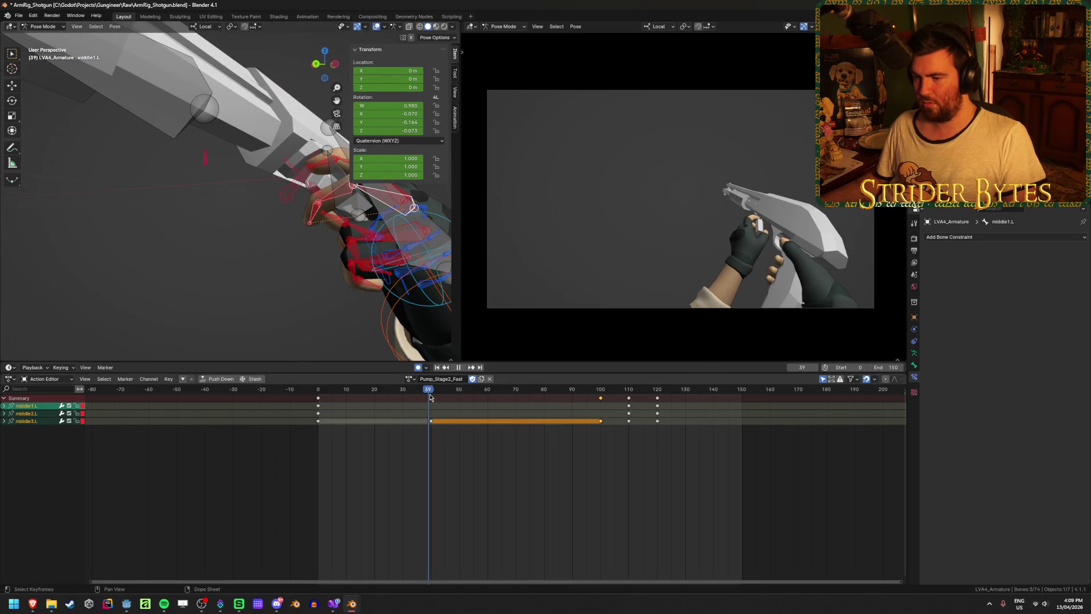
{"action": "scroll", "coordinate": [318, 250], "scroll_direction": "up", "scroll_amount": 3}
{"action": "mouse_move", "coordinate": [319, 250]}
{"action": "middle_mouse_down"}
{"action": "mouse_move", "coordinate": [294, 262]}
{"action": "mouse_move", "coordinate": [325, 233]}
{"action": "middle_mouse_up"}
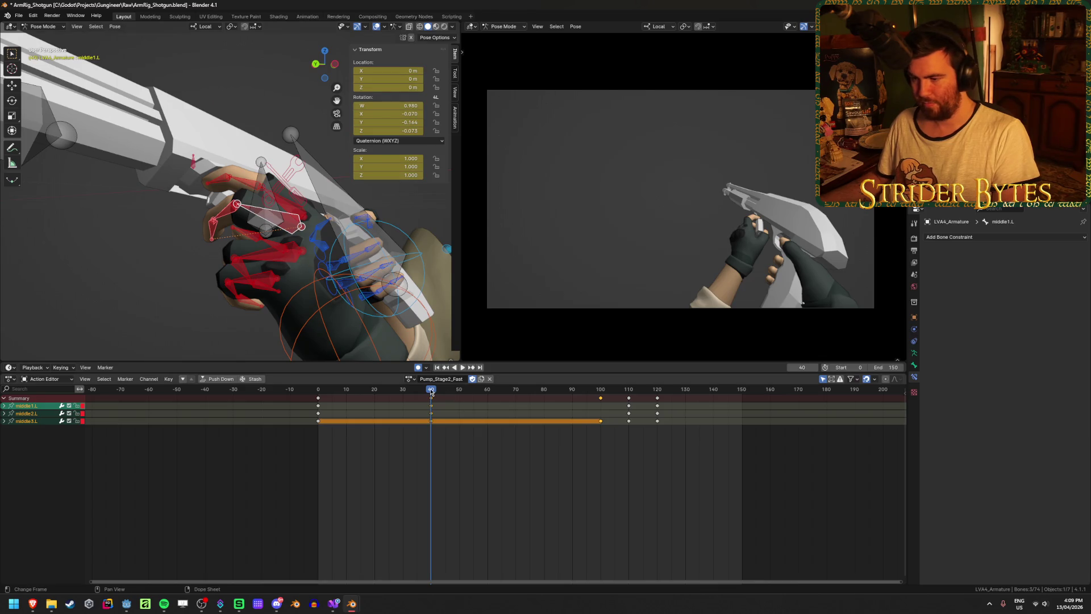
{"action": "left_click_drag", "start_coordinate": [433, 392], "coordinate": [600, 400]}
Duplicate the middle finger bones' frame-40 keys to frame 100
{"action": "left_click_drag", "start_coordinate": [430, 413], "coordinate": [542, 431]}
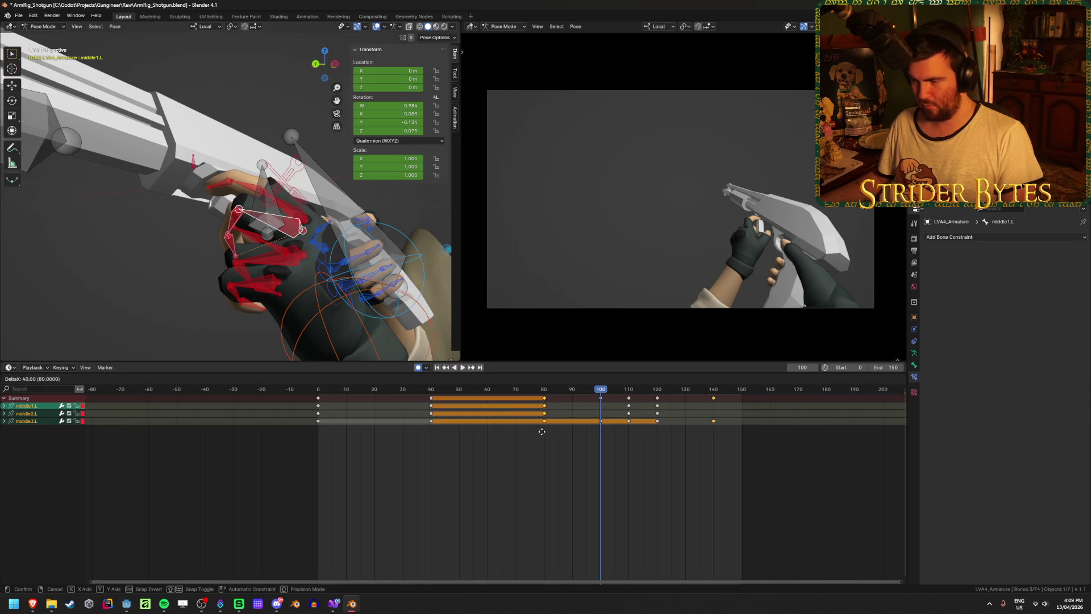
{"action": "key", "text": "Escape"}
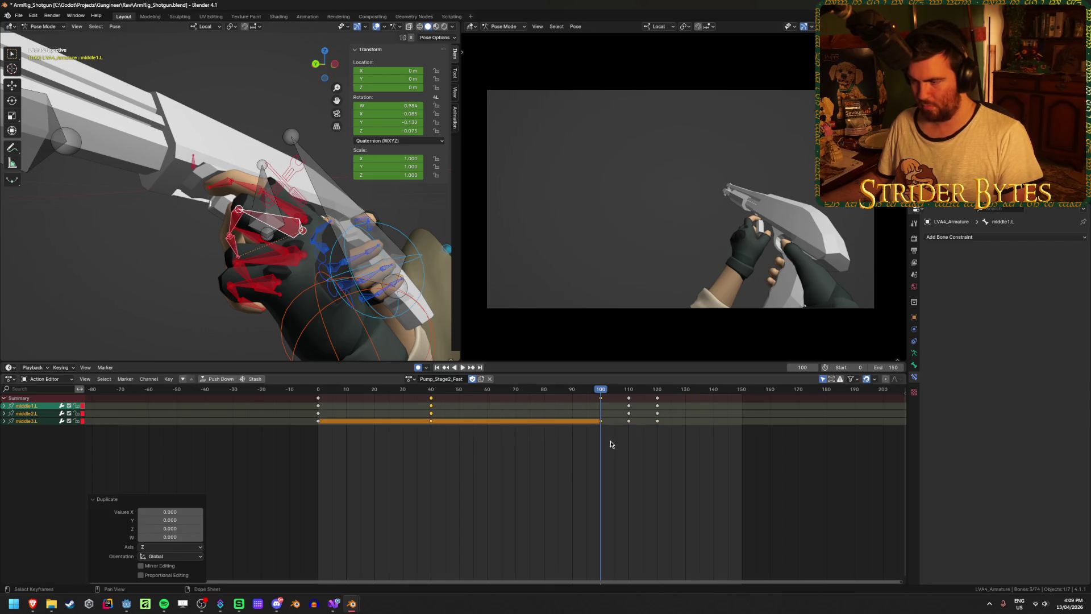
{"action": "left_click", "coordinate": [601, 419]}
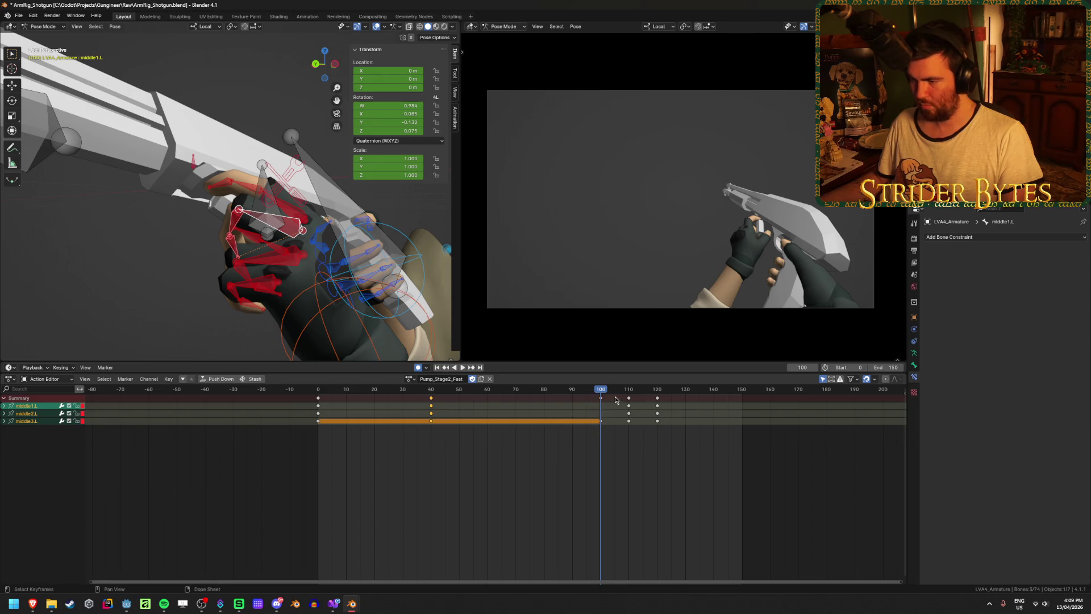
{"action": "key", "text": "shift+d"}
{"action": "left_click", "coordinate": [610, 457]}
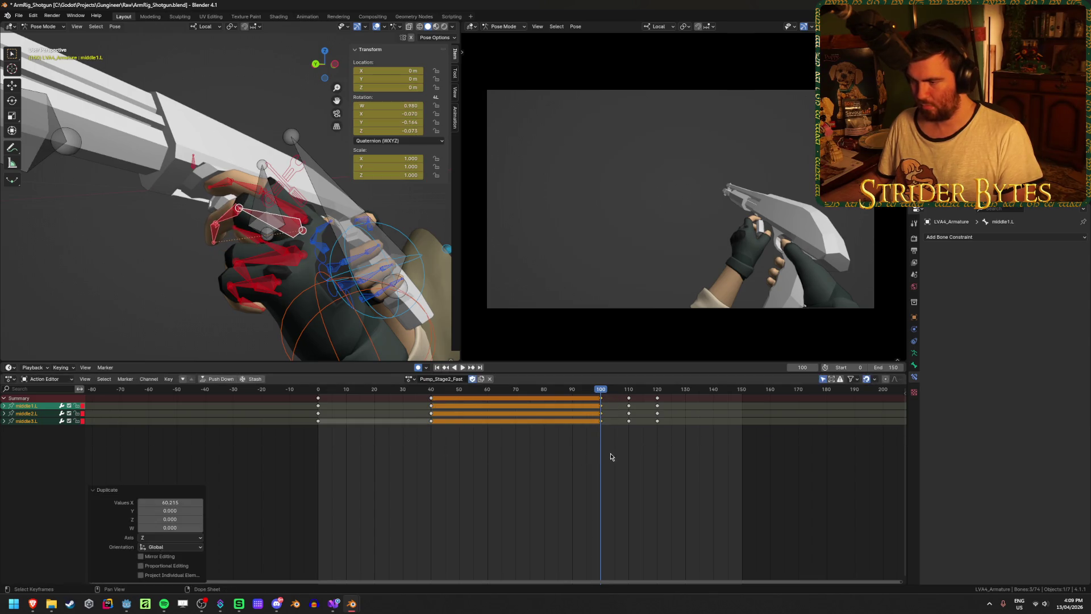
Scrub to review the held finger pose and save the file
{"action": "mouse_move", "coordinate": [457, 391]}
{"action": "left_mouse_down"}
{"action": "mouse_move", "coordinate": [433, 394]}
{"action": "mouse_move", "coordinate": [695, 407]}
{"action": "left_mouse_up"}
{"action": "mouse_move", "coordinate": [651, 407]}
{"action": "left_mouse_down"}
{"action": "mouse_move", "coordinate": [543, 410]}
{"action": "mouse_move", "coordinate": [716, 413]}
{"action": "mouse_move", "coordinate": [450, 409]}
{"action": "left_mouse_up"}
{"action": "left_click", "coordinate": [509, 492]}
{"action": "key", "text": "ctrl+s"}
Select GunBase and duplicate its frame-30 key to around frame 79
{"action": "mouse_move", "coordinate": [188, 250]}
{"action": "middle_mouse_down"}
{"action": "mouse_move", "coordinate": [170, 260]}
{"action": "mouse_move", "coordinate": [392, 237]}
{"action": "middle_mouse_up"}
{"action": "left_click", "coordinate": [397, 236]}
{"action": "key", "text": "space"}
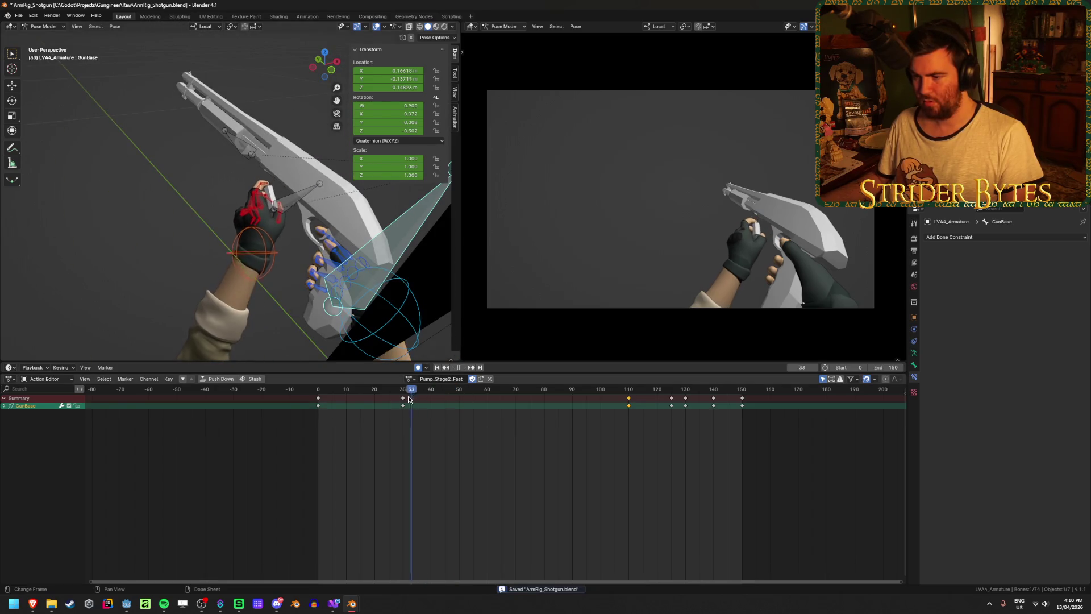
{"action": "left_click_drag", "start_coordinate": [480, 413], "coordinate": [592, 426]}
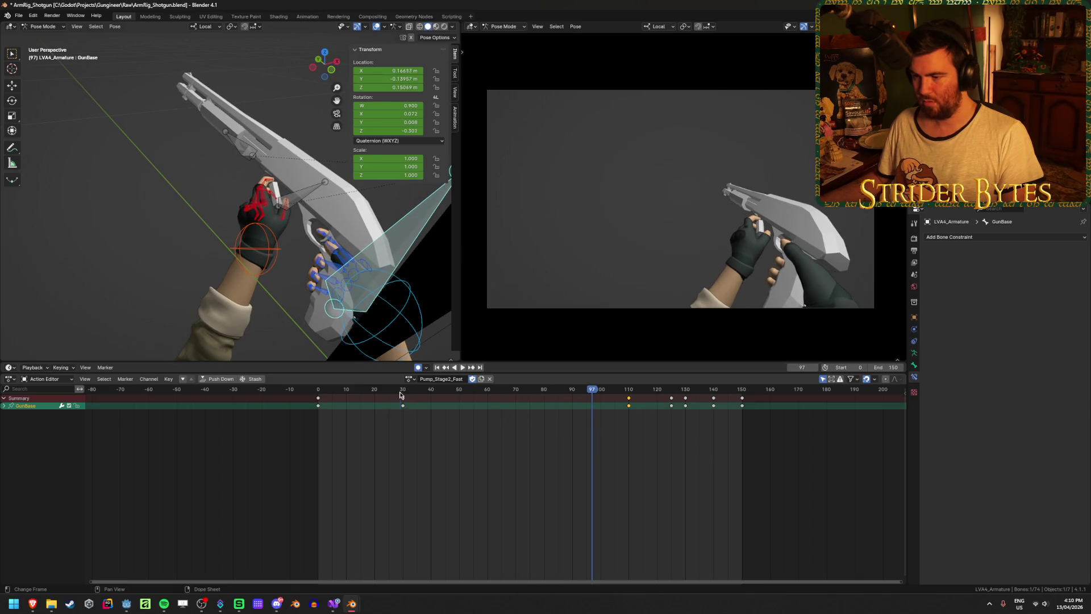
{"action": "left_click", "coordinate": [400, 392]}
{"action": "left_click", "coordinate": [403, 404]}
{"action": "key", "text": "shift+d"}
{"action": "left_click", "coordinate": [569, 430]}
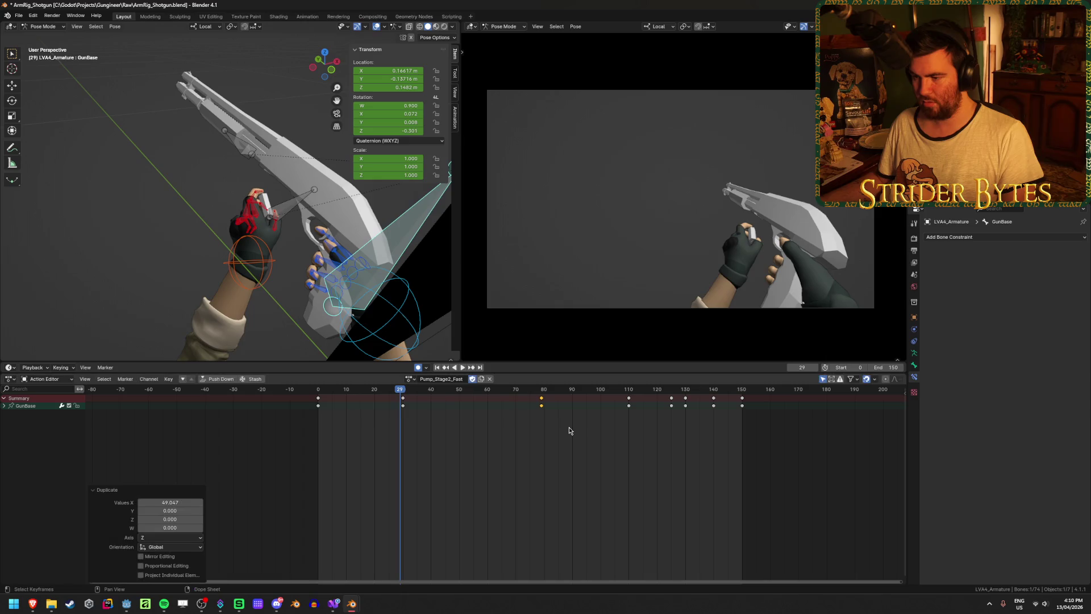
{"action": "left_click_drag", "start_coordinate": [399, 388], "coordinate": [417, 388]}
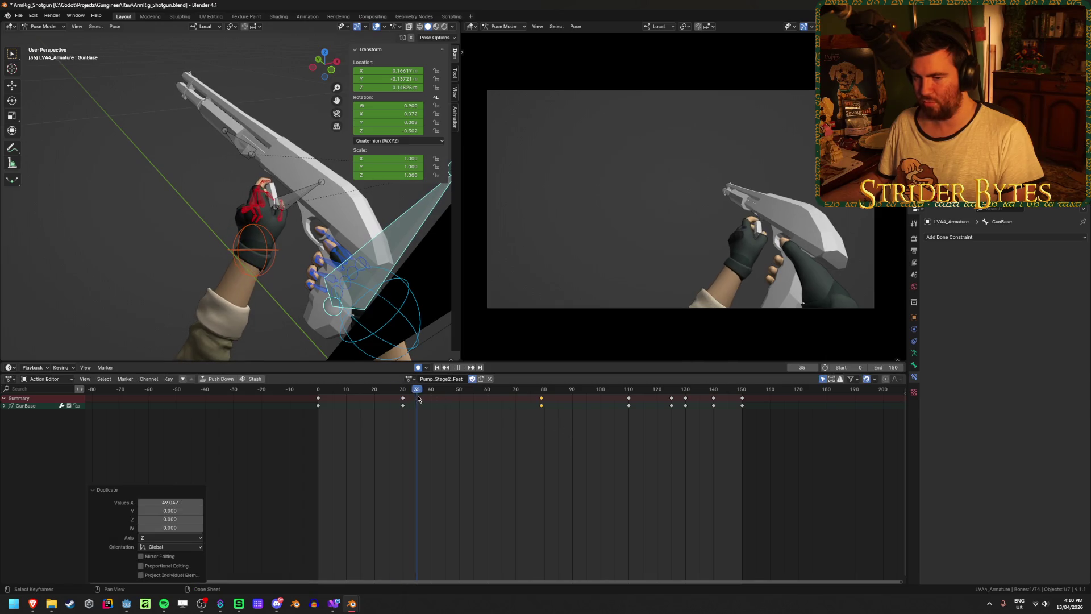
Expand GunBase's channels and move the frame-80 W rotation key to frame 110
{"action": "left_click", "coordinate": [4, 406]}
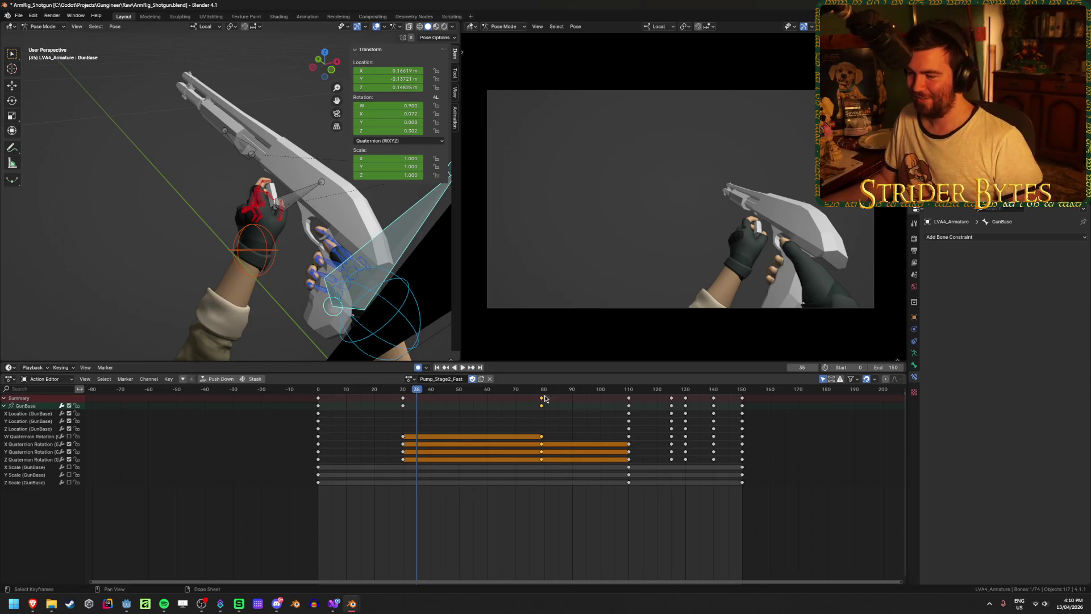
{"action": "left_click", "coordinate": [542, 435]}
{"action": "key", "text": "g"}
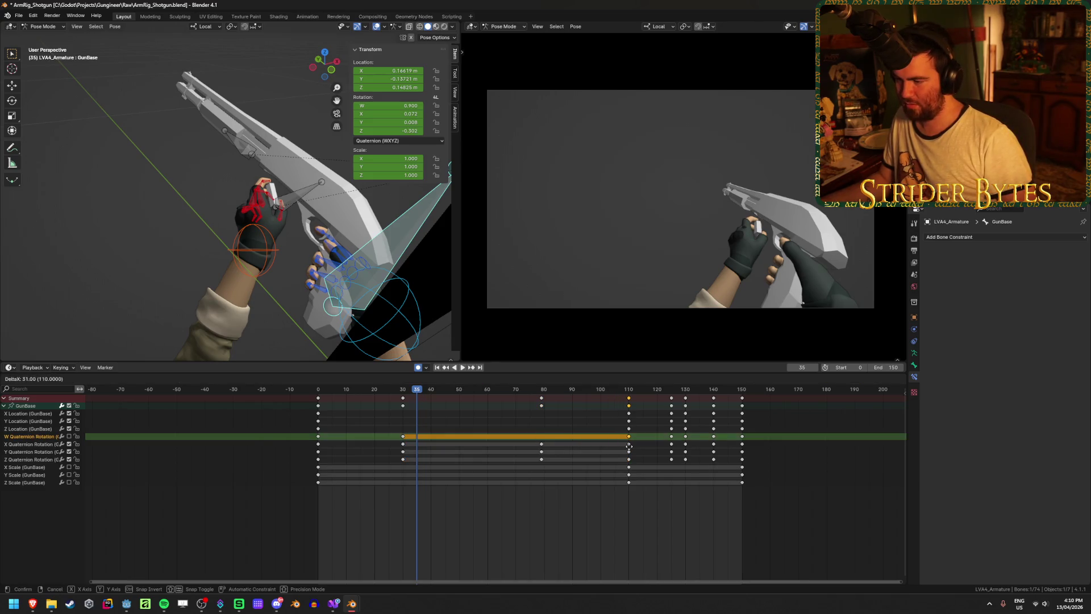
{"action": "left_click", "coordinate": [629, 446]}
Delete GunBase's remaining frame-80 X, Y and Z rotation keys
{"action": "mouse_move", "coordinate": [530, 432]}
{"action": "left_mouse_down"}
{"action": "mouse_move", "coordinate": [568, 483]}
{"action": "mouse_move", "coordinate": [518, 390]}
{"action": "left_mouse_up"}
{"action": "left_click", "coordinate": [565, 472]}
{"action": "key", "text": "x"}
{"action": "left_click", "coordinate": [540, 463]}
{"action": "mouse_move", "coordinate": [409, 388]}
{"action": "left_mouse_down"}
{"action": "mouse_move", "coordinate": [369, 394]}
{"action": "mouse_move", "coordinate": [708, 424]}
{"action": "mouse_move", "coordinate": [629, 423]}
{"action": "left_mouse_up"}
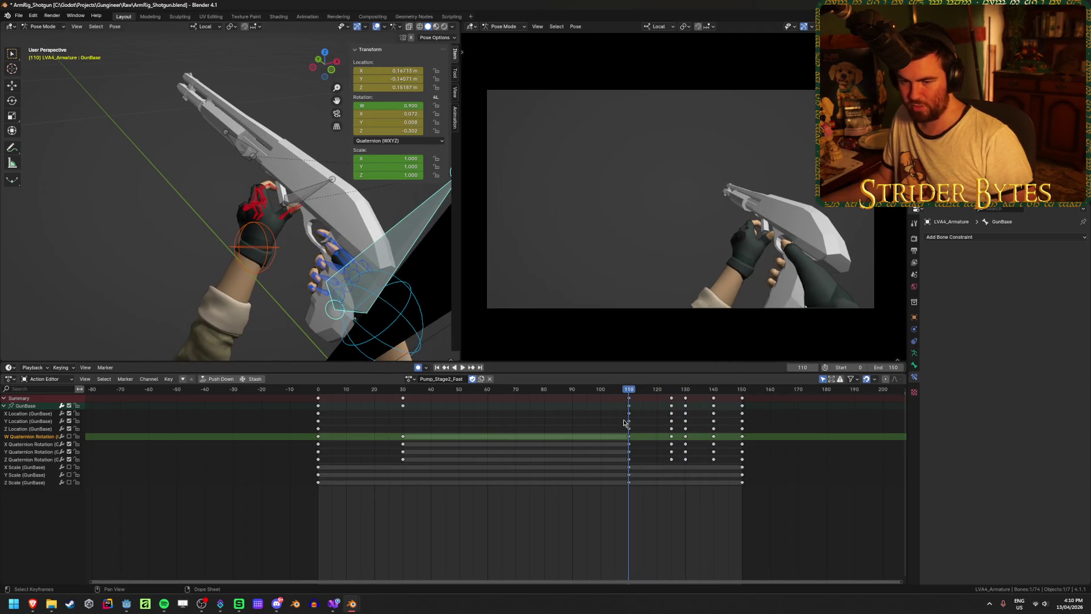
Copy GunBase's frame-110 location keys to frame 30 and play the result
{"action": "left_click", "coordinate": [477, 429]}
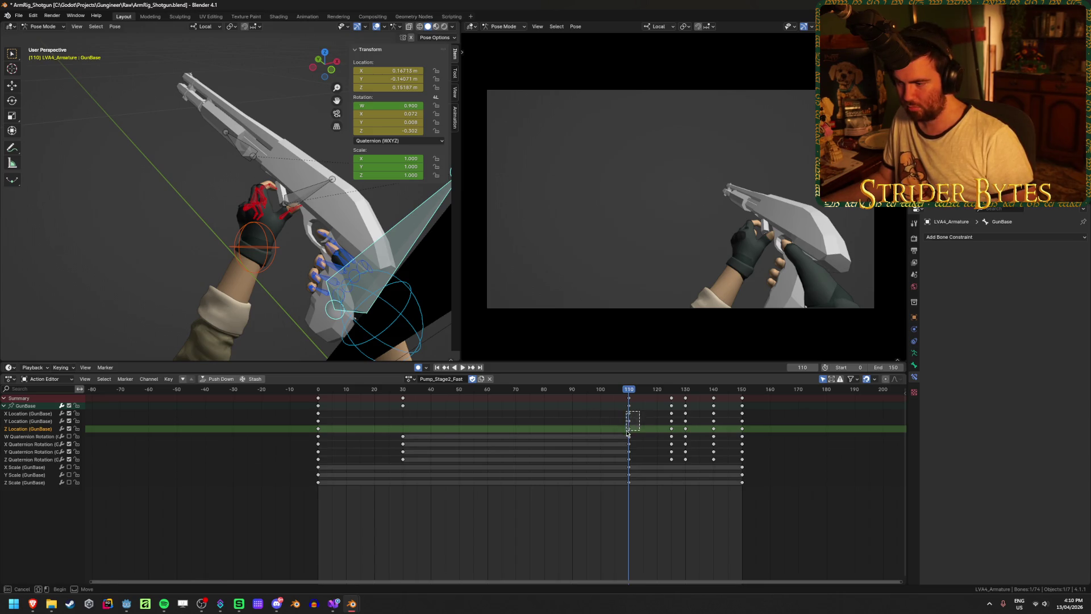
{"action": "key", "text": "shift+d"}
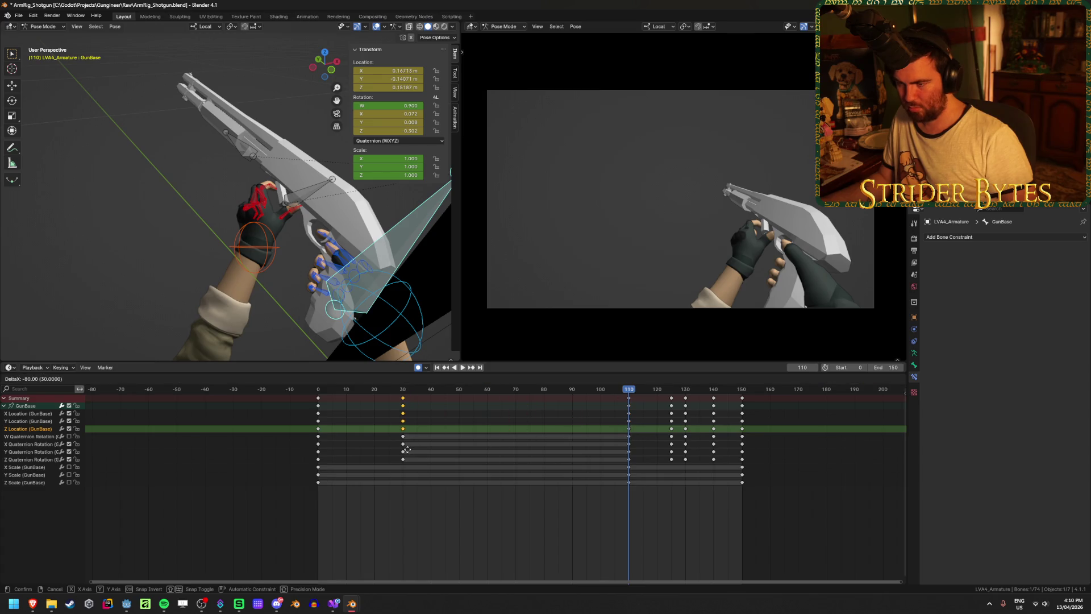
{"action": "left_click", "coordinate": [407, 449]}
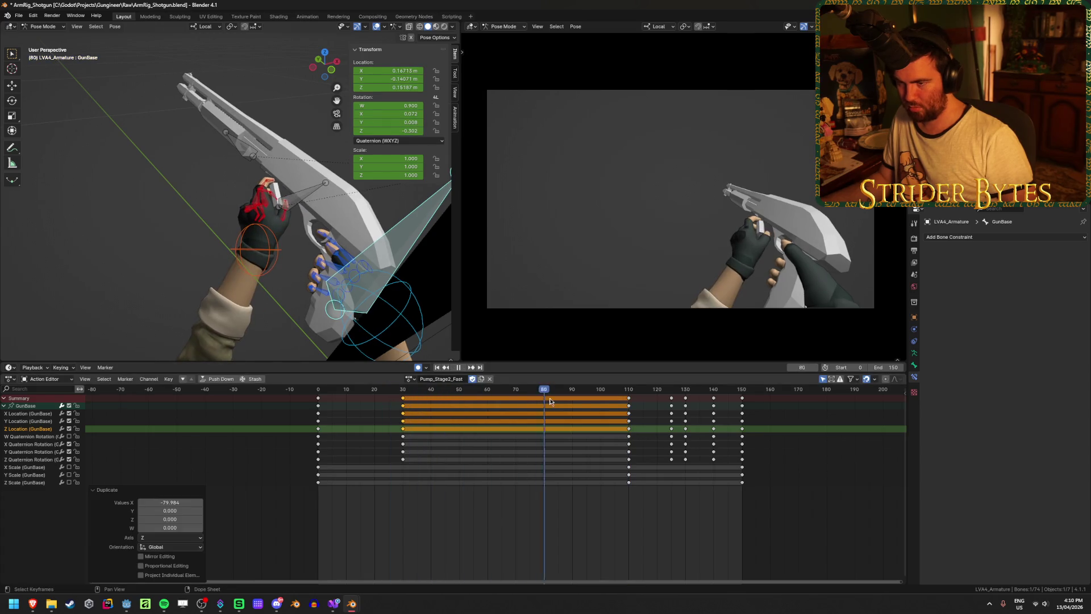
{"action": "left_click", "coordinate": [630, 404]}
{"action": "key", "text": "space"}
{"action": "left_click", "coordinate": [430, 392]}
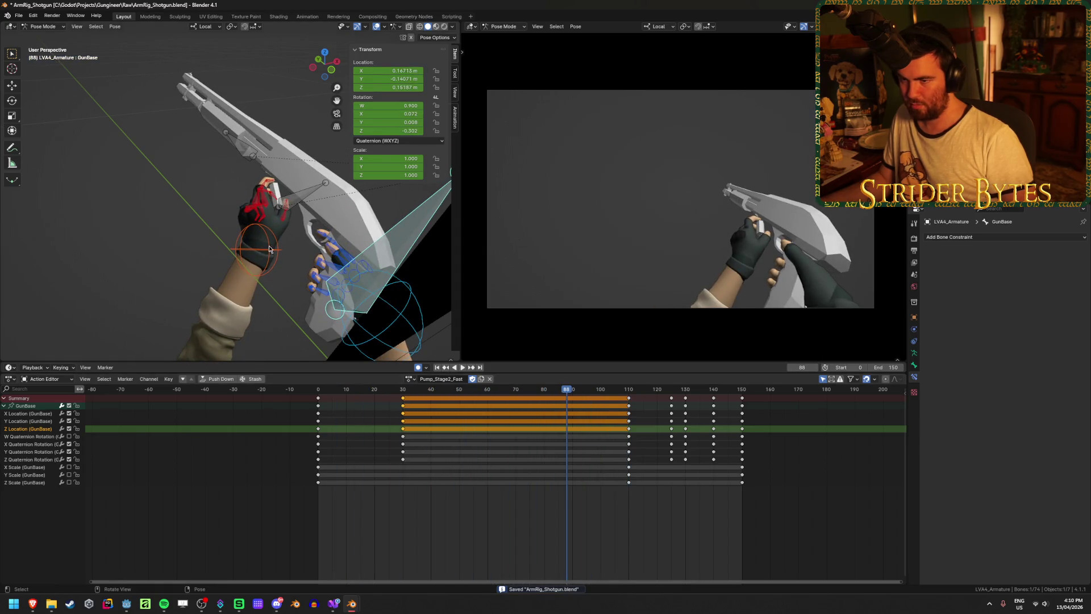
Select both left thumb bones and scrub to review their motion
{"action": "left_click", "coordinate": [286, 208]}
{"action": "left_click", "coordinate": [286, 214], "text": "shift"}
{"action": "left_click", "coordinate": [284, 220], "text": "shift"}
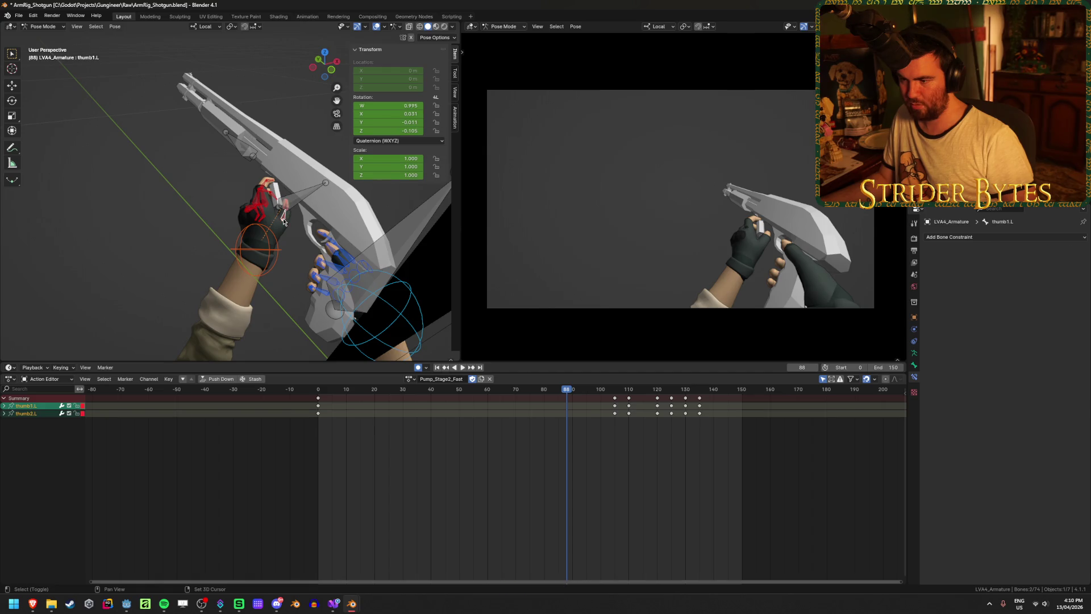
{"action": "mouse_move", "coordinate": [430, 401]}
{"action": "left_mouse_down"}
{"action": "mouse_move", "coordinate": [353, 398]}
{"action": "mouse_move", "coordinate": [455, 401]}
{"action": "left_mouse_up"}
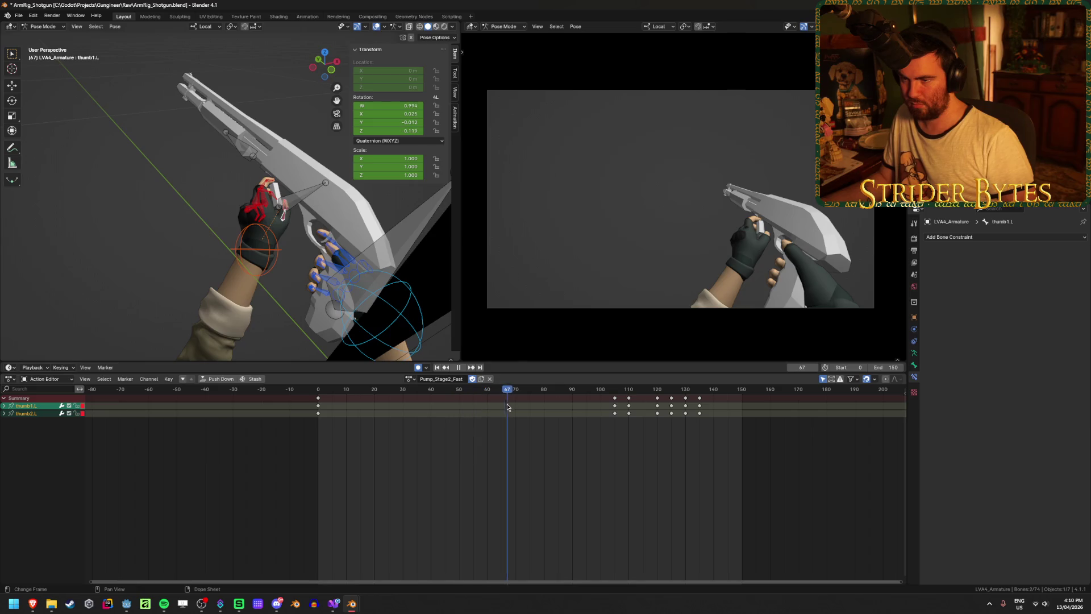
{"action": "mouse_move", "coordinate": [549, 410]}
{"action": "left_mouse_down"}
{"action": "mouse_move", "coordinate": [628, 415]}
{"action": "mouse_move", "coordinate": [471, 426]}
{"action": "left_mouse_up"}
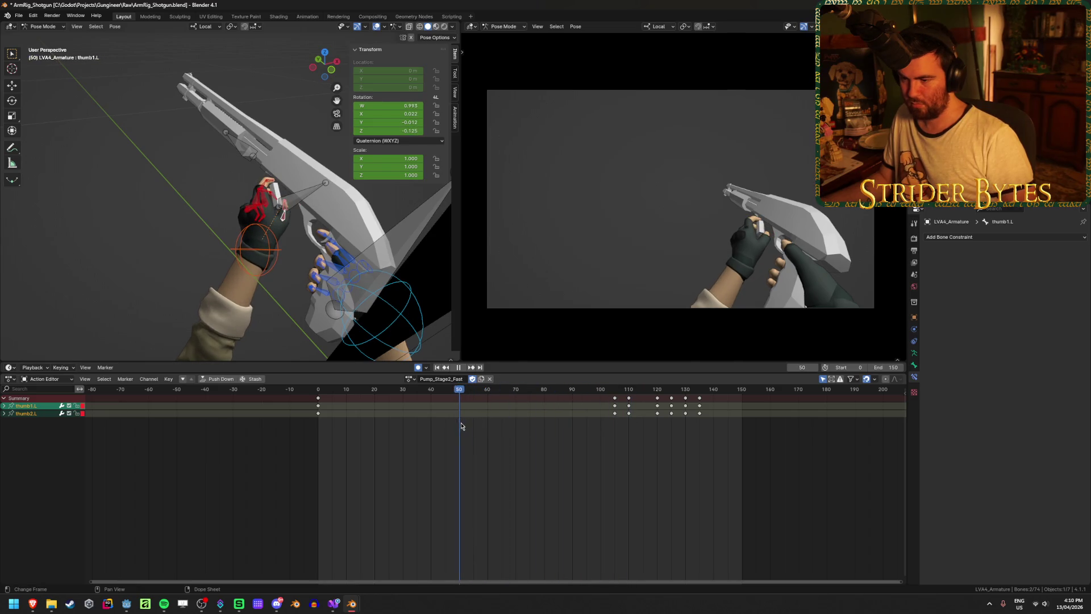
Duplicate the left thumb bones' frame-0 keys to frame 50
{"action": "left_click", "coordinate": [318, 398]}
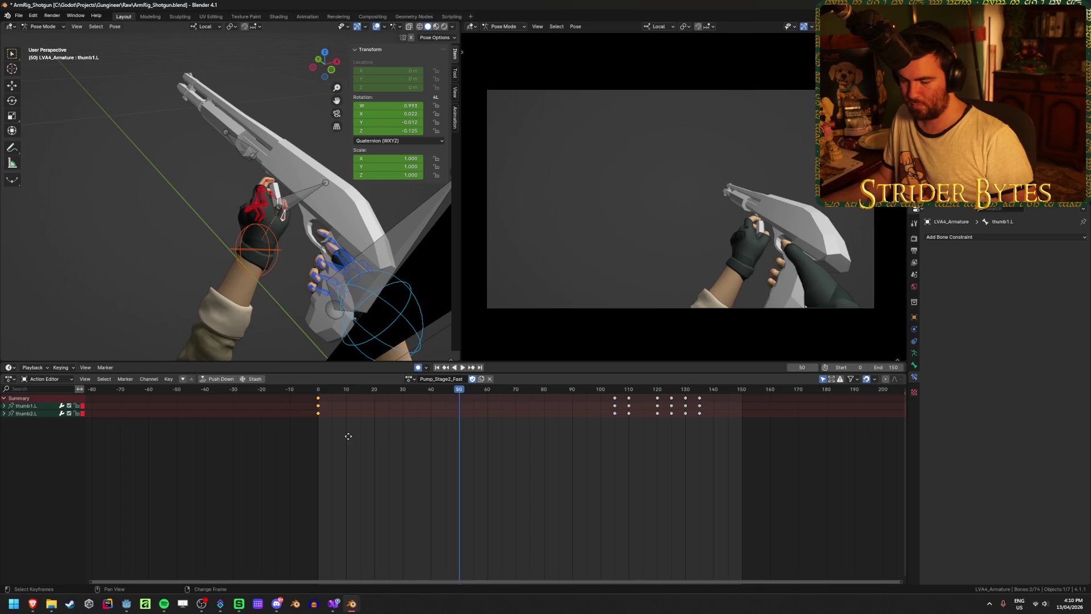
{"action": "key", "text": "shift+d"}
{"action": "left_click", "coordinate": [489, 441]}
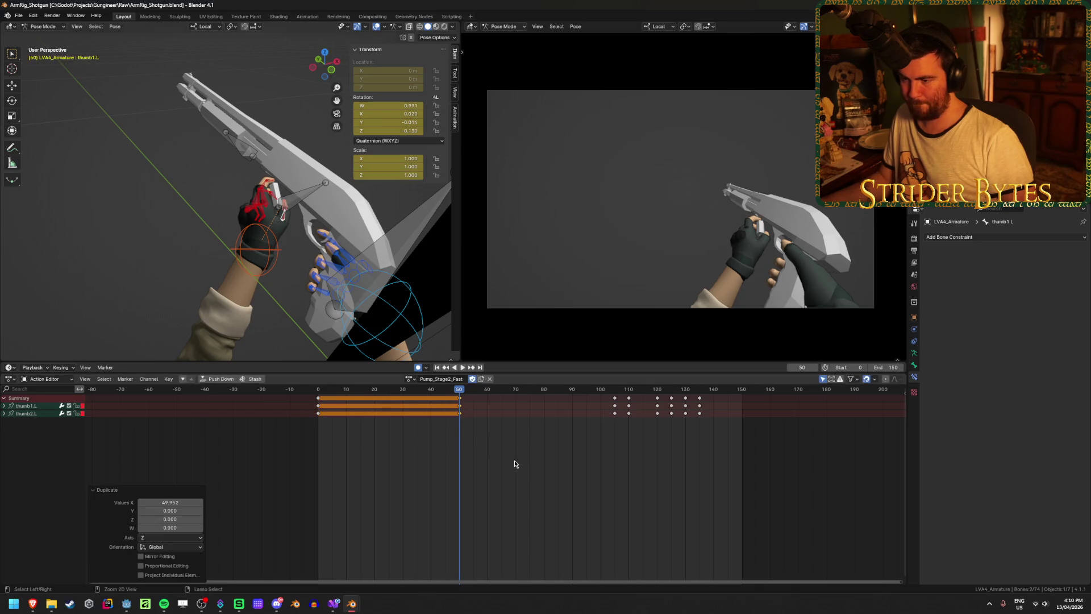
{"action": "left_click_drag", "start_coordinate": [439, 391], "coordinate": [451, 399]}
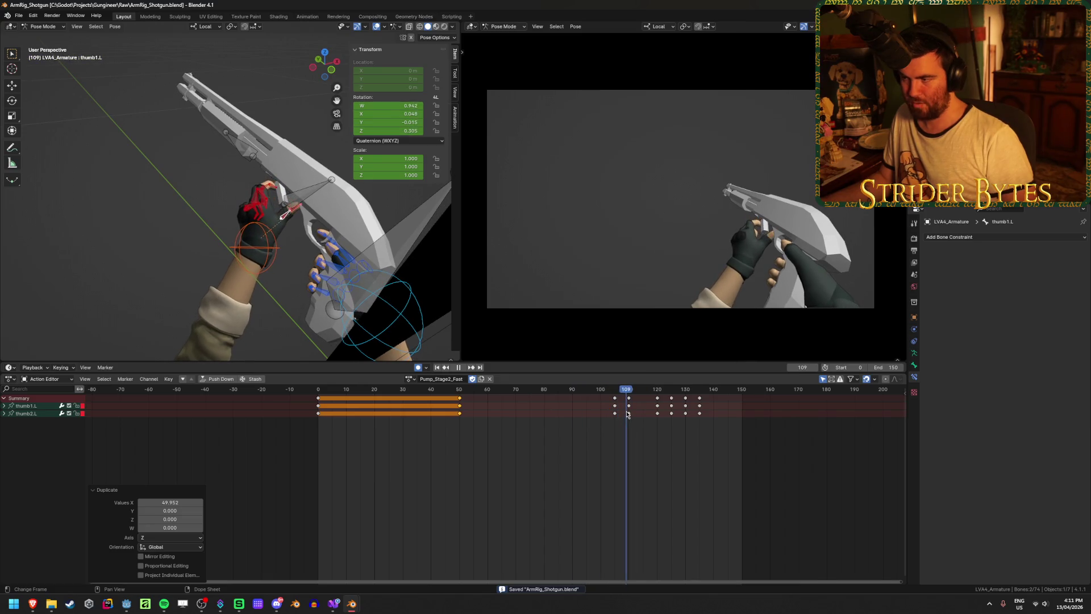
{"action": "key", "text": "space"}
Copy the thumb keys from frames 0–50 forward 50 frames, near frame 100, and save
{"action": "key", "text": "shift+d"}
{"action": "left_click", "coordinate": [609, 418]}
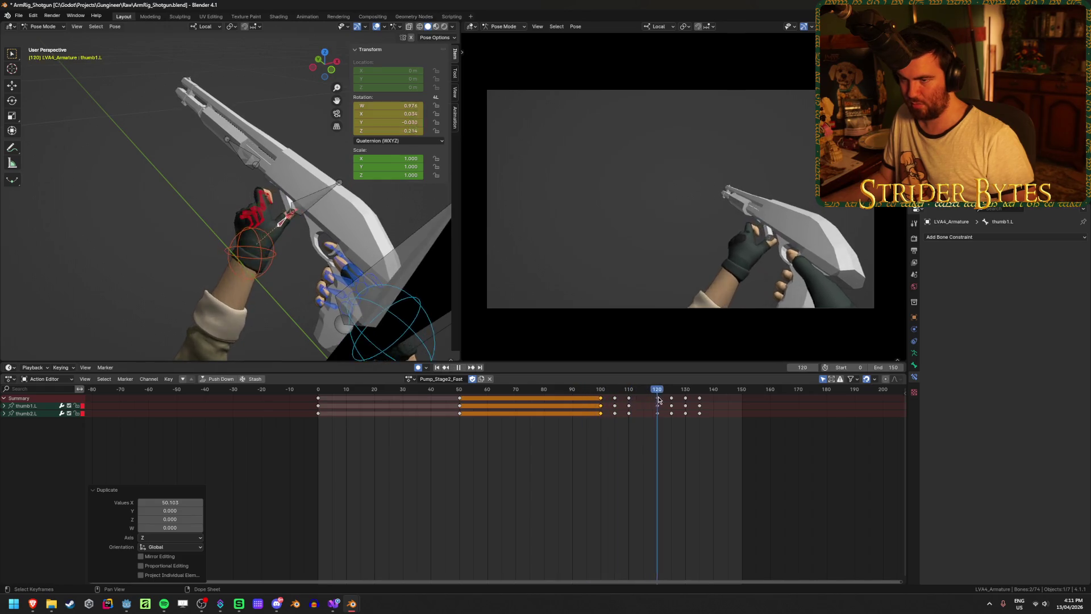
{"action": "left_click", "coordinate": [562, 391]}
{"action": "key", "text": "ctrl+s"}
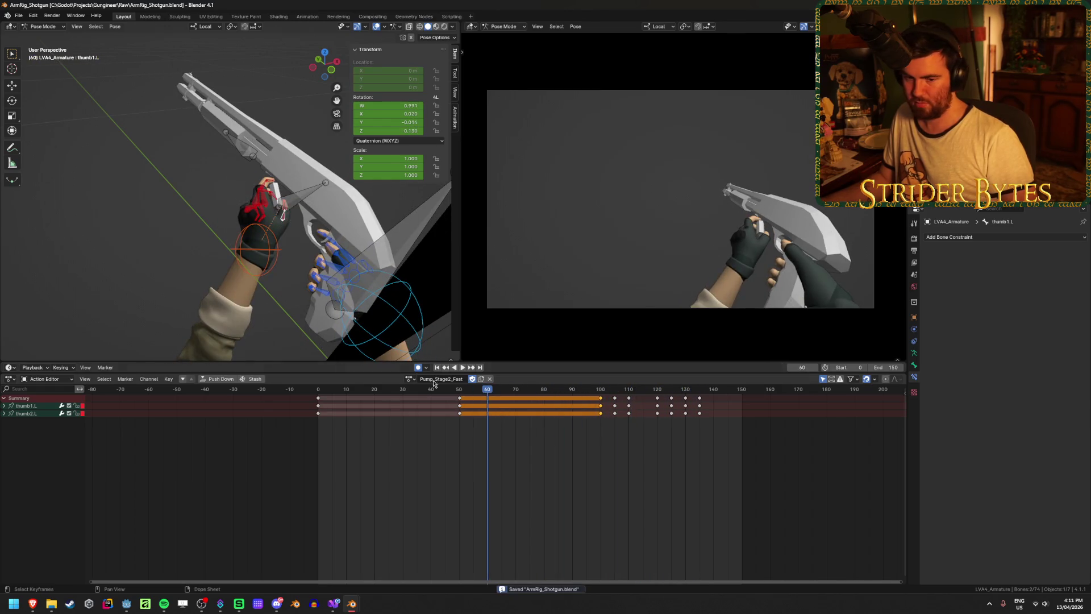
{"action": "key", "text": "Up"}
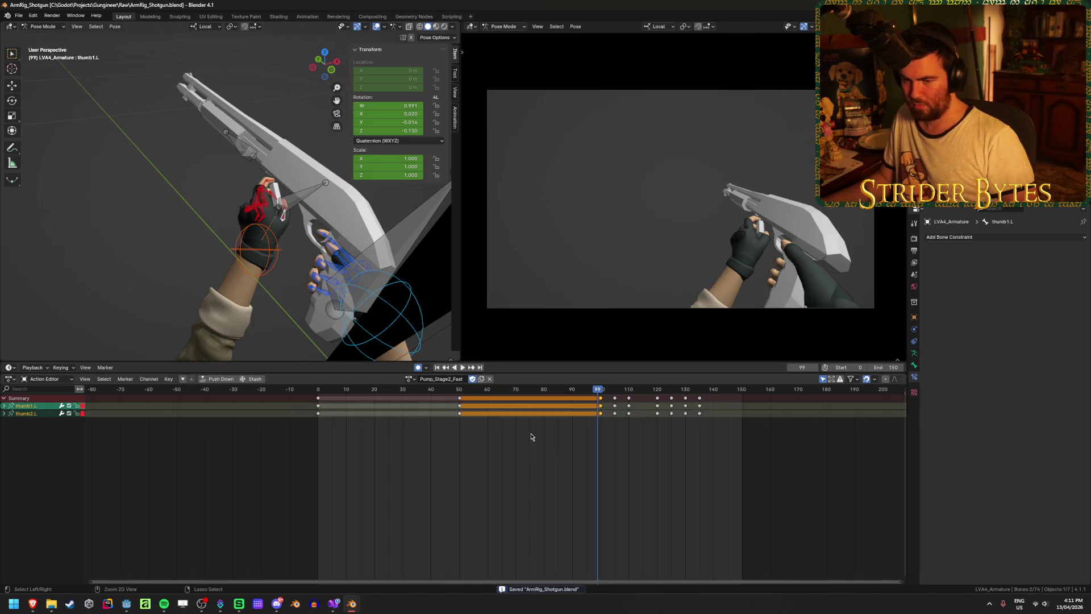
{"action": "key", "text": "ctrl+z"}
{"action": "key", "text": "ctrl+z"}
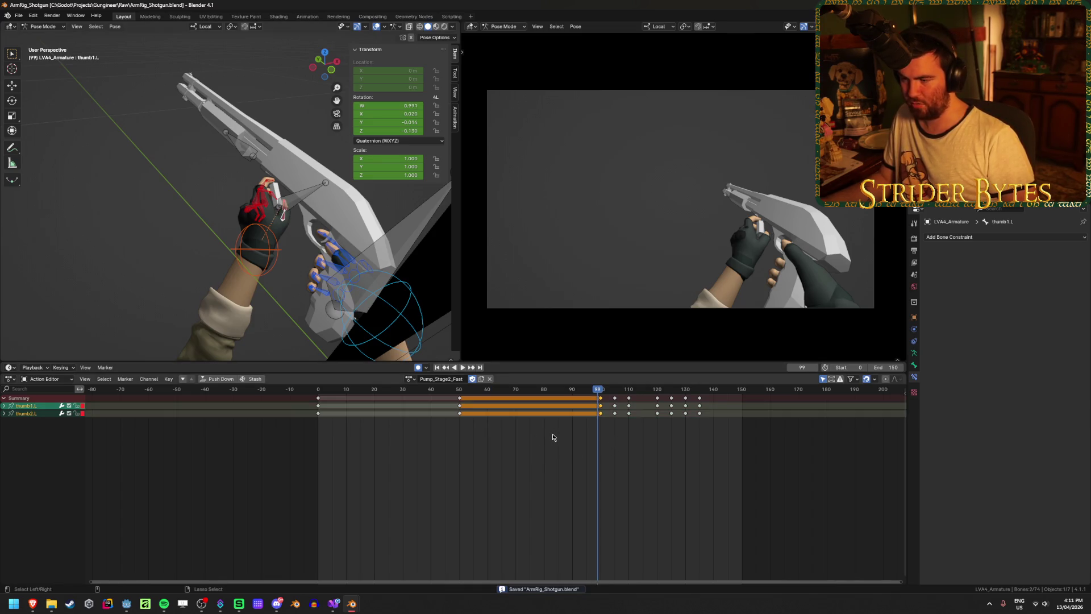
{"action": "mouse_move", "coordinate": [339, 228]}
{"action": "middle_mouse_down"}
{"action": "mouse_move", "coordinate": [278, 193]}
{"action": "mouse_move", "coordinate": [284, 228]}
{"action": "mouse_move", "coordinate": [263, 213]}
{"action": "mouse_move", "coordinate": [294, 224]}
{"action": "middle_mouse_up"}
{"action": "key", "text": "ctrl+s"}
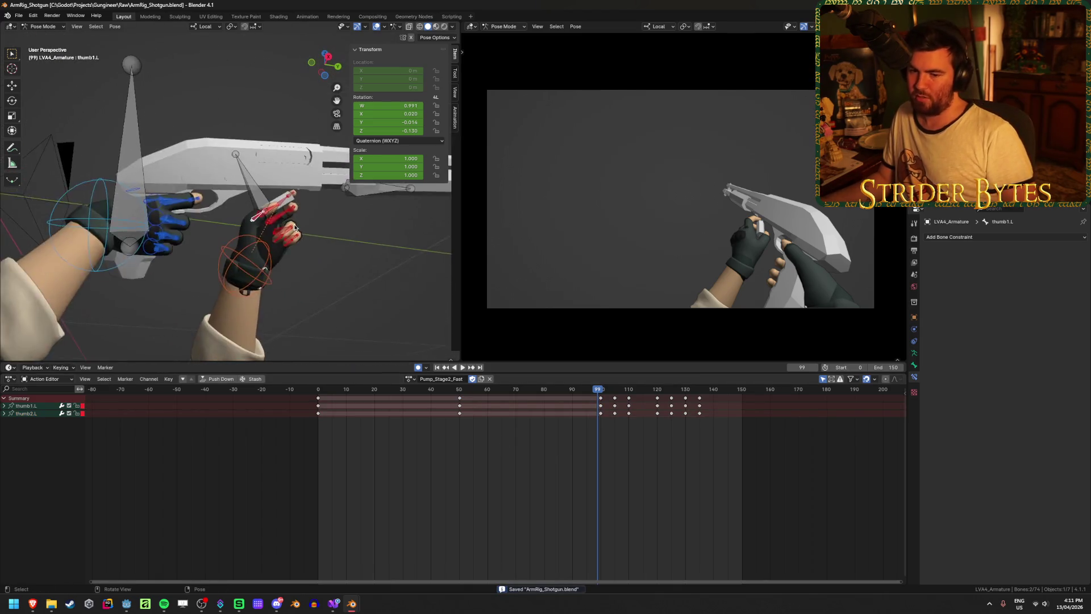
Zoom in on the left hand, hide the sidebar and replay the action
{"action": "scroll", "coordinate": [393, 272], "scroll_direction": "up", "scroll_amount": 2}
{"action": "scroll", "coordinate": [393, 273], "scroll_direction": "up", "scroll_amount": 2}
{"action": "mouse_move", "coordinate": [393, 272]}
{"action": "middle_mouse_down"}
{"action": "mouse_move", "coordinate": [346, 289]}
{"action": "mouse_move", "coordinate": [320, 283]}
{"action": "middle_mouse_up"}
{"action": "key", "text": "n"}
{"action": "left_click", "coordinate": [484, 403]}
{"action": "key", "text": "space"}
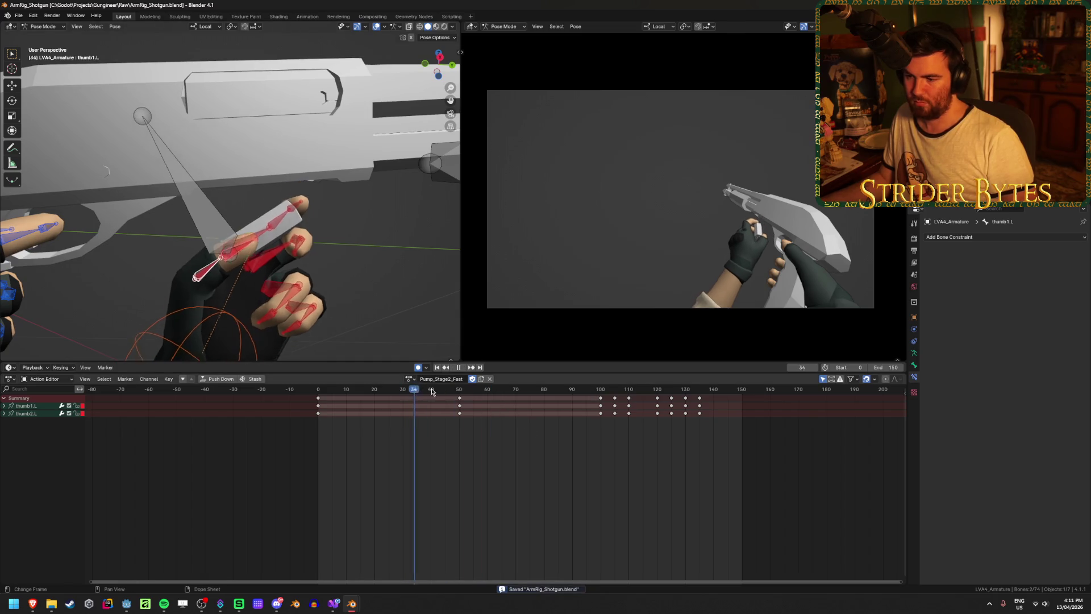
{"action": "left_click", "coordinate": [325, 408]}
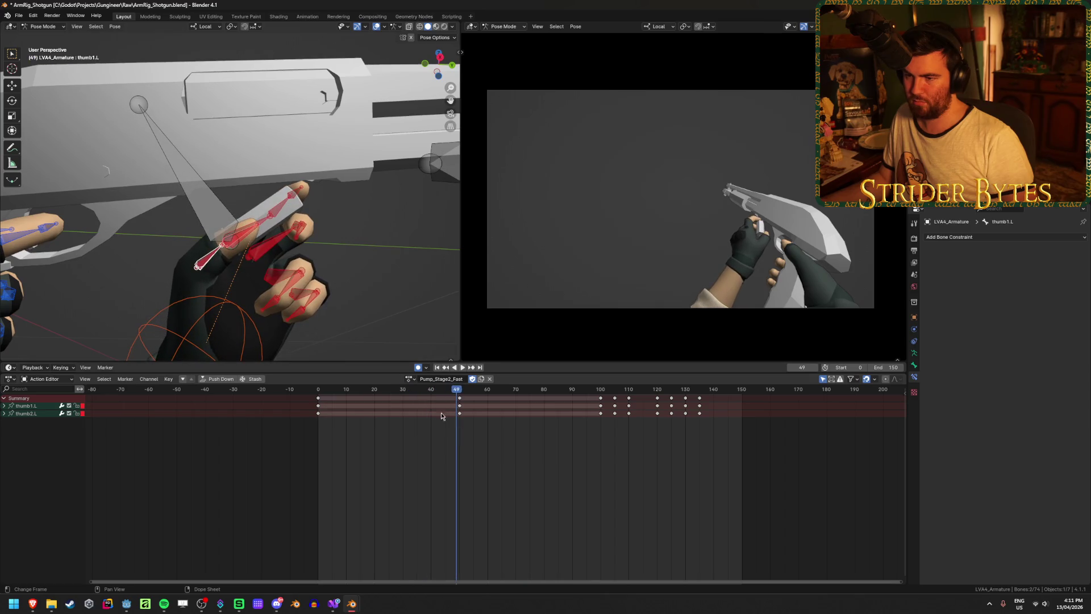
Select the Magazine bone and scrub to frame 40 to review its keys
{"action": "left_click", "coordinate": [208, 190]}
{"action": "mouse_move", "coordinate": [443, 403]}
{"action": "left_mouse_down"}
{"action": "mouse_move", "coordinate": [379, 398]}
{"action": "mouse_move", "coordinate": [430, 405]}
{"action": "left_mouse_up"}
{"action": "mouse_move", "coordinate": [296, 239]}
{"action": "middle_mouse_down"}
{"action": "mouse_move", "coordinate": [307, 227]}
{"action": "mouse_move", "coordinate": [291, 235]}
{"action": "middle_mouse_up"}
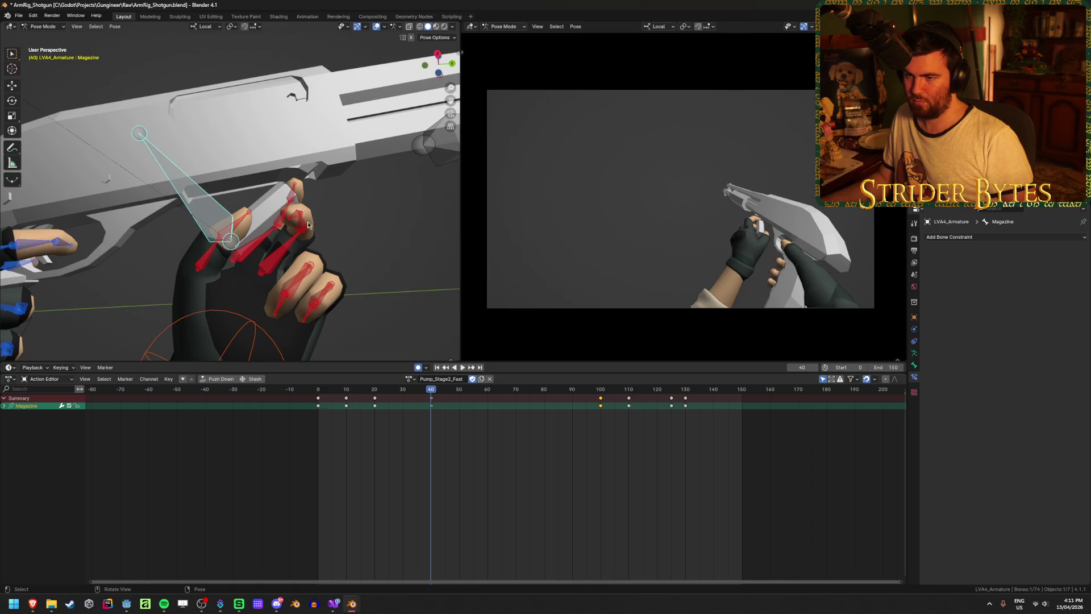
Move and rotate the Magazine bone into a new hand pose at frame 80, then save
{"action": "key", "text": "g"}
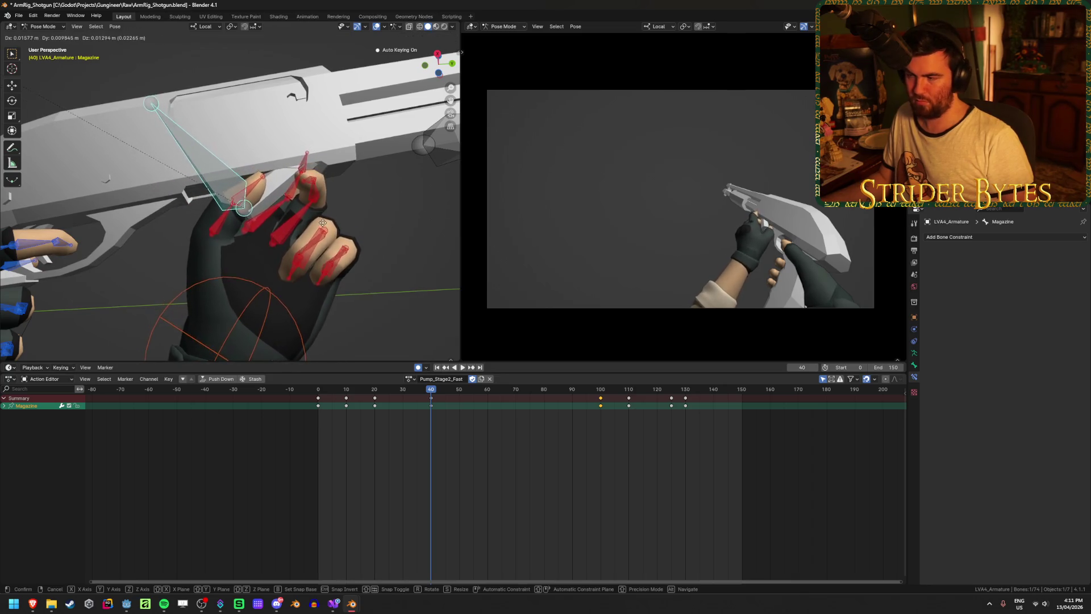
{"action": "left_click", "coordinate": [325, 230]}
{"action": "mouse_move", "coordinate": [341, 236]}
{"action": "middle_mouse_down"}
{"action": "mouse_move", "coordinate": [370, 243]}
{"action": "mouse_move", "coordinate": [398, 205]}
{"action": "mouse_move", "coordinate": [272, 237]}
{"action": "mouse_move", "coordinate": [323, 255]}
{"action": "mouse_move", "coordinate": [264, 273]}
{"action": "mouse_move", "coordinate": [312, 260]}
{"action": "mouse_move", "coordinate": [335, 220]}
{"action": "mouse_move", "coordinate": [297, 193]}
{"action": "mouse_move", "coordinate": [248, 222]}
{"action": "mouse_move", "coordinate": [273, 241]}
{"action": "mouse_move", "coordinate": [263, 250]}
{"action": "middle_mouse_up"}
{"action": "key", "text": "r"}
{"action": "left_click", "coordinate": [404, 219]}
{"action": "key", "text": "r"}
{"action": "left_click", "coordinate": [367, 260]}
{"action": "key", "text": "g"}
{"action": "left_click", "coordinate": [312, 267]}
{"action": "key", "text": "ctrl+s"}
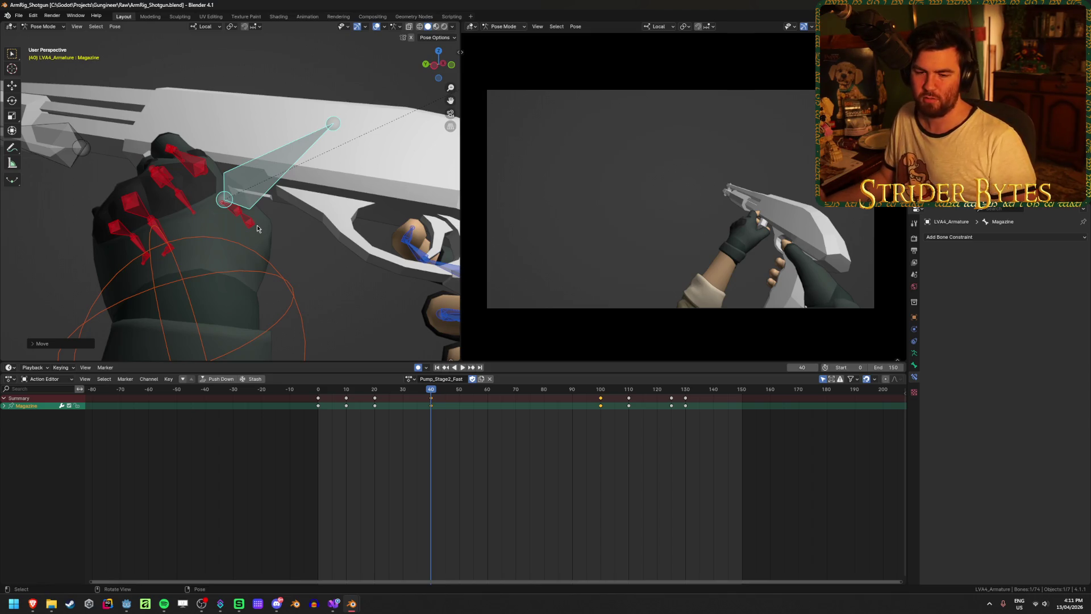
Save again and play the action from the start to review the hand pose
{"action": "mouse_move", "coordinate": [285, 248]}
{"action": "middle_mouse_down"}
{"action": "mouse_move", "coordinate": [217, 161]}
{"action": "mouse_move", "coordinate": [291, 256]}
{"action": "mouse_move", "coordinate": [270, 264]}
{"action": "mouse_move", "coordinate": [259, 219]}
{"action": "middle_mouse_up"}
{"action": "key", "text": "ctrl+s"}
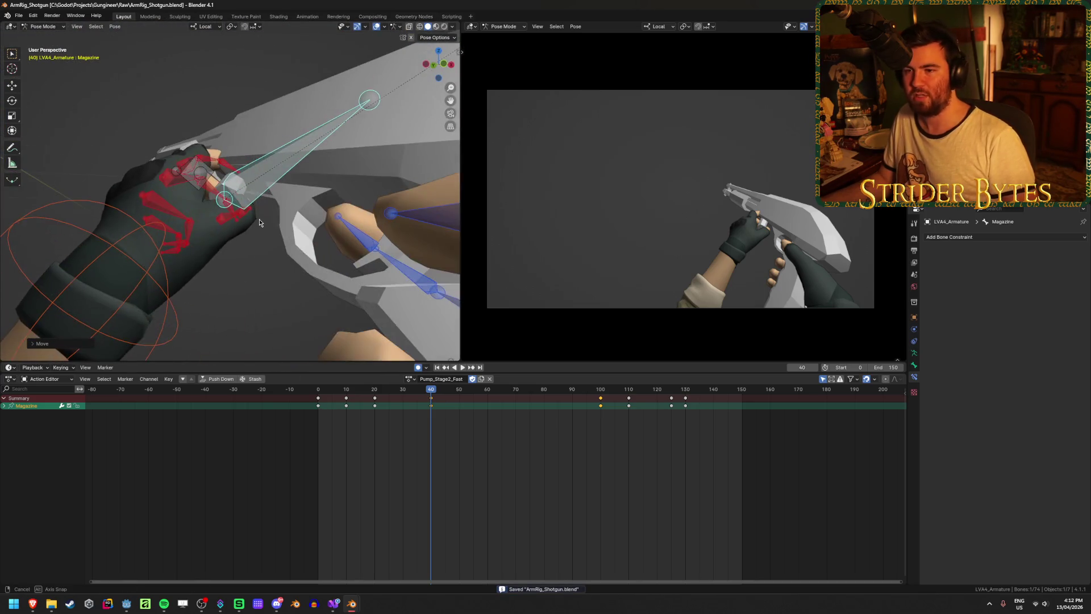
{"action": "mouse_move", "coordinate": [432, 396]}
{"action": "left_mouse_down"}
{"action": "mouse_move", "coordinate": [185, 400]}
{"action": "mouse_move", "coordinate": [430, 392]}
{"action": "mouse_move", "coordinate": [487, 403]}
{"action": "left_mouse_up"}
{"action": "mouse_move", "coordinate": [350, 328]}
{"action": "middle_mouse_down"}
{"action": "mouse_move", "coordinate": [326, 253]}
{"action": "mouse_move", "coordinate": [348, 261]}
{"action": "mouse_move", "coordinate": [364, 297]}
{"action": "middle_mouse_up"}
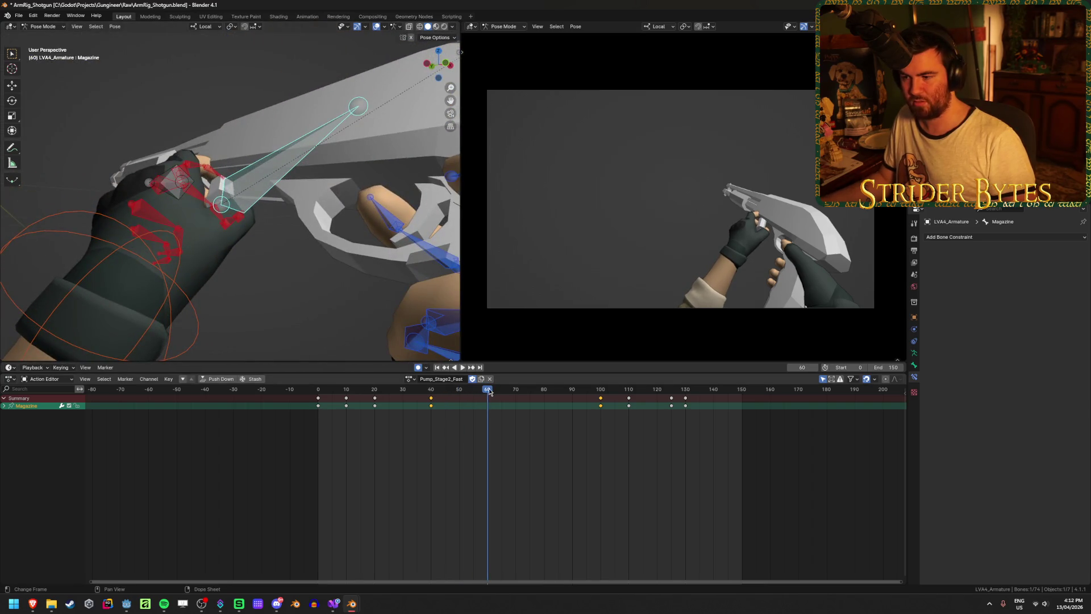
{"action": "key", "text": "space"}
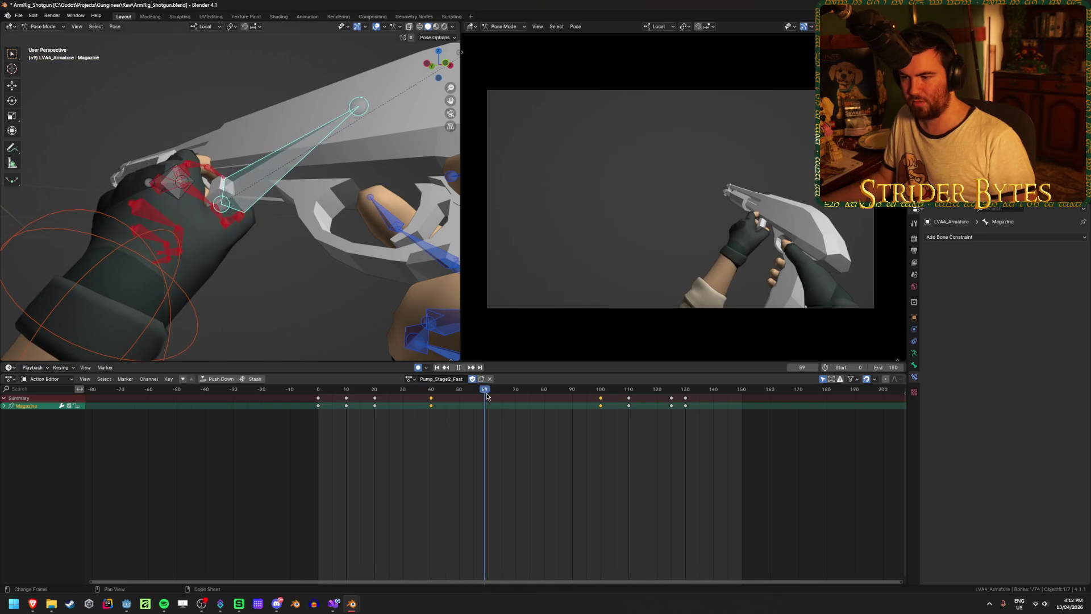
{"action": "mouse_move", "coordinate": [390, 332]}
{"action": "middle_mouse_down"}
{"action": "mouse_move", "coordinate": [317, 237]}
{"action": "mouse_move", "coordinate": [321, 226]}
{"action": "middle_mouse_up"}
Refine the Magazine bone with a free tumble rotation, another rotation and a move
{"action": "key", "text": "r"}
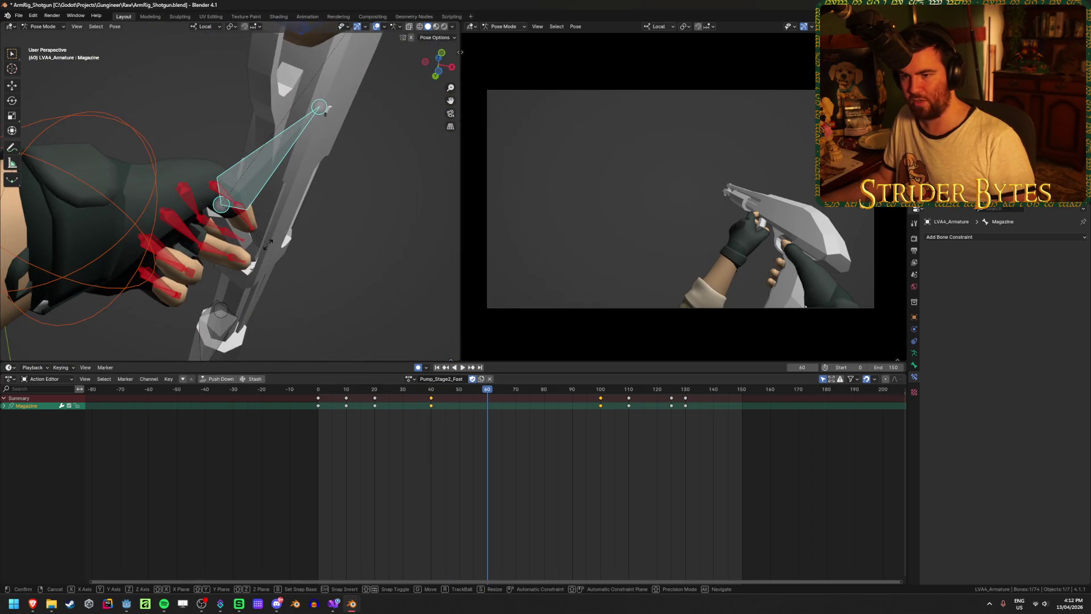
{"action": "key", "text": "r"}
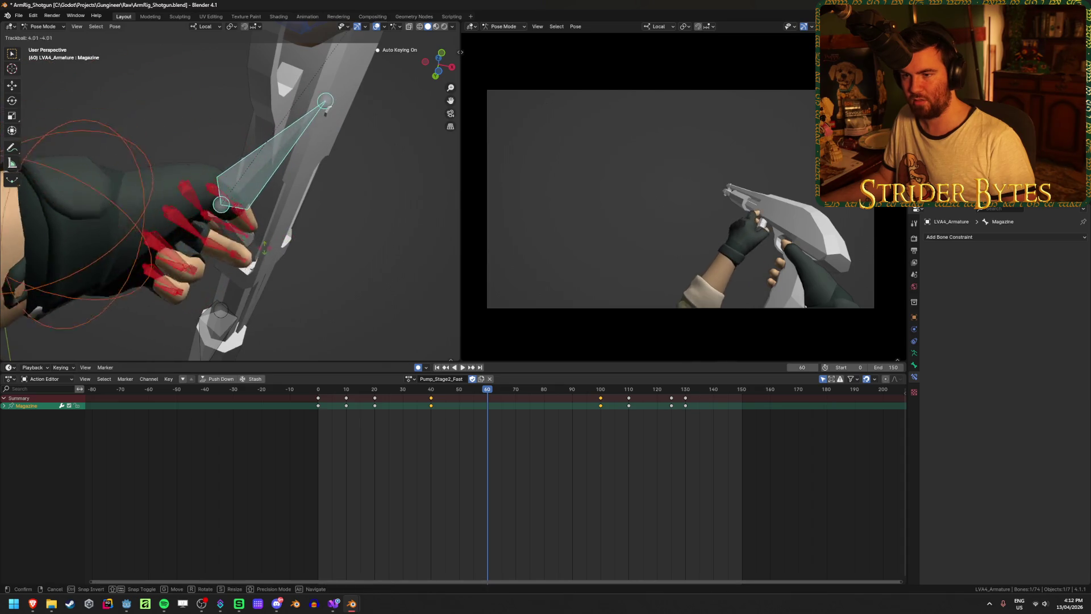
{"action": "left_click", "coordinate": [290, 288]}
{"action": "middle_click_drag", "start_coordinate": [290, 289], "coordinate": [247, 244]}
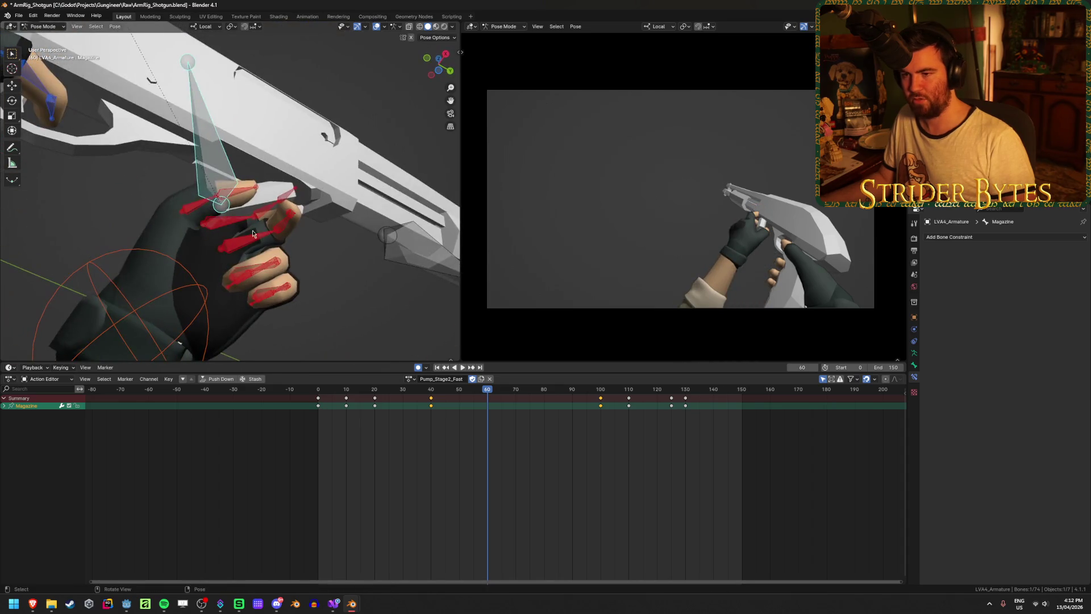
{"action": "mouse_move", "coordinate": [294, 189]}
{"action": "middle_mouse_down"}
{"action": "mouse_move", "coordinate": [260, 250]}
{"action": "mouse_move", "coordinate": [244, 148]}
{"action": "mouse_move", "coordinate": [270, 26]}
{"action": "middle_mouse_up"}
{"action": "key", "text": "r"}
{"action": "left_click", "coordinate": [217, 271]}
{"action": "middle_click_drag", "start_coordinate": [309, 108], "coordinate": [193, 100]}
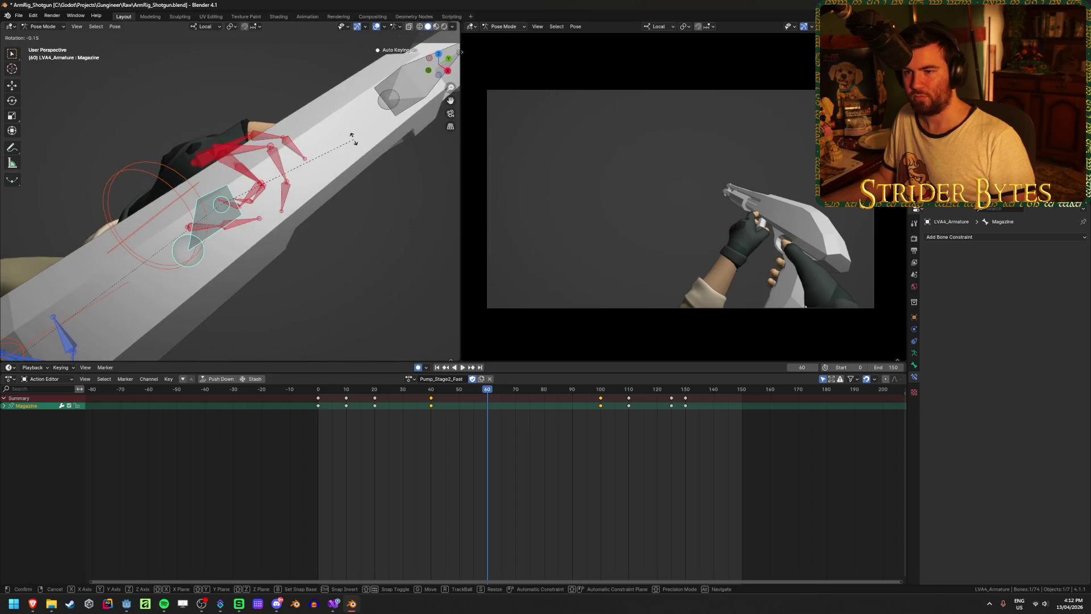
{"action": "key", "text": "g"}
{"action": "left_click", "coordinate": [352, 118]}
{"action": "mouse_move", "coordinate": [352, 118]}
{"action": "middle_mouse_down"}
{"action": "mouse_move", "coordinate": [390, 58]}
{"action": "mouse_move", "coordinate": [390, 84]}
{"action": "mouse_move", "coordinate": [396, 77]}
{"action": "mouse_move", "coordinate": [357, 155]}
{"action": "middle_mouse_up"}
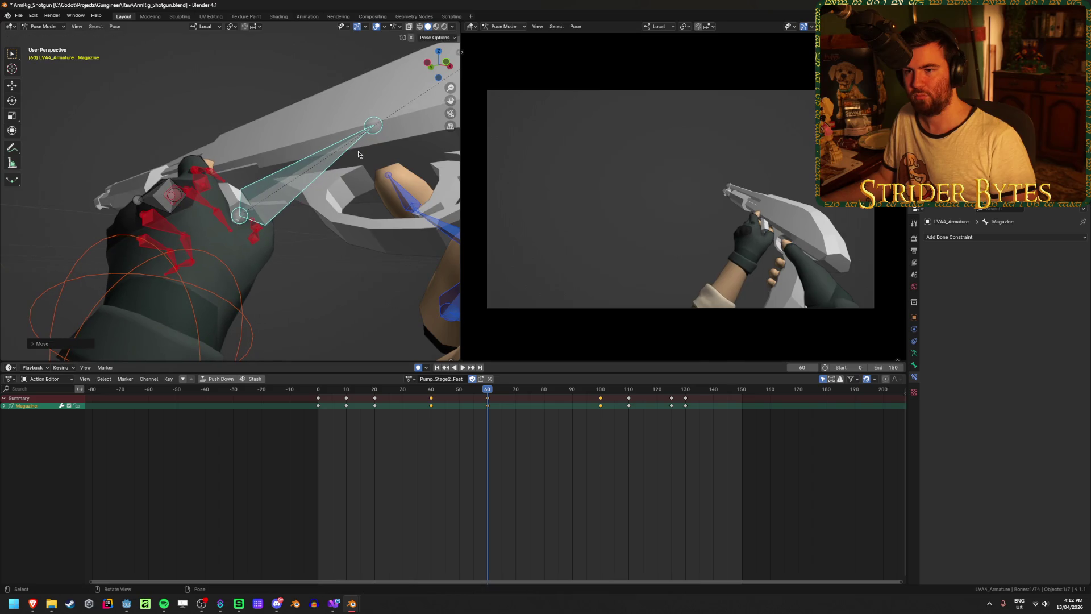
Stop playback at frame 80 and rotate the Magazine bone twice more
{"action": "mouse_move", "coordinate": [470, 395]}
{"action": "left_mouse_down"}
{"action": "mouse_move", "coordinate": [329, 398]}
{"action": "mouse_move", "coordinate": [426, 400]}
{"action": "left_mouse_up"}
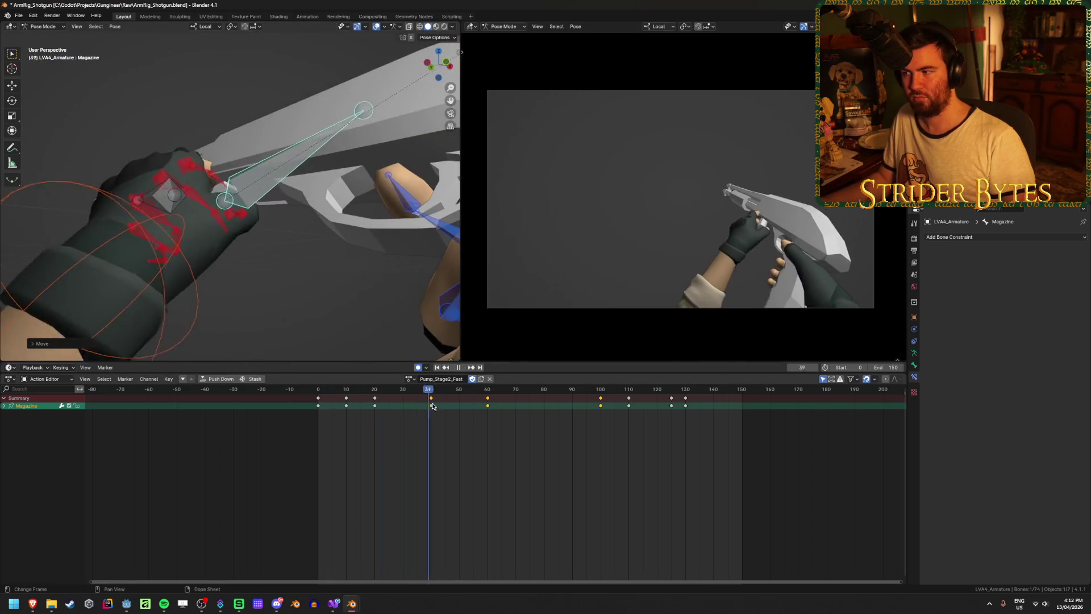
{"action": "key", "text": "space"}
{"action": "left_click_drag", "start_coordinate": [508, 413], "coordinate": [541, 412]}
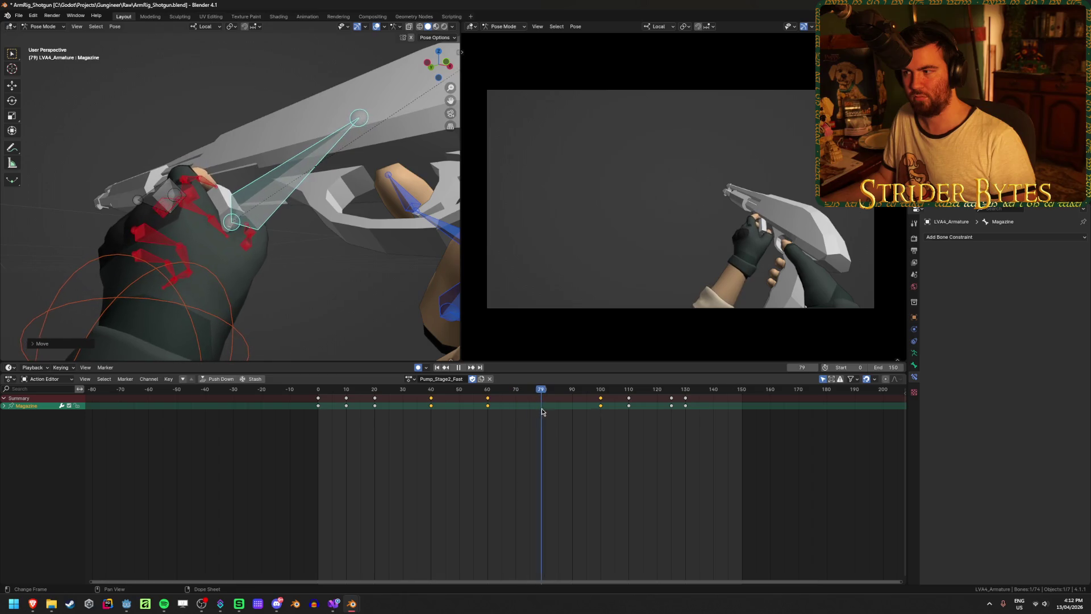
{"action": "key", "text": "space"}
{"action": "mouse_move", "coordinate": [346, 243]}
{"action": "middle_mouse_down"}
{"action": "mouse_move", "coordinate": [317, 261]}
{"action": "mouse_move", "coordinate": [338, 237]}
{"action": "mouse_move", "coordinate": [315, 205]}
{"action": "middle_mouse_up"}
{"action": "key", "text": "r"}
{"action": "left_click", "coordinate": [343, 256]}
{"action": "scroll", "coordinate": [330, 227], "scroll_direction": "up", "scroll_amount": 4}
{"action": "key", "text": "r"}
{"action": "left_click", "coordinate": [317, 220]}
{"action": "scroll", "coordinate": [317, 220], "scroll_direction": "down", "scroll_amount": 3}
Duplicate the frame-80 Magazine keyframe to near frame 90
{"action": "left_click", "coordinate": [544, 405]}
{"action": "key", "text": "g"}
{"action": "left_click", "coordinate": [585, 417]}
Rotate the Magazine bone at frame 100 and play back to check it
{"action": "key", "text": "space"}
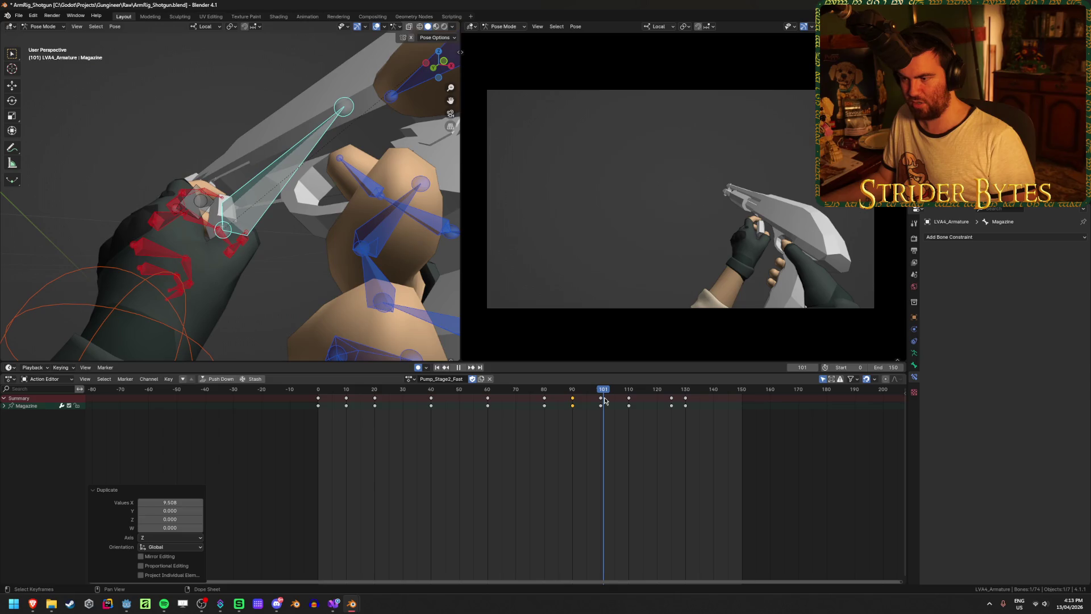
{"action": "key", "text": "space"}
{"action": "middle_click_drag", "start_coordinate": [432, 318], "coordinate": [392, 295]}
{"action": "key", "text": "g"}
{"action": "key", "text": "r"}
{"action": "left_click", "coordinate": [378, 279]}
{"action": "key", "text": "space"}
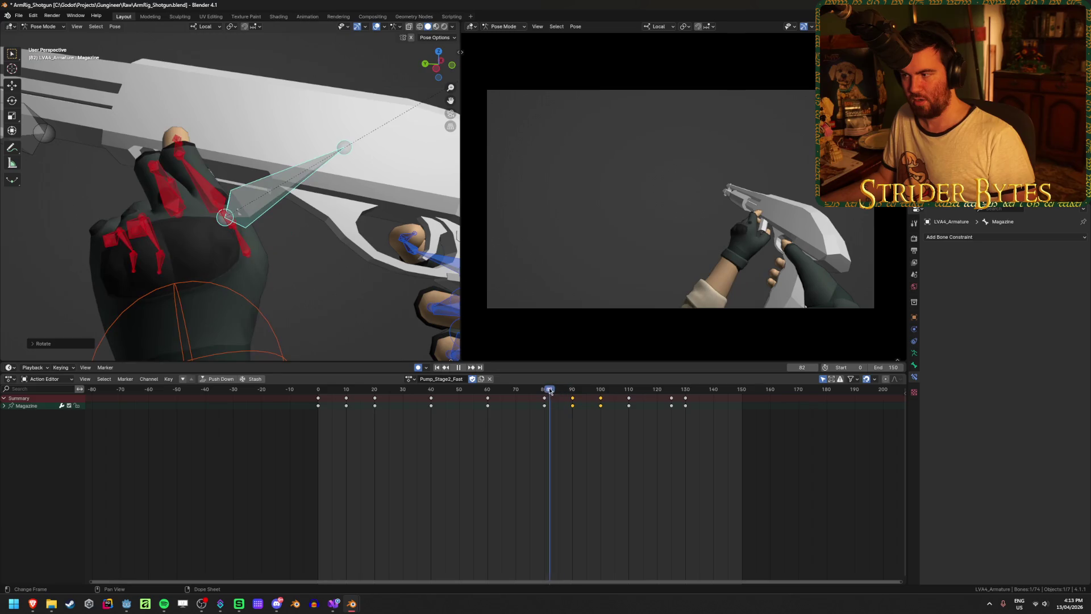
Replay the action from frame 0, then select the GunBase bone
{"action": "mouse_move", "coordinate": [675, 397]}
{"action": "left_mouse_down"}
{"action": "mouse_move", "coordinate": [730, 400]}
{"action": "mouse_move", "coordinate": [568, 403]}
{"action": "mouse_move", "coordinate": [697, 407]}
{"action": "left_mouse_up"}
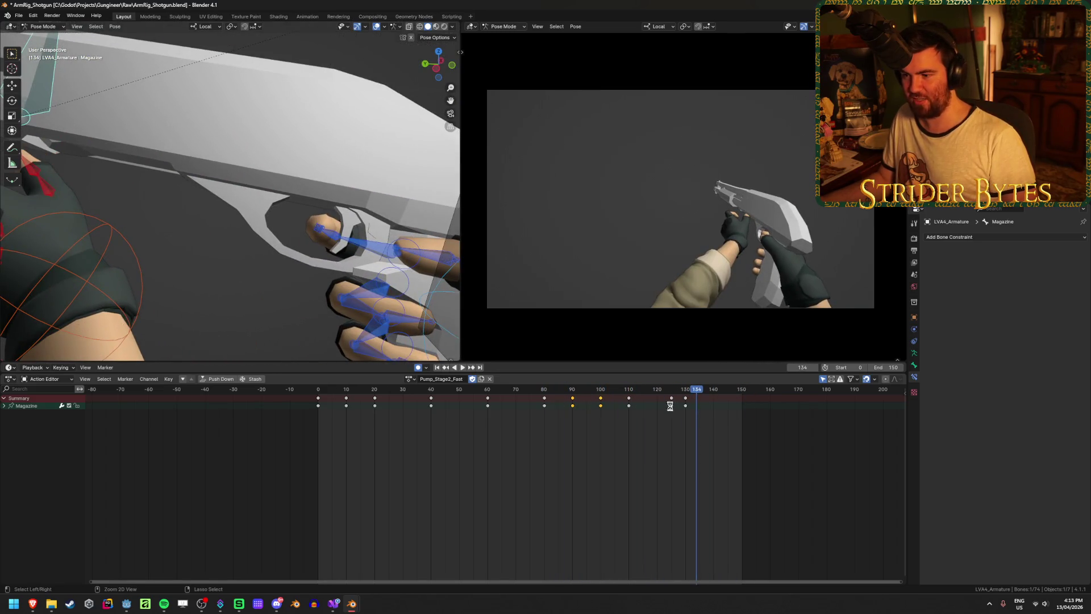
{"action": "left_click", "coordinate": [437, 368]}
{"action": "left_click", "coordinate": [463, 367]}
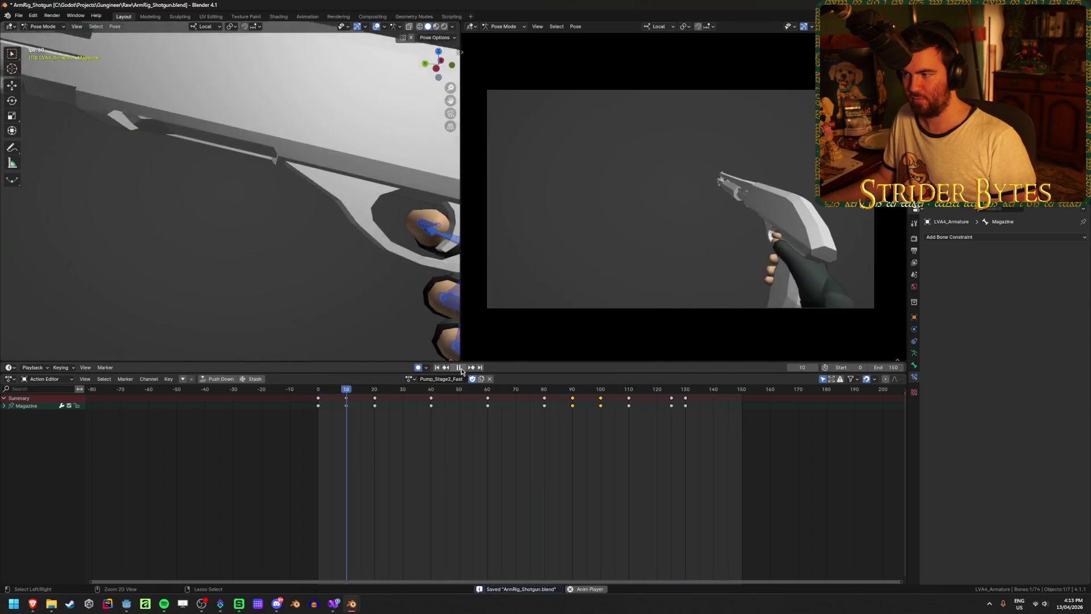
{"action": "left_click", "coordinate": [459, 368]}
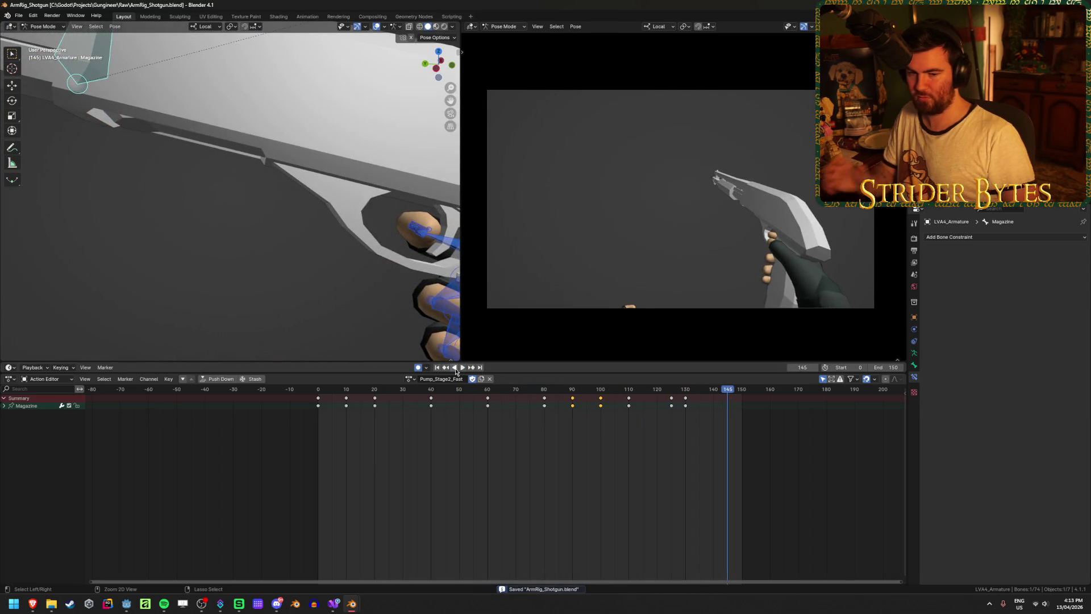
{"action": "scroll", "coordinate": [318, 188], "scroll_direction": "down", "scroll_amount": 4}
{"action": "middle_click_drag", "start_coordinate": [319, 187], "coordinate": [377, 175]}
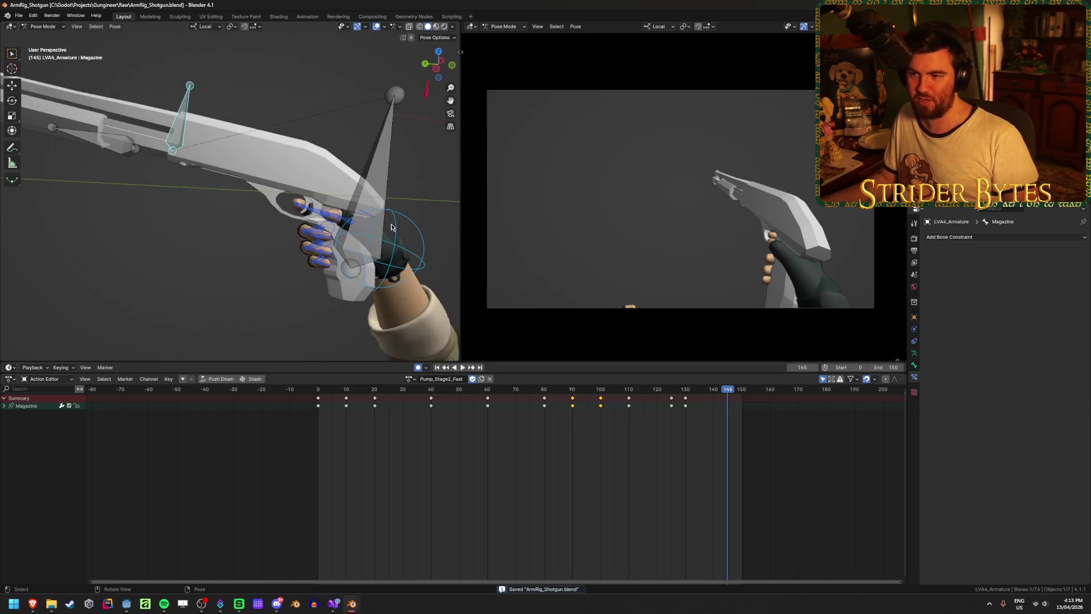
{"action": "left_click", "coordinate": [377, 175]}
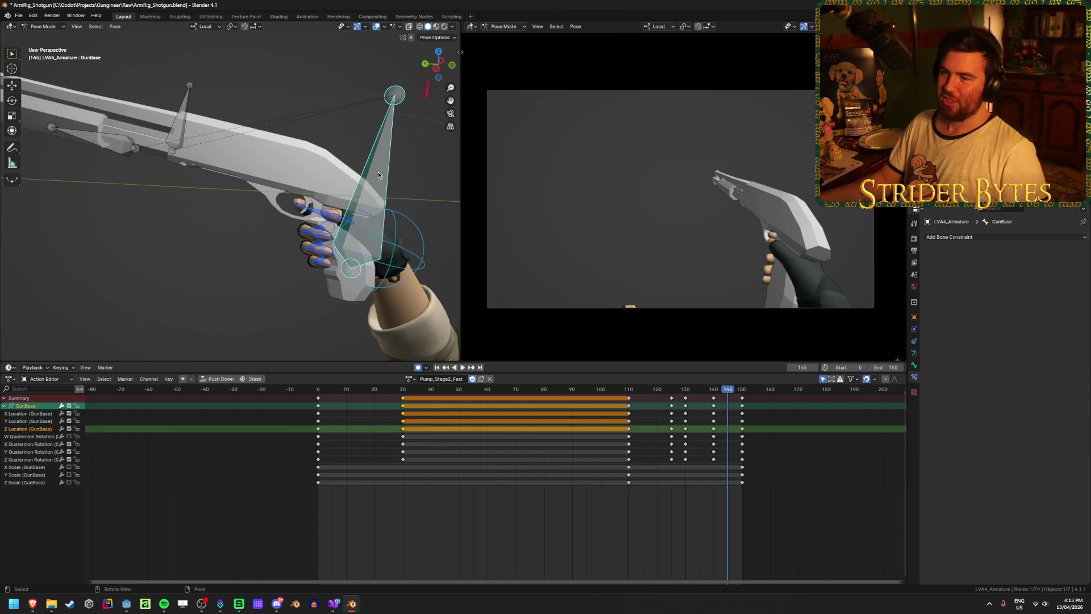
{"action": "mouse_move", "coordinate": [547, 398]}
{"action": "left_mouse_down"}
{"action": "mouse_move", "coordinate": [401, 415]}
{"action": "mouse_move", "coordinate": [596, 427]}
{"action": "left_mouse_up"}
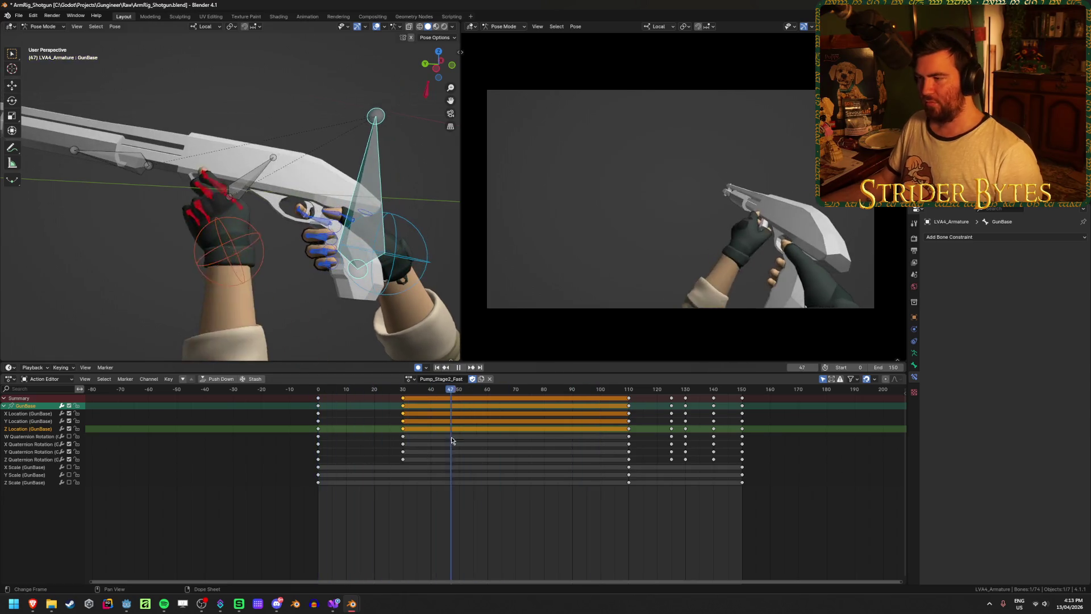
{"action": "left_click_drag", "start_coordinate": [342, 430], "coordinate": [440, 436]}
{"action": "left_click", "coordinate": [467, 460]}
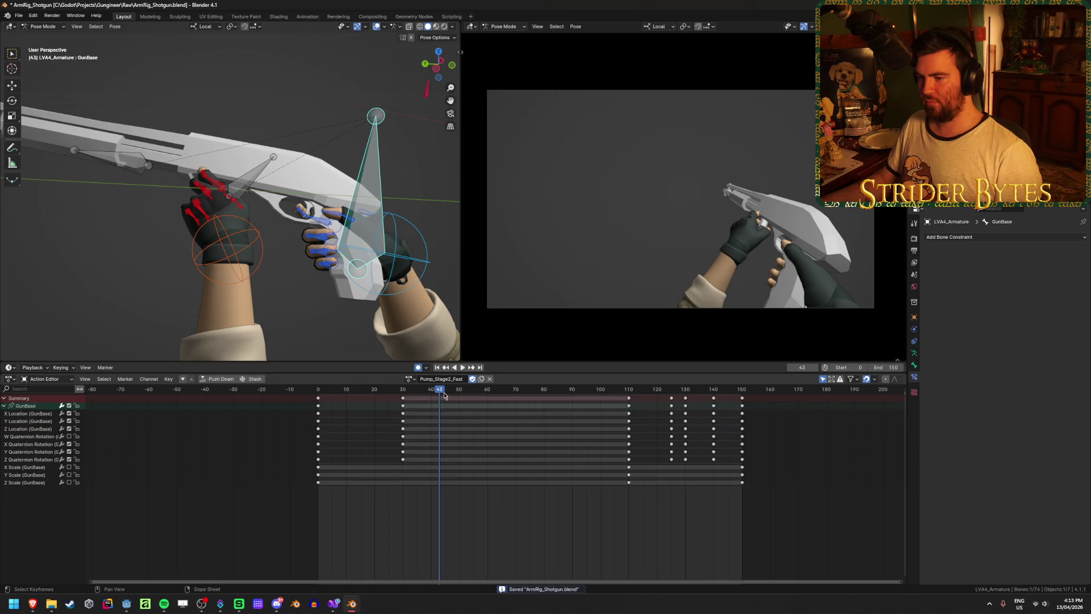
{"action": "key", "text": "space"}
{"action": "left_click", "coordinate": [403, 396]}
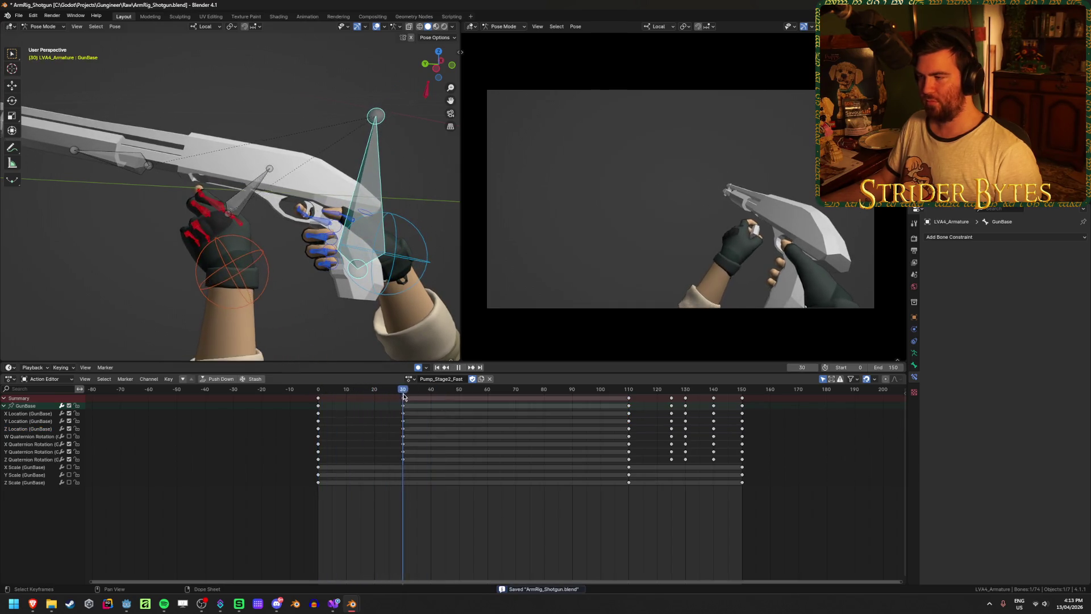
{"action": "mouse_move", "coordinate": [566, 414]}
{"action": "left_mouse_down"}
{"action": "mouse_move", "coordinate": [348, 414]}
{"action": "mouse_move", "coordinate": [420, 414]}
{"action": "left_mouse_up"}
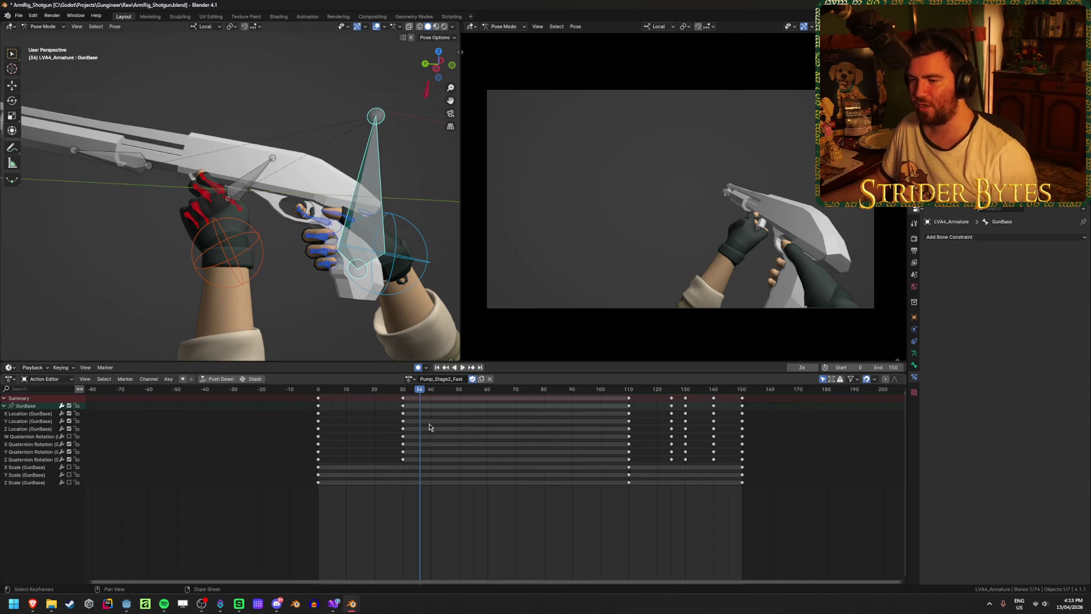
{"action": "key", "text": "shift+Left"}
{"action": "key", "text": "space"}
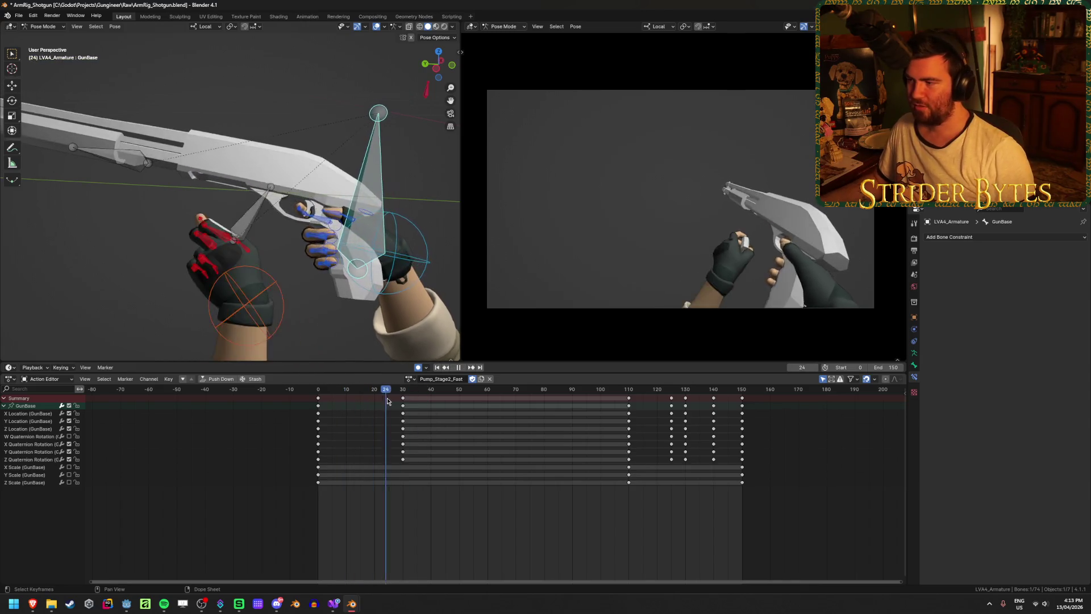
{"action": "mouse_move", "coordinate": [443, 397]}
{"action": "left_mouse_down"}
{"action": "mouse_move", "coordinate": [488, 397]}
{"action": "mouse_move", "coordinate": [451, 408]}
{"action": "left_mouse_up"}
{"action": "middle_click_drag", "start_coordinate": [384, 333], "coordinate": [444, 369]}
{"action": "key", "text": "shift+Left"}
{"action": "key", "text": "space"}
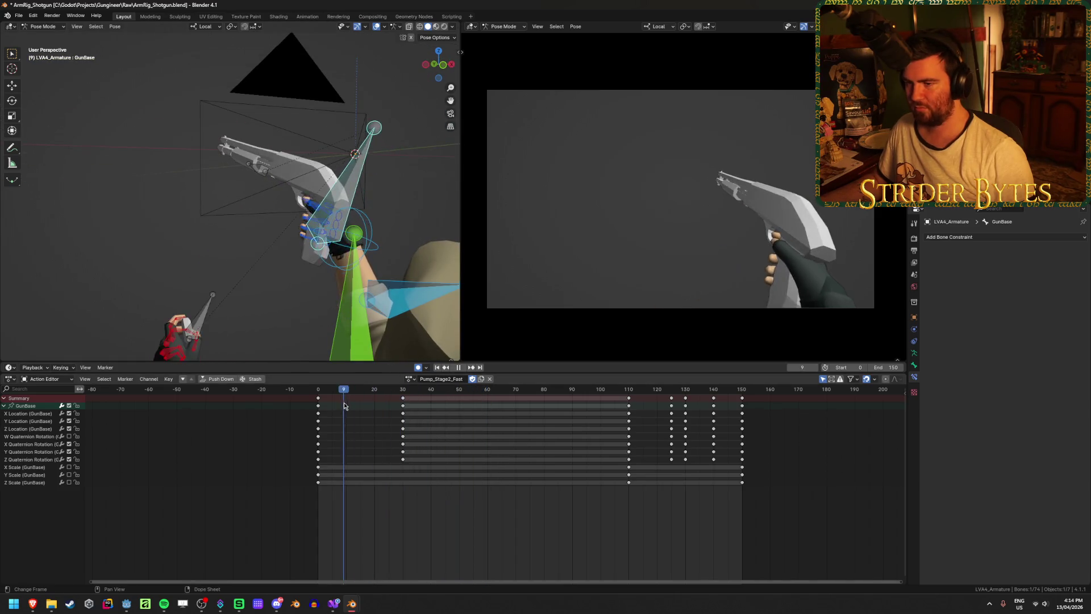
{"action": "mouse_move", "coordinate": [398, 407]}
{"action": "left_mouse_down"}
{"action": "mouse_move", "coordinate": [377, 415]}
{"action": "mouse_move", "coordinate": [463, 432]}
{"action": "mouse_move", "coordinate": [402, 438]}
{"action": "mouse_move", "coordinate": [684, 448]}
{"action": "mouse_move", "coordinate": [453, 448]}
{"action": "mouse_move", "coordinate": [652, 447]}
{"action": "mouse_move", "coordinate": [544, 447]}
{"action": "mouse_move", "coordinate": [632, 449]}
{"action": "mouse_move", "coordinate": [606, 451]}
{"action": "left_mouse_up"}
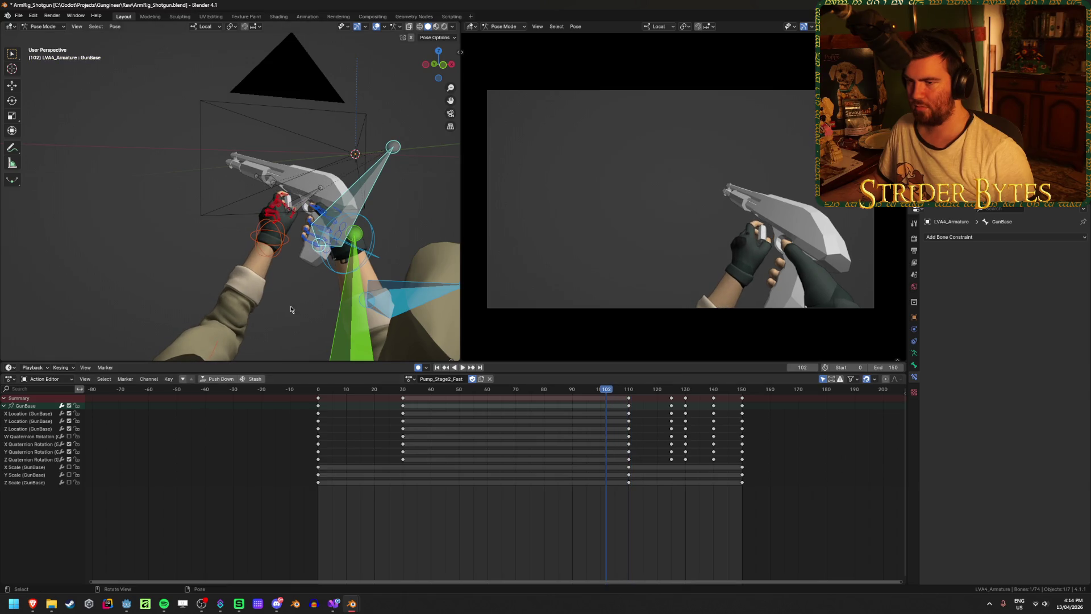
{"action": "left_click", "coordinate": [305, 199]}
Frame the Magazine bone, orbit around the gun, and play back frames 71 to 130
{"action": "key", "text": "KP_Decimal"}
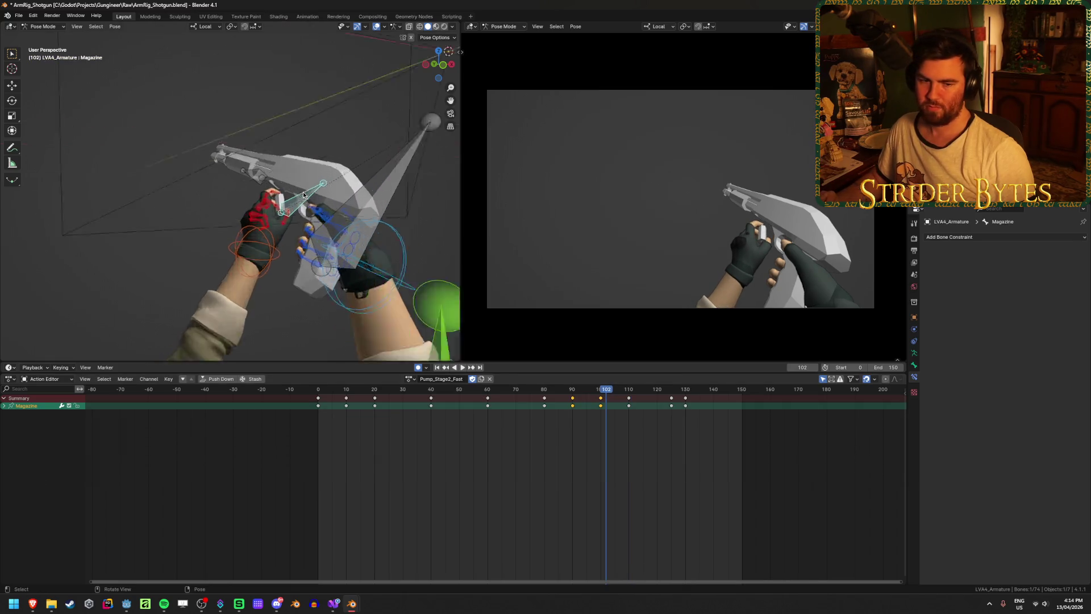
{"action": "mouse_move", "coordinate": [303, 195]}
{"action": "middle_mouse_down"}
{"action": "mouse_move", "coordinate": [305, 235]}
{"action": "mouse_move", "coordinate": [247, 280]}
{"action": "mouse_move", "coordinate": [267, 306]}
{"action": "middle_mouse_up"}
{"action": "mouse_move", "coordinate": [611, 394]}
{"action": "left_mouse_down"}
{"action": "mouse_move", "coordinate": [518, 395]}
{"action": "mouse_move", "coordinate": [600, 398]}
{"action": "mouse_move", "coordinate": [561, 401]}
{"action": "mouse_move", "coordinate": [685, 419]}
{"action": "mouse_move", "coordinate": [672, 420]}
{"action": "left_mouse_up"}
{"action": "key", "text": "space"}
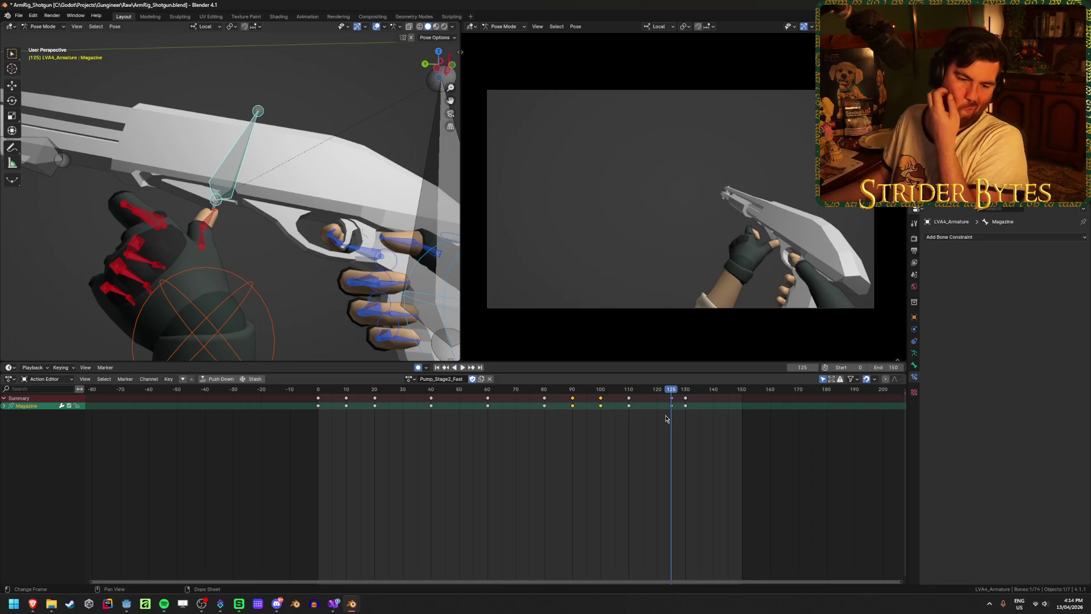
{"action": "key", "text": "shift+ctrl+space"}
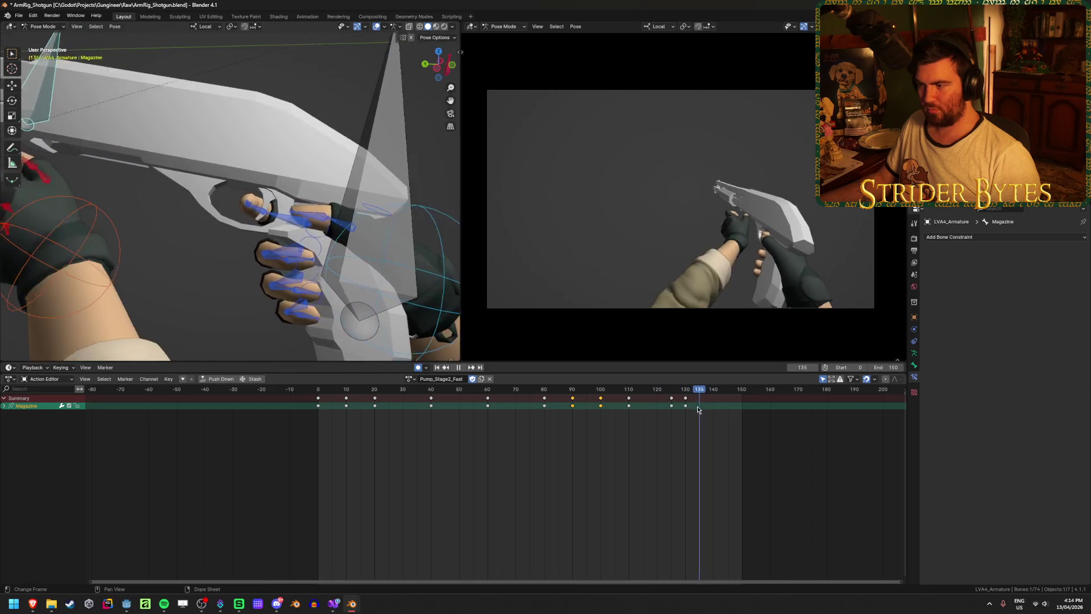
{"action": "left_click_drag", "start_coordinate": [699, 409], "coordinate": [685, 411]}
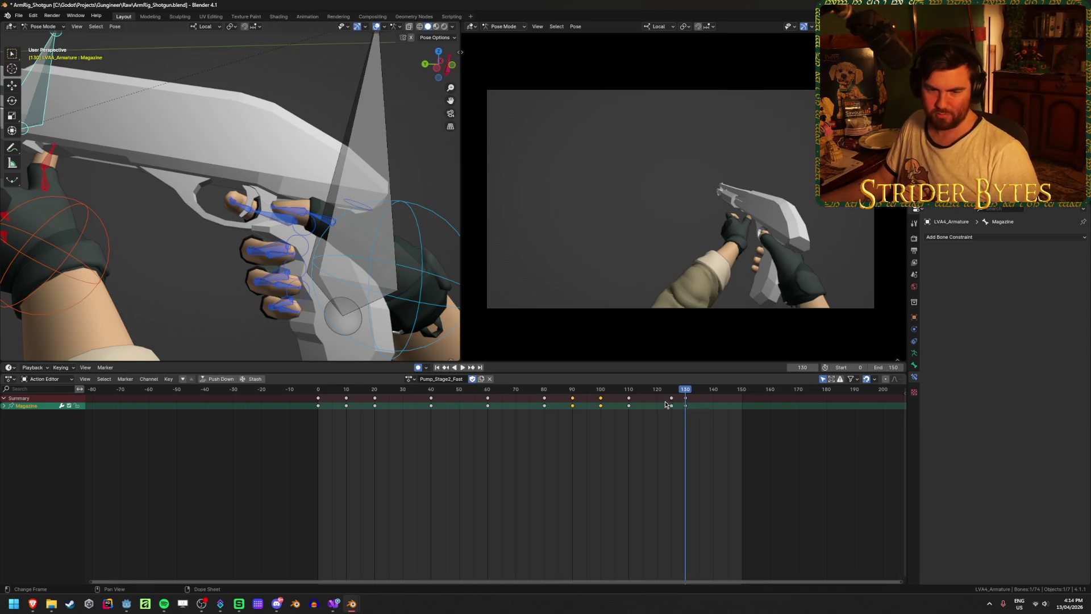
{"action": "mouse_move", "coordinate": [645, 396]}
{"action": "left_mouse_down"}
{"action": "mouse_move", "coordinate": [506, 405]}
{"action": "mouse_move", "coordinate": [629, 425]}
{"action": "mouse_move", "coordinate": [650, 391]}
{"action": "mouse_move", "coordinate": [671, 395]}
{"action": "left_mouse_up"}
Shift the left-hand IK control and rotate the Magazine bone at frame 125
{"action": "key", "text": "g"}
{"action": "left_click", "coordinate": [335, 264]}
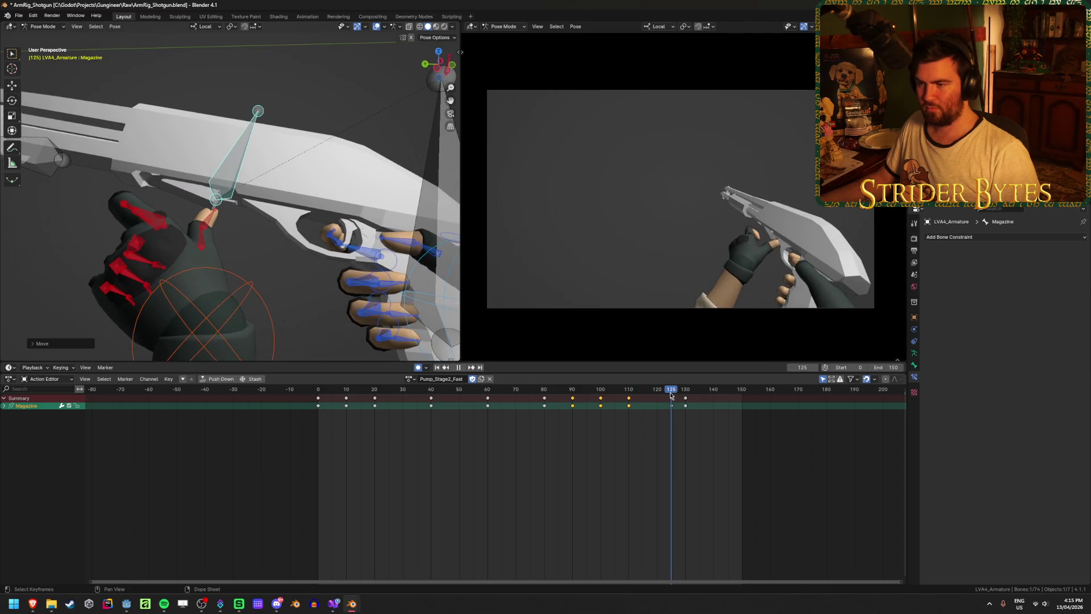
{"action": "key", "text": "r"}
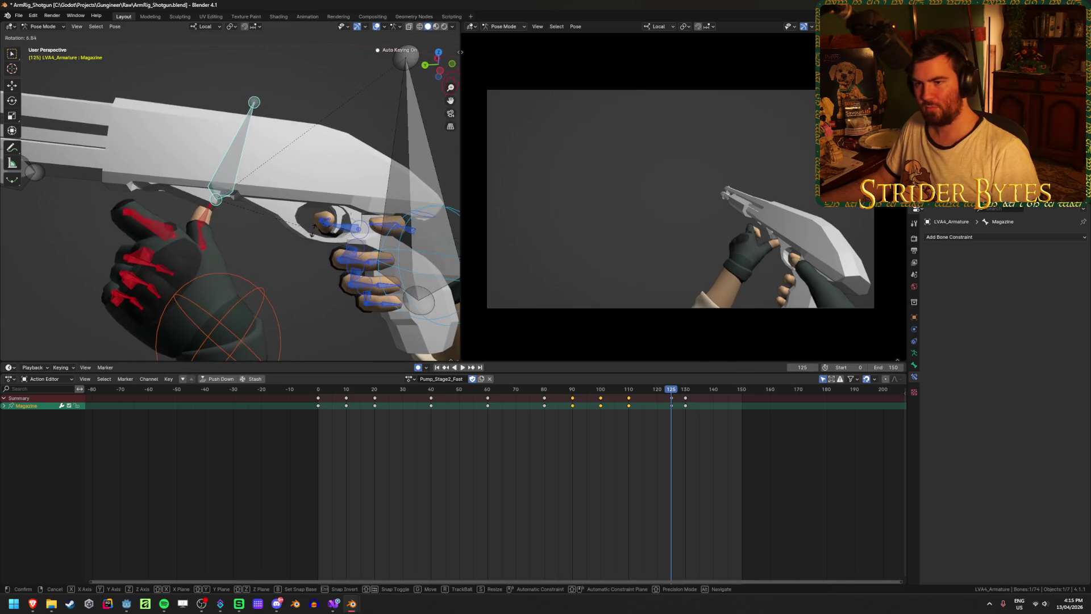
{"action": "left_click", "coordinate": [318, 247]}
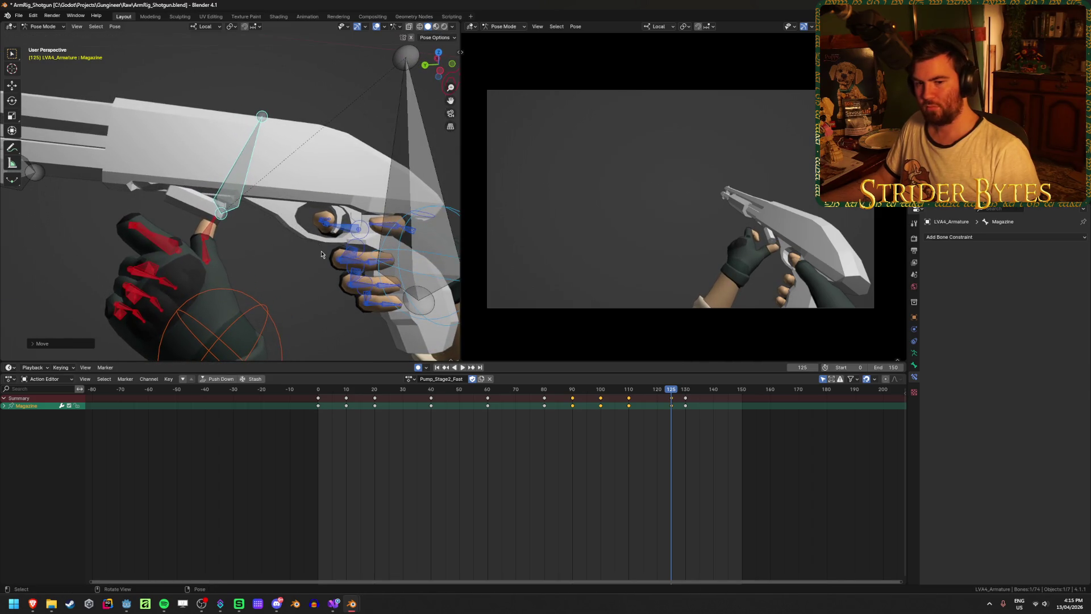
Play back the action around frames 75–87, then select the GunBase bone
{"action": "left_click", "coordinate": [560, 390]}
{"action": "key", "text": "space"}
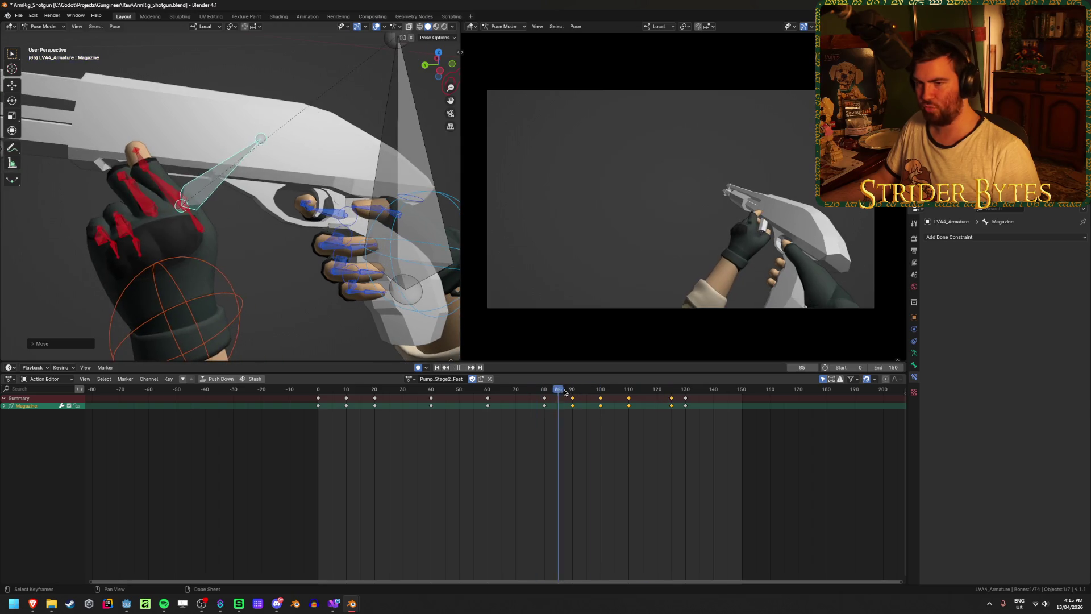
{"action": "key", "text": "Escape"}
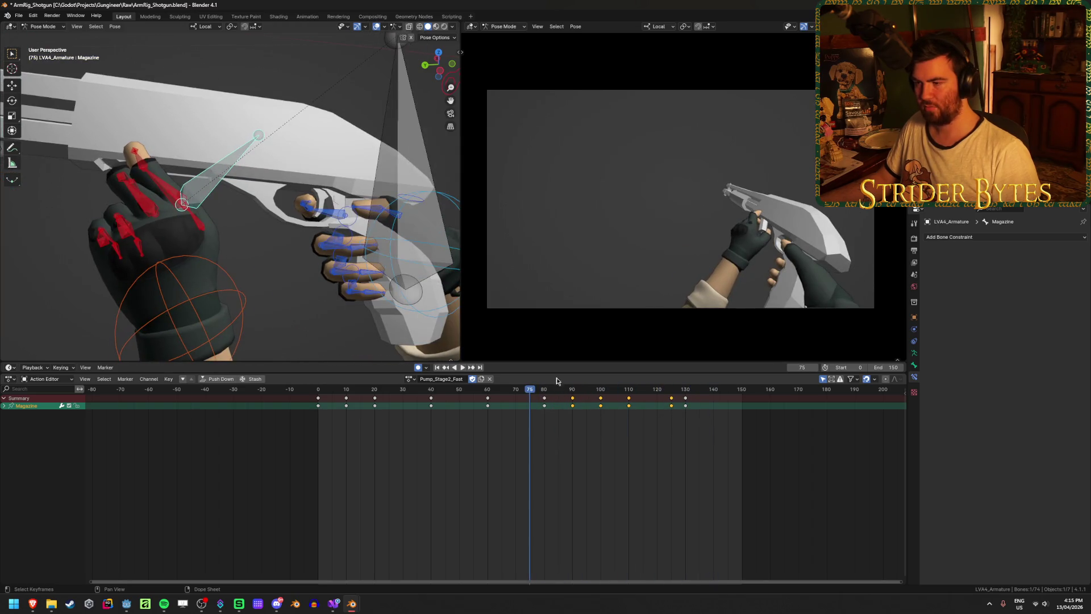
{"action": "left_click", "coordinate": [462, 367]}
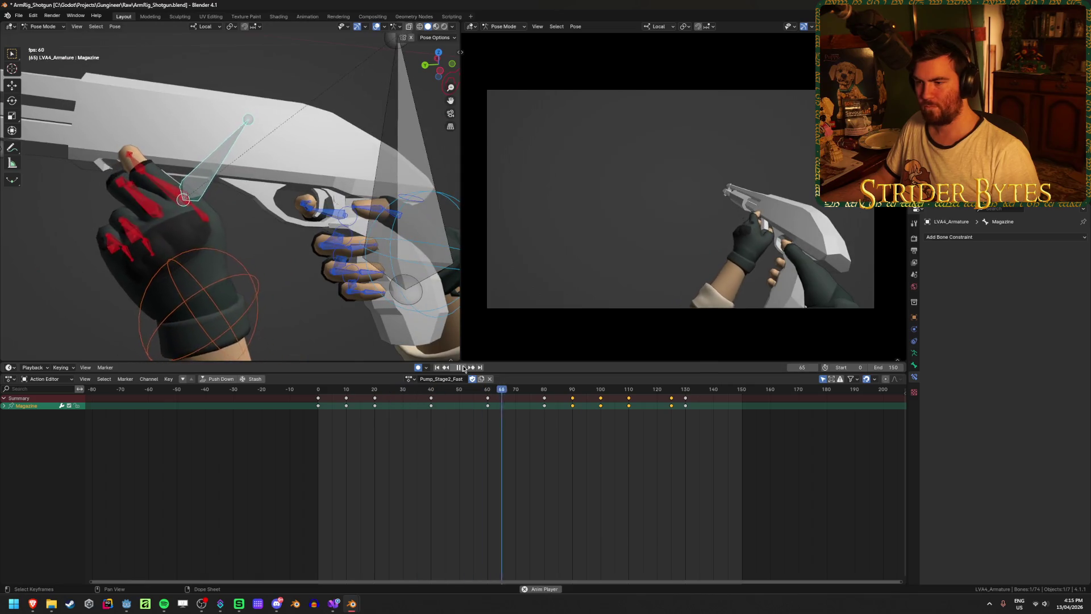
{"action": "left_click", "coordinate": [462, 365]}
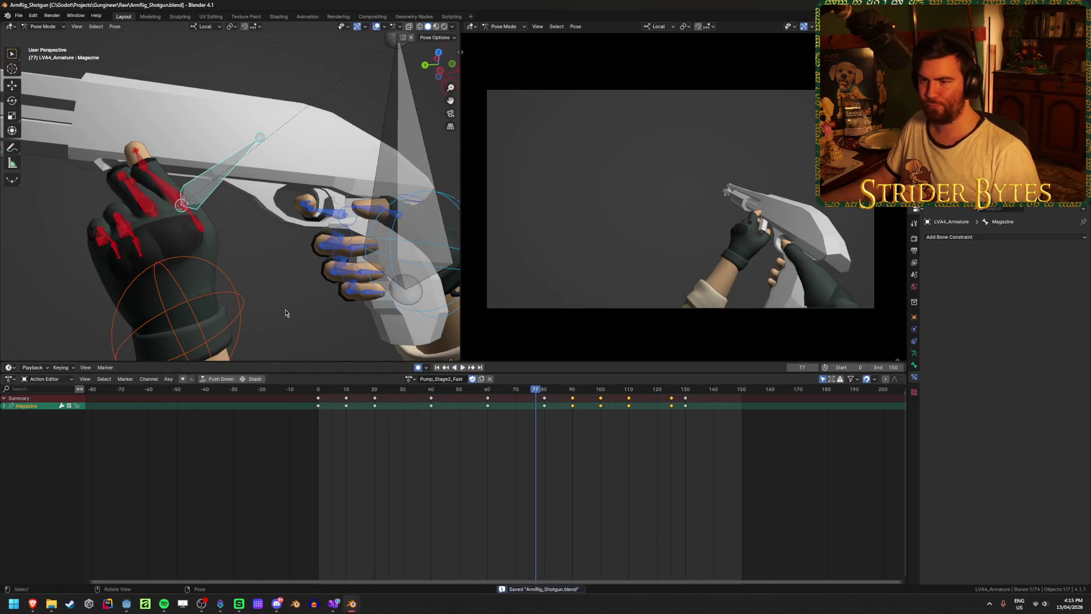
{"action": "left_click", "coordinate": [286, 313]}
Replay from frame 0, stop on frame 30, and collapse the GunBase channel rows
{"action": "mouse_move", "coordinate": [353, 183]}
{"action": "middle_mouse_down"}
{"action": "mouse_move", "coordinate": [330, 193]}
{"action": "mouse_move", "coordinate": [347, 216]}
{"action": "middle_mouse_up"}
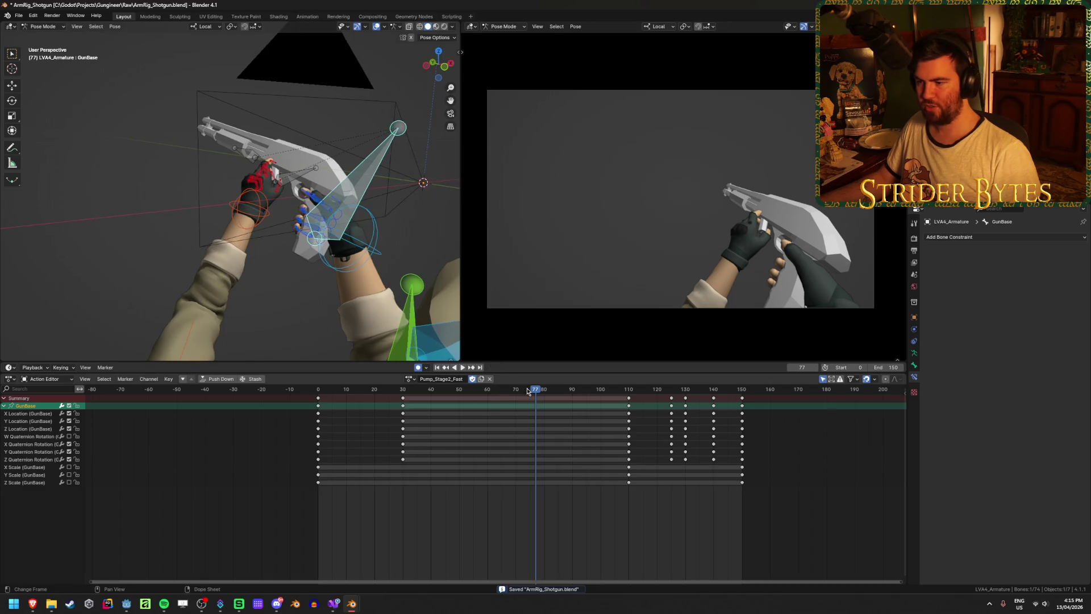
{"action": "left_click", "coordinate": [409, 391]}
{"action": "left_click", "coordinate": [318, 391]}
{"action": "key", "text": "space"}
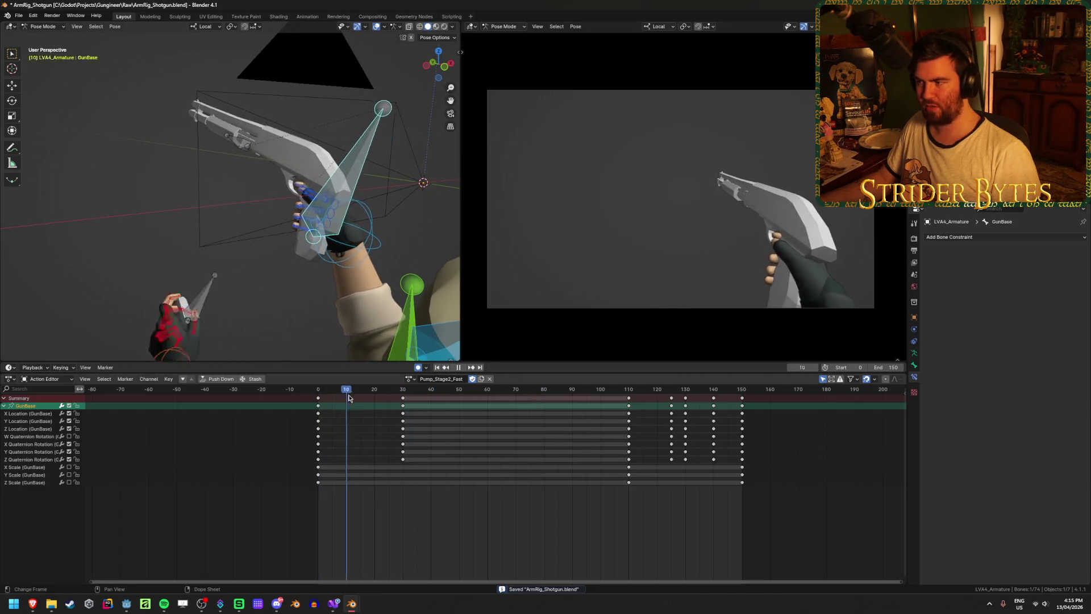
{"action": "mouse_move", "coordinate": [387, 389]}
{"action": "left_mouse_down"}
{"action": "mouse_move", "coordinate": [394, 404]}
{"action": "mouse_move", "coordinate": [440, 411]}
{"action": "mouse_move", "coordinate": [431, 414]}
{"action": "left_mouse_up"}
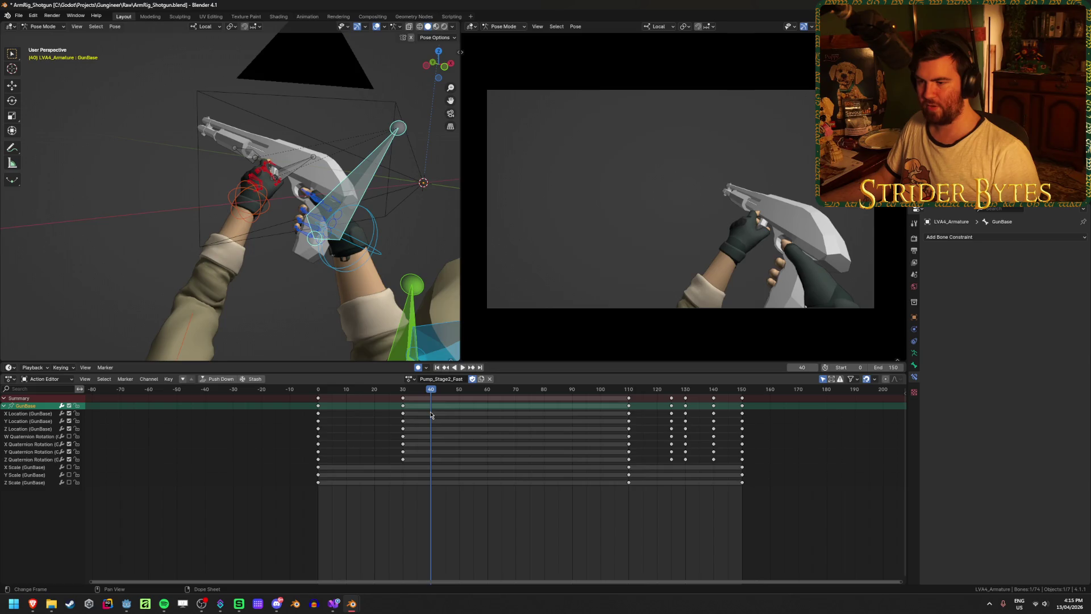
{"action": "left_click", "coordinate": [10, 406]}
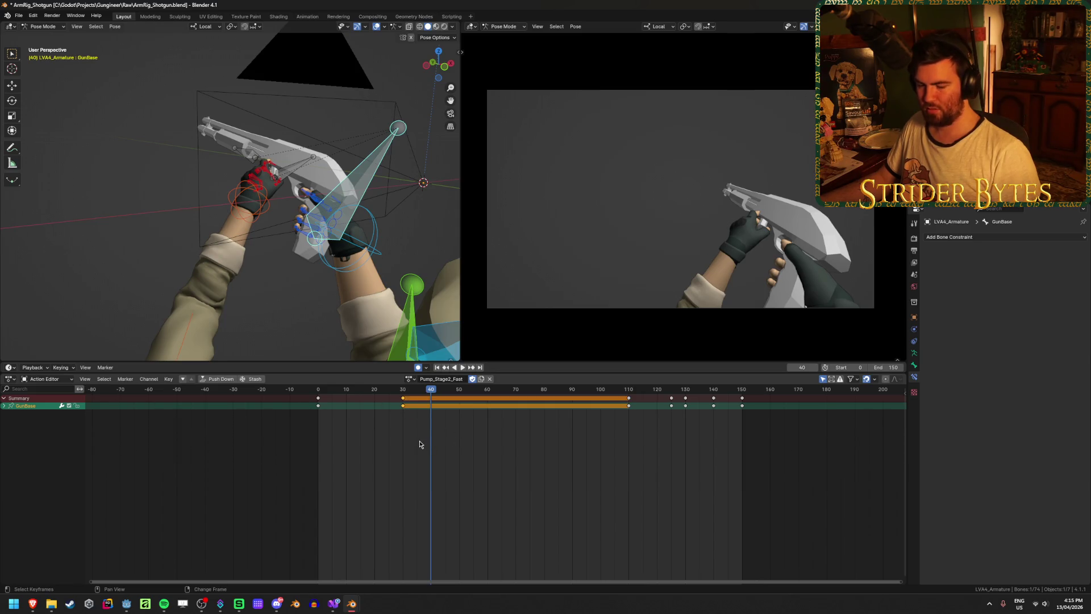
Slide GunBase's frame-30 key to frame 40 in the Action Editor
{"action": "key", "text": "shift+d"}
{"action": "right_click", "coordinate": [449, 441]}
{"action": "key", "text": "g"}
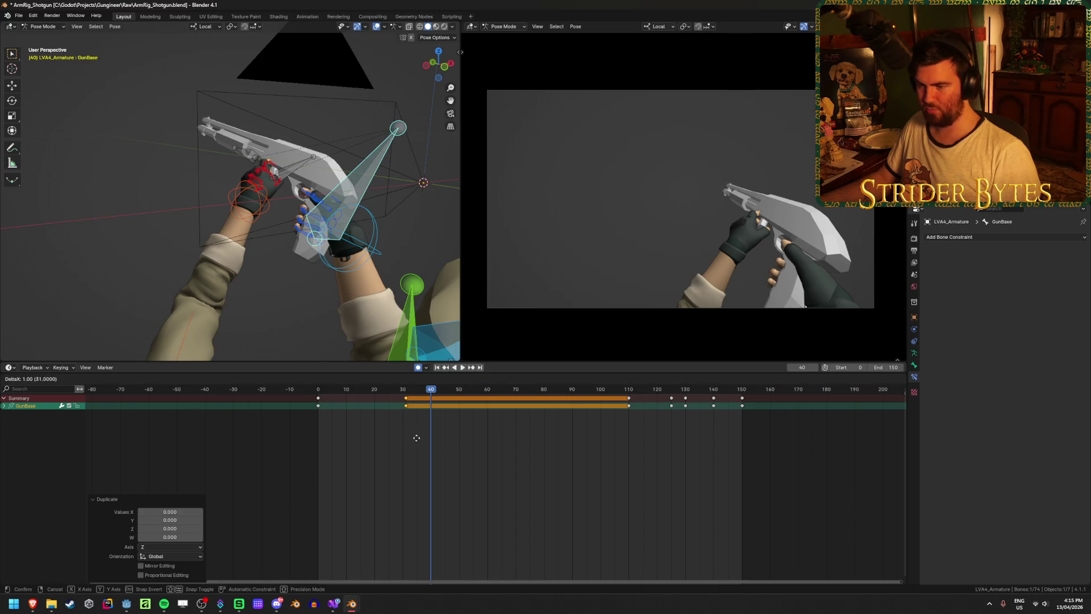
{"action": "left_click", "coordinate": [440, 442]}
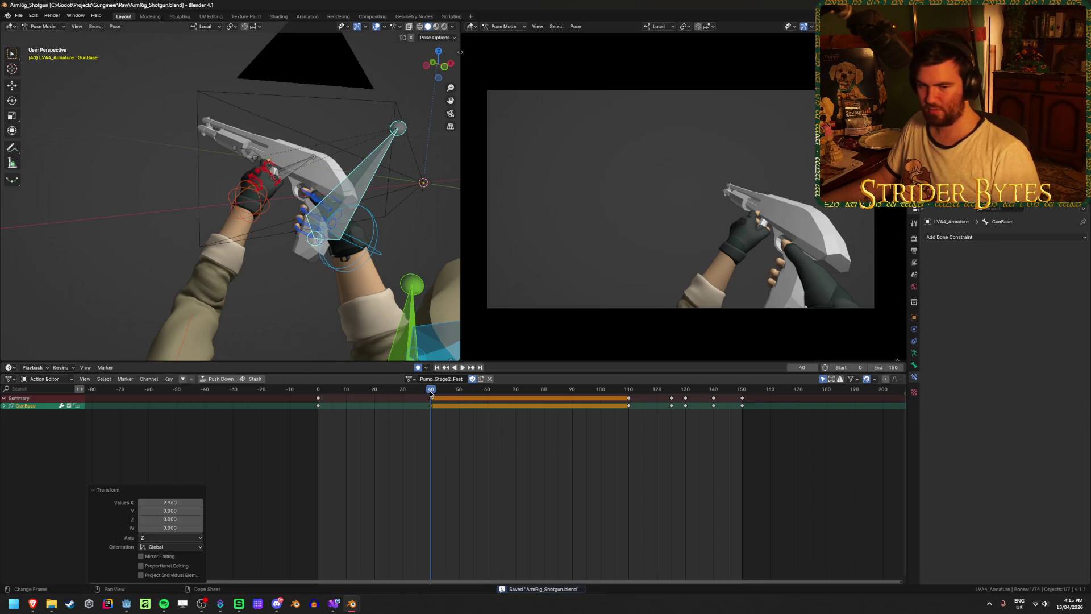
Tilt the shotgun with GunBase rotation keys at frames 50 and 60
{"action": "left_click_drag", "start_coordinate": [435, 393], "coordinate": [458, 393]}
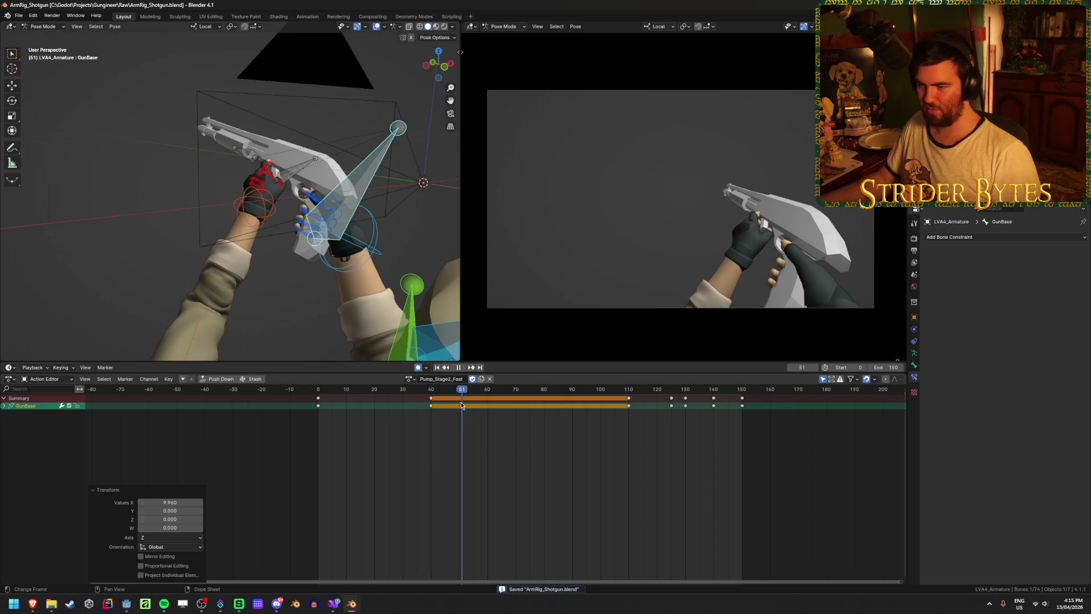
{"action": "middle_click_drag", "start_coordinate": [405, 256], "coordinate": [392, 210]}
{"action": "key", "text": "r"}
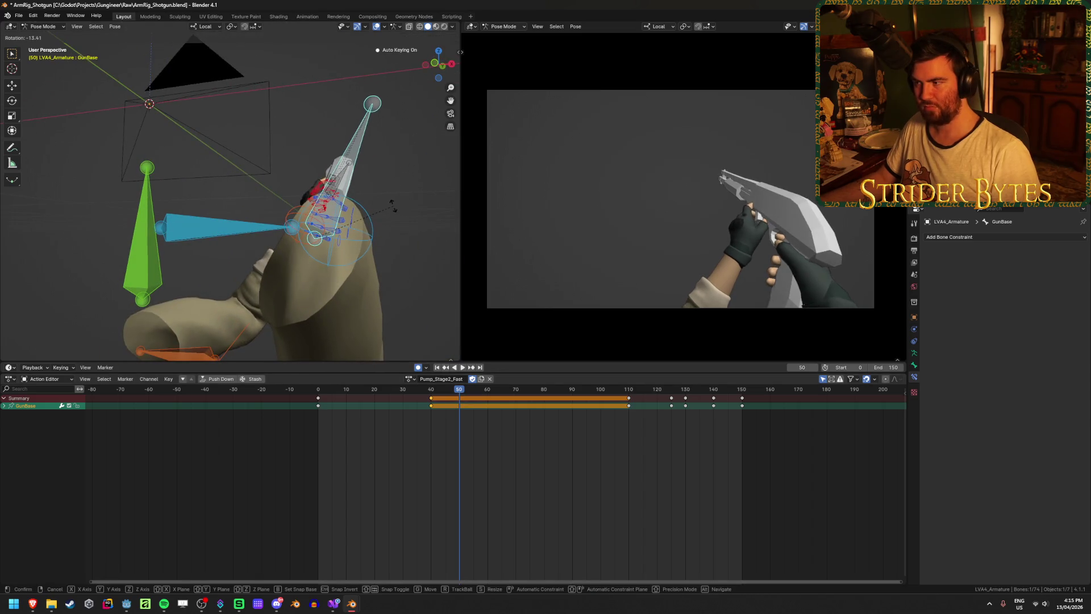
{"action": "left_click", "coordinate": [390, 203]}
{"action": "key", "text": "space"}
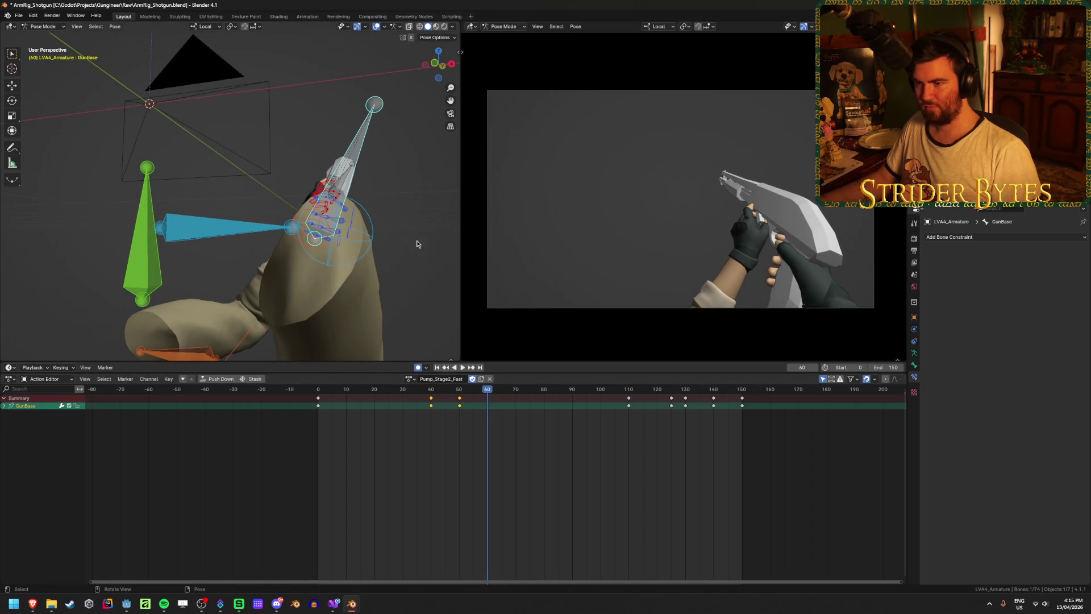
{"action": "key", "text": "r"}
{"action": "left_click", "coordinate": [433, 253]}
Add GunBase tilt keys at frames 70 and 80, then replay the action from the start
{"action": "key", "text": "space"}
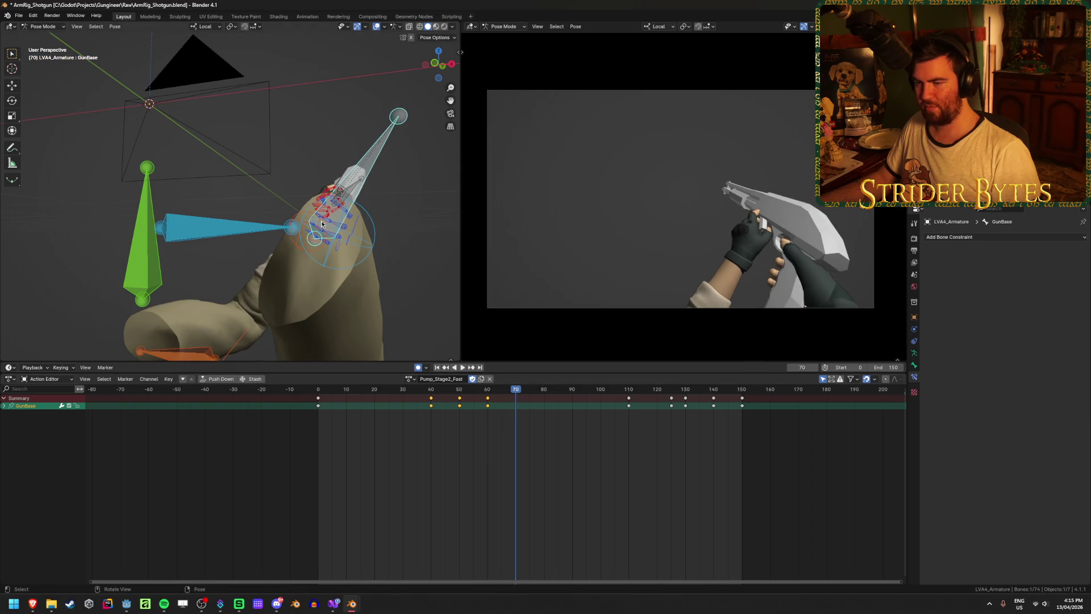
{"action": "middle_click_drag", "start_coordinate": [350, 257], "coordinate": [375, 216]}
{"action": "key", "text": "r"}
{"action": "left_click", "coordinate": [557, 462]}
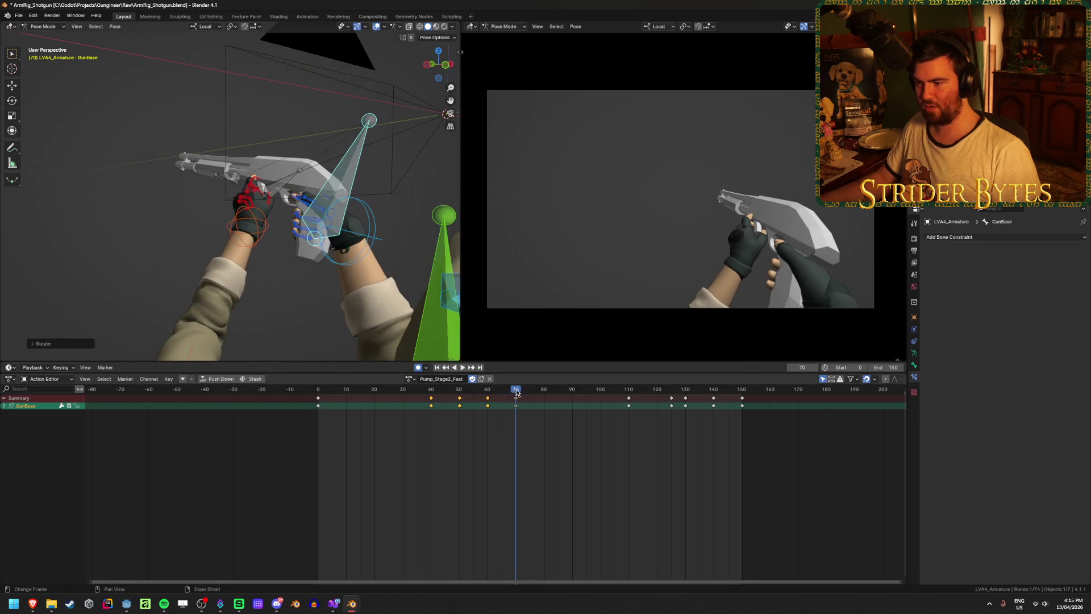
{"action": "left_click_drag", "start_coordinate": [517, 392], "coordinate": [544, 393]}
{"action": "key", "text": "r"}
{"action": "left_click", "coordinate": [567, 398]}
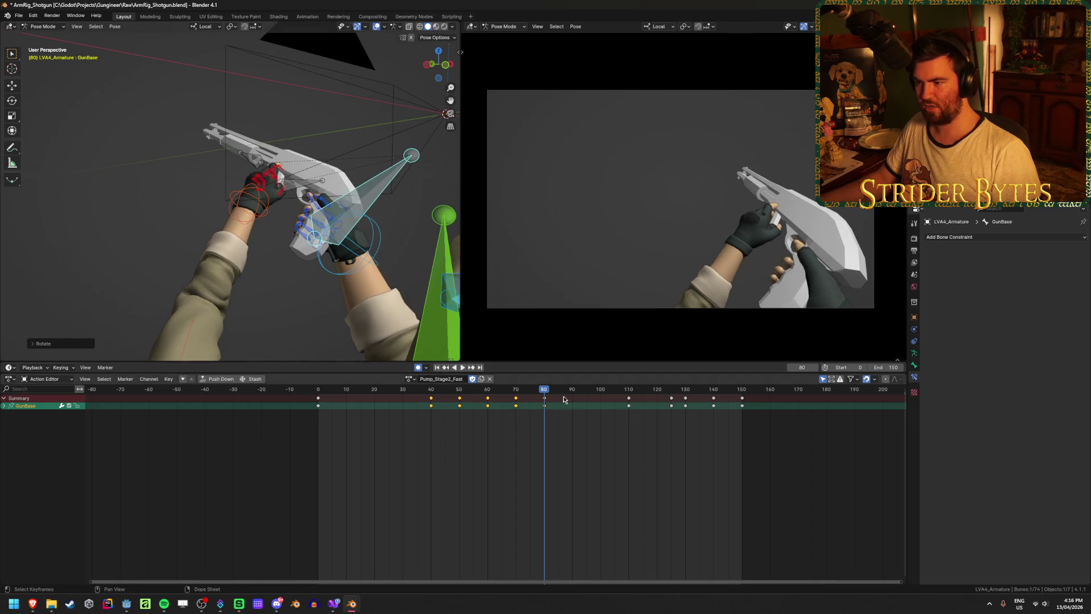
{"action": "left_click", "coordinate": [436, 367]}
{"action": "left_click", "coordinate": [463, 367]}
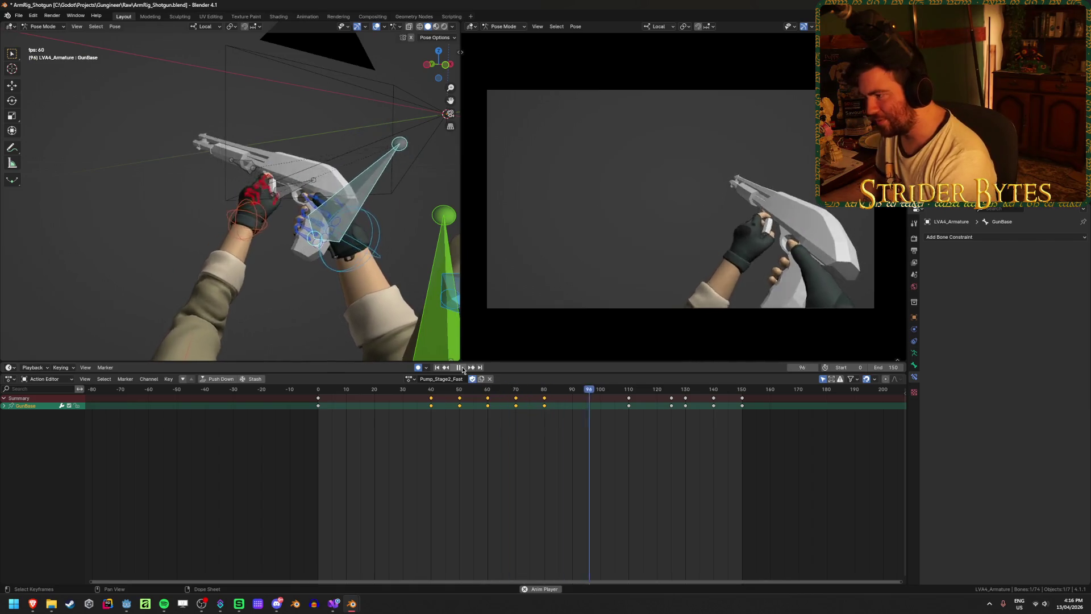
Stop on frame 109 to inspect the pump pose
{"action": "mouse_move", "coordinate": [600, 392]}
{"action": "left_mouse_down"}
{"action": "mouse_move", "coordinate": [626, 396]}
{"action": "mouse_move", "coordinate": [594, 394]}
{"action": "left_mouse_up"}
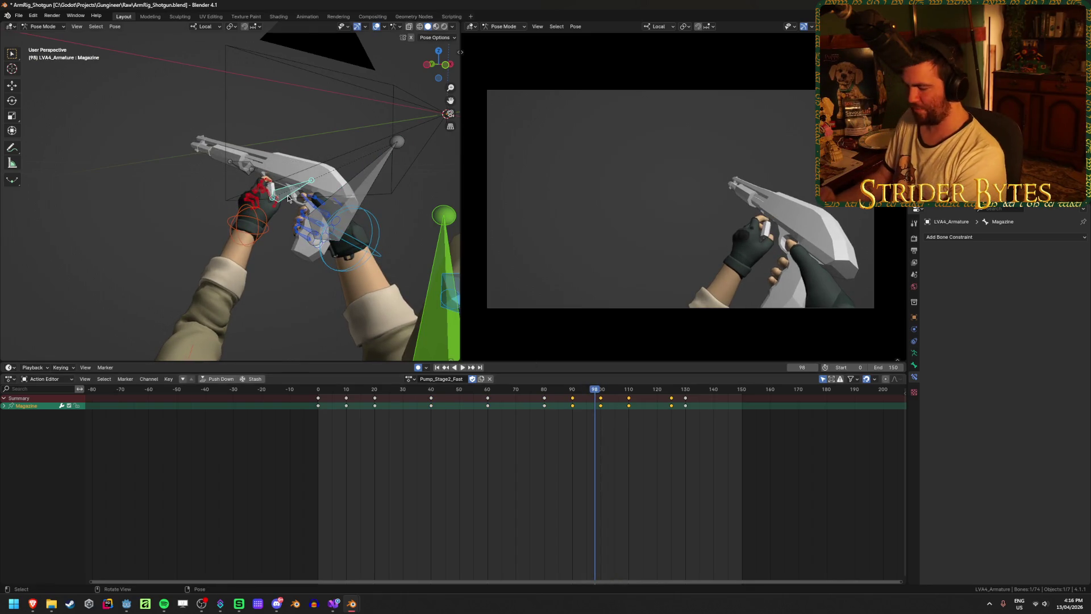
Zoom in on the left hand, check frame 86, and select the thumb2.L bone
{"action": "scroll", "coordinate": [287, 195], "scroll_direction": "up", "scroll_amount": 5}
{"action": "middle_click_drag", "start_coordinate": [288, 195], "coordinate": [238, 186]}
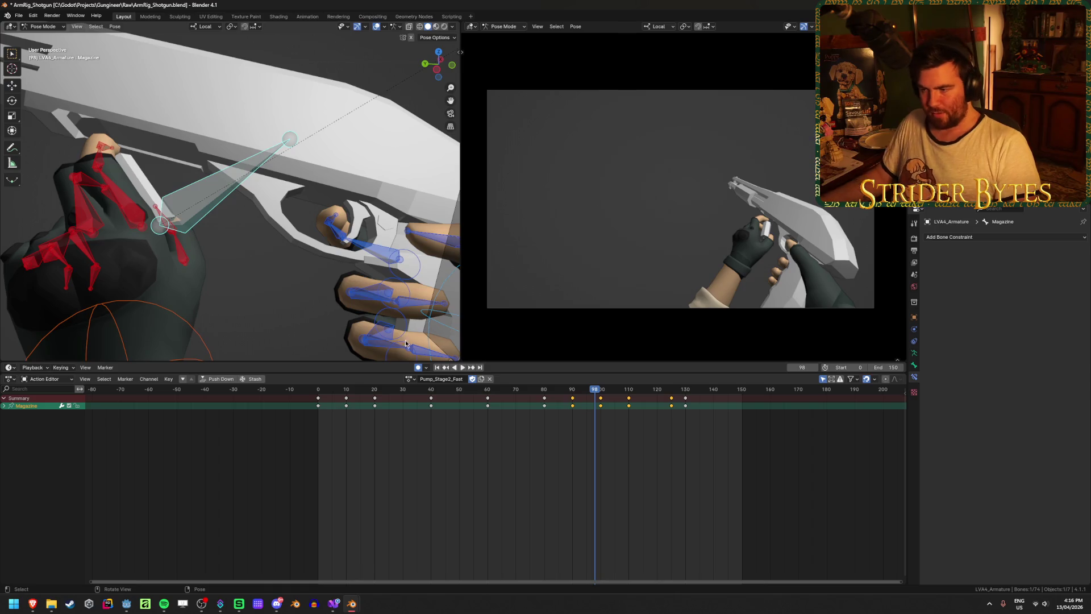
{"action": "mouse_move", "coordinate": [596, 390]}
{"action": "left_mouse_down"}
{"action": "mouse_move", "coordinate": [561, 392]}
{"action": "mouse_move", "coordinate": [633, 396]}
{"action": "mouse_move", "coordinate": [614, 396]}
{"action": "left_mouse_up"}
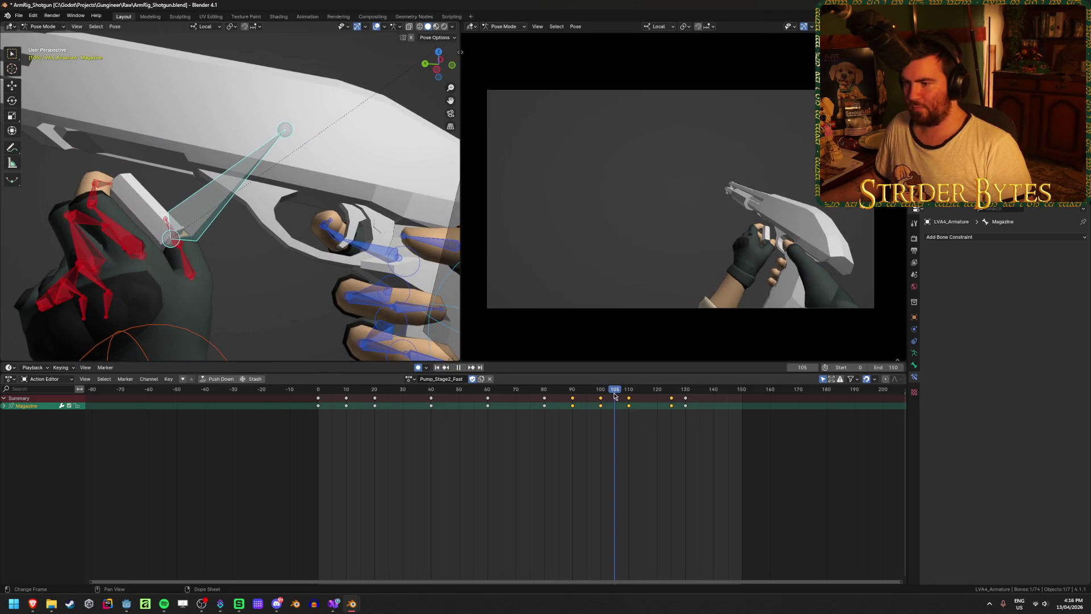
{"action": "mouse_move", "coordinate": [279, 210]}
{"action": "middle_mouse_down"}
{"action": "mouse_move", "coordinate": [189, 180]}
{"action": "mouse_move", "coordinate": [171, 216]}
{"action": "mouse_move", "coordinate": [181, 251]}
{"action": "middle_mouse_up"}
{"action": "left_click", "coordinate": [200, 247]}
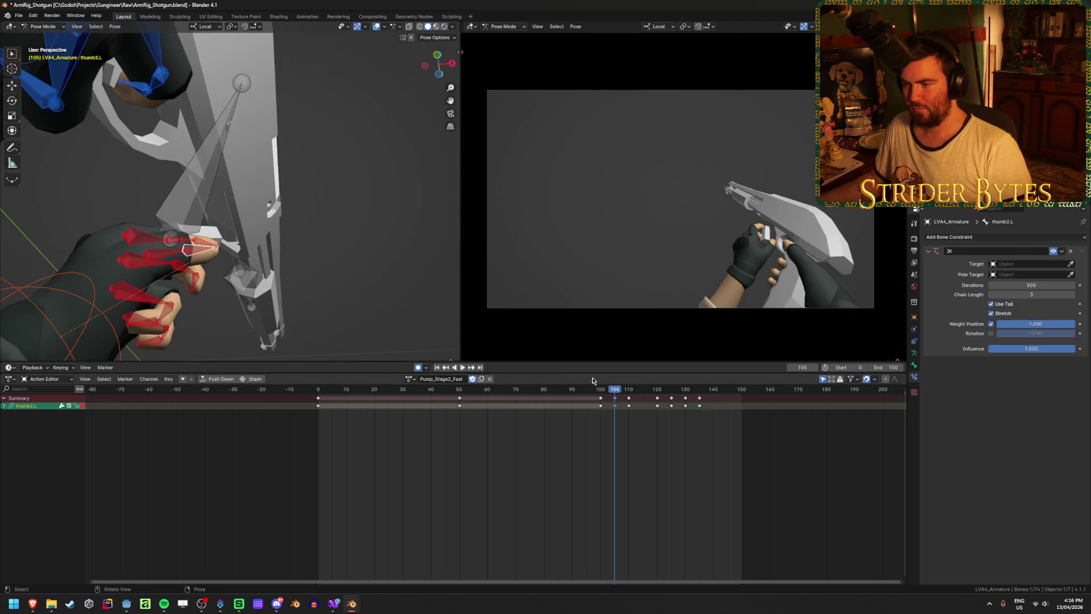
Move the thumb2.L bone at frame 105 and review frames 90–117
{"action": "mouse_move", "coordinate": [616, 391]}
{"action": "left_mouse_down"}
{"action": "mouse_move", "coordinate": [592, 392]}
{"action": "mouse_move", "coordinate": [629, 392]}
{"action": "mouse_move", "coordinate": [615, 392]}
{"action": "left_mouse_up"}
{"action": "mouse_move", "coordinate": [408, 323]}
{"action": "middle_mouse_down"}
{"action": "mouse_move", "coordinate": [284, 241]}
{"action": "mouse_move", "coordinate": [297, 244]}
{"action": "middle_mouse_up"}
{"action": "key", "text": "g"}
{"action": "left_click", "coordinate": [294, 201]}
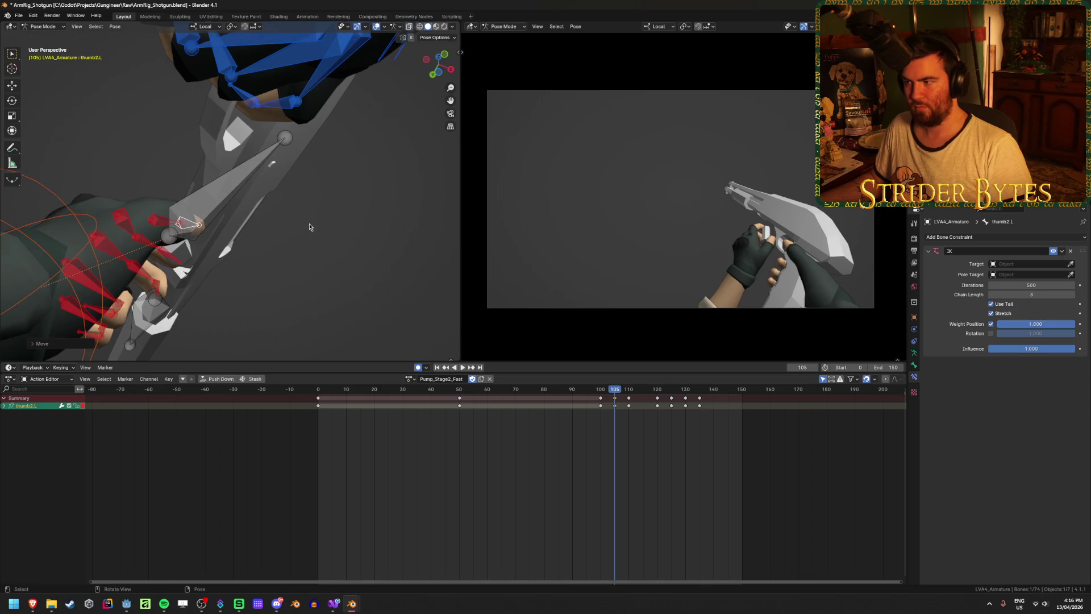
{"action": "mouse_move", "coordinate": [609, 394]}
{"action": "left_mouse_down"}
{"action": "mouse_move", "coordinate": [557, 395]}
{"action": "mouse_move", "coordinate": [672, 400]}
{"action": "mouse_move", "coordinate": [657, 399]}
{"action": "left_mouse_up"}
Nudge handIK.L up and right at frame 120, review, then select the Magazine bone
{"action": "middle_click_drag", "start_coordinate": [375, 227], "coordinate": [394, 307]}
{"action": "middle_click_drag", "start_coordinate": [251, 241], "coordinate": [195, 306]}
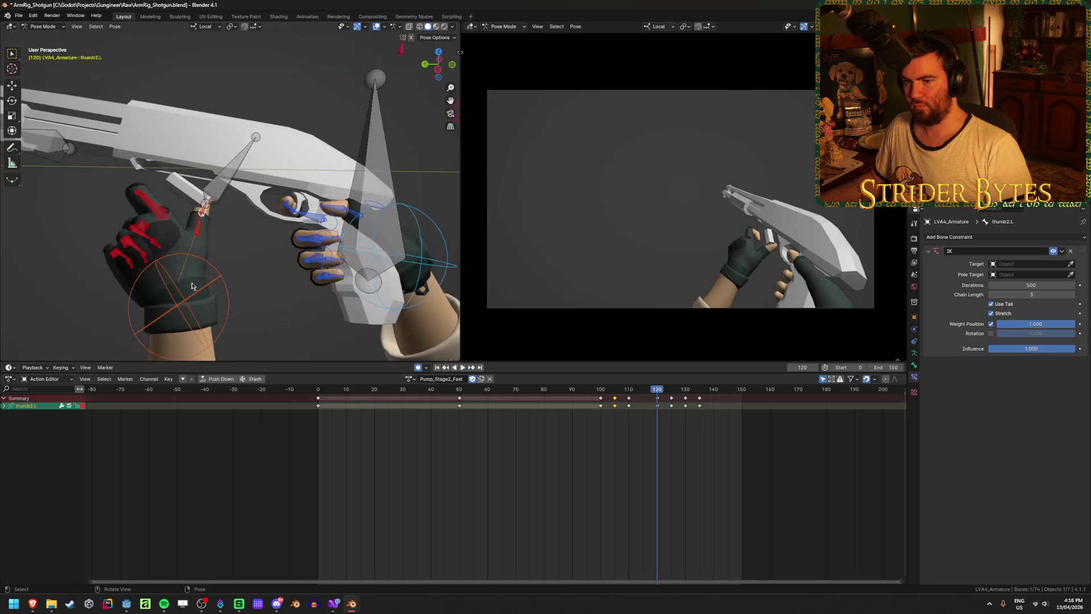
{"action": "left_click", "coordinate": [195, 306]}
{"action": "key", "text": "g"}
{"action": "left_click", "coordinate": [375, 275]}
{"action": "left_click_drag", "start_coordinate": [499, 391], "coordinate": [661, 426]}
{"action": "left_click", "coordinate": [223, 187]}
{"action": "scroll", "coordinate": [230, 227], "scroll_direction": "up", "scroll_amount": 3}
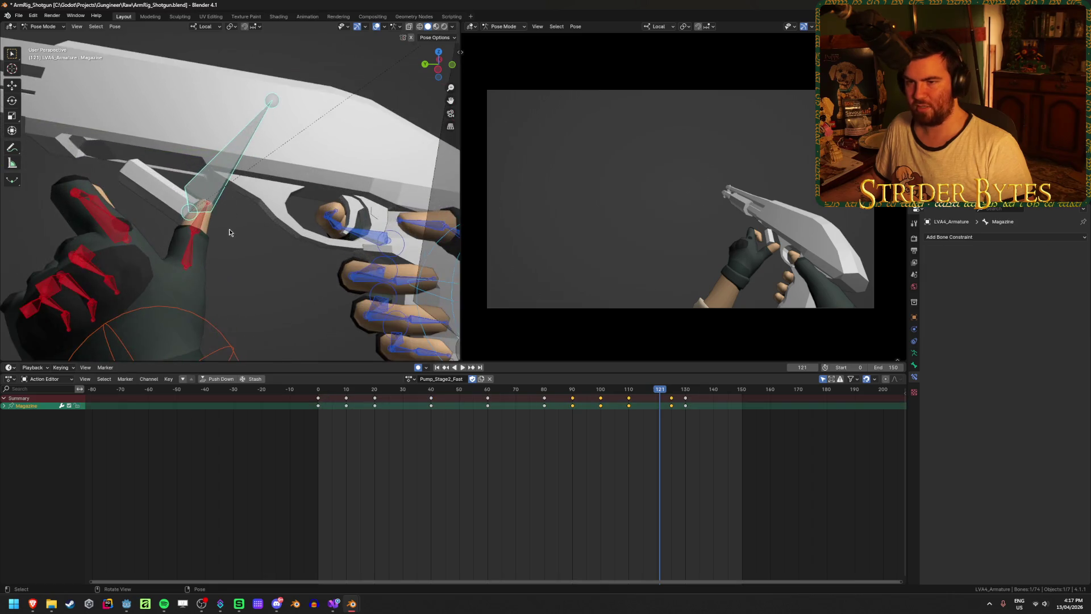
Reposition the Magazine bone, then rotate and move handIK.L at frame 110
{"action": "key", "text": "space"}
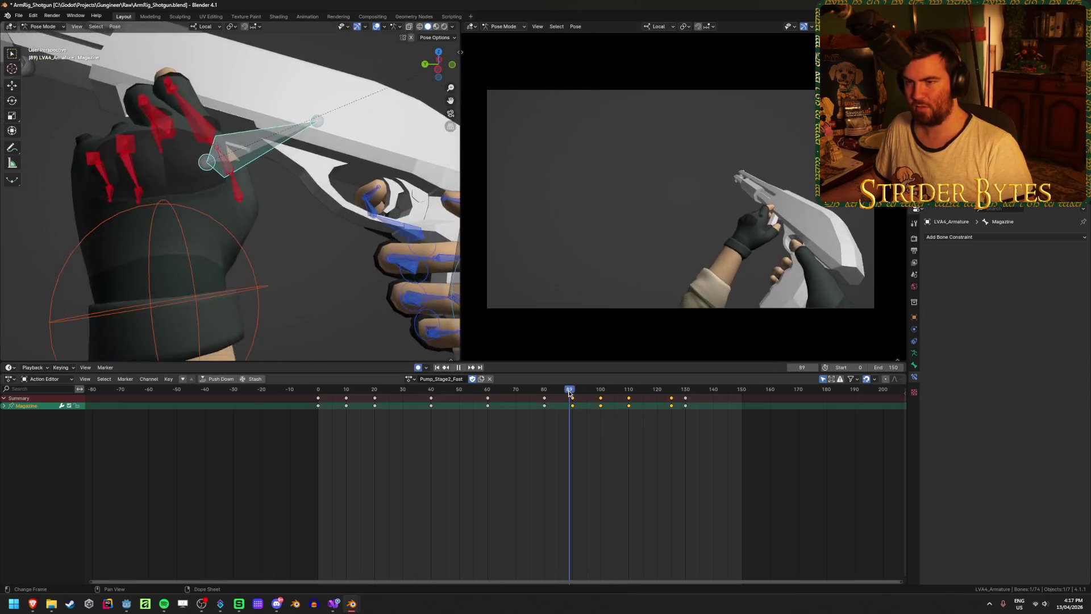
{"action": "mouse_move", "coordinate": [620, 402]}
{"action": "left_mouse_down"}
{"action": "mouse_move", "coordinate": [550, 408]}
{"action": "mouse_move", "coordinate": [628, 419]}
{"action": "left_mouse_up"}
{"action": "left_click", "coordinate": [253, 230]}
{"action": "mouse_move", "coordinate": [253, 230]}
{"action": "middle_mouse_down"}
{"action": "mouse_move", "coordinate": [284, 231]}
{"action": "mouse_move", "coordinate": [237, 321]}
{"action": "middle_mouse_up"}
{"action": "left_click", "coordinate": [237, 321]}
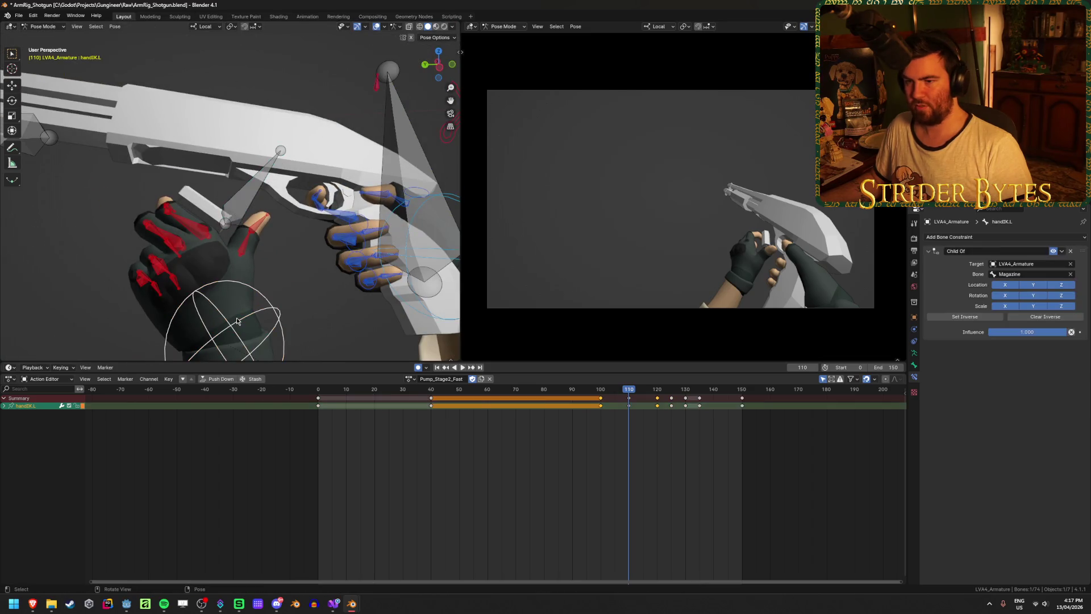
{"action": "middle_click_drag", "start_coordinate": [273, 256], "coordinate": [279, 276]}
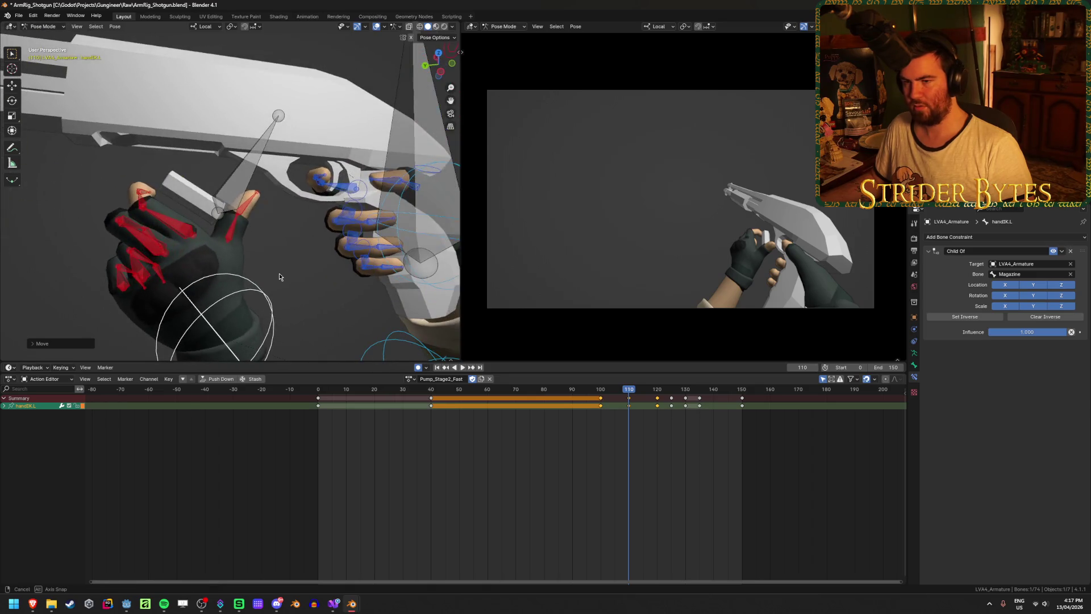
{"action": "key", "text": "r"}
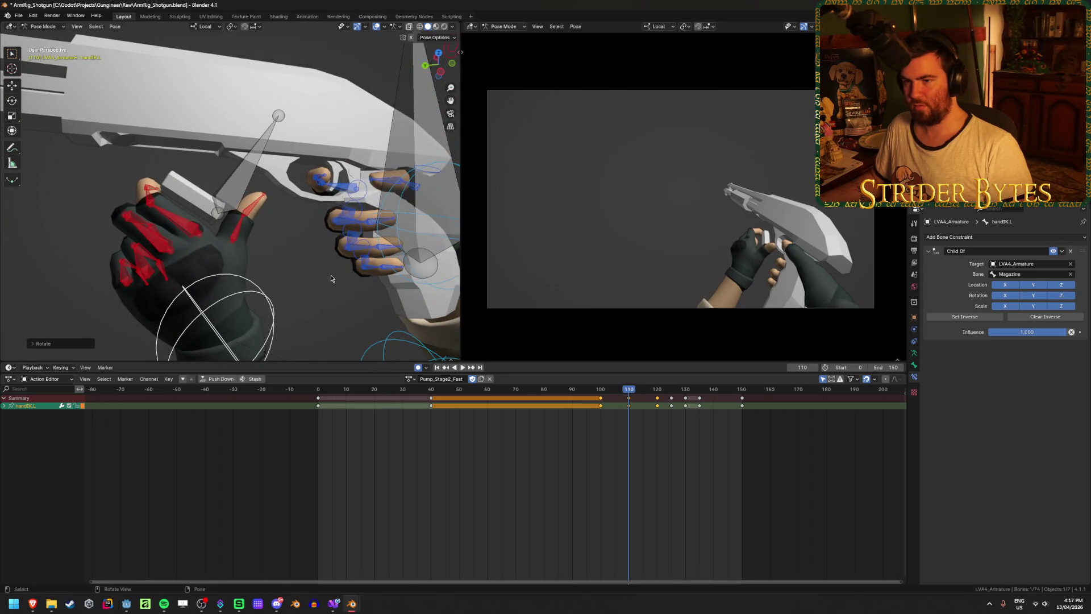
{"action": "key", "text": "g"}
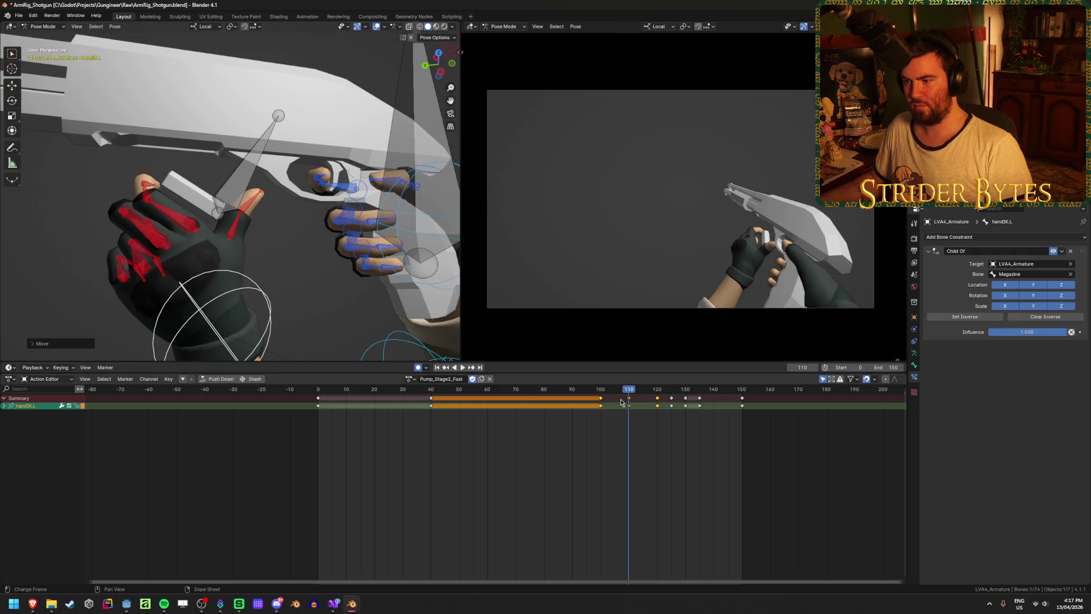
{"action": "key", "text": "space"}
Shift handIK.L to a new grip position at frame 125
{"action": "mouse_move", "coordinate": [642, 397]}
{"action": "left_mouse_down"}
{"action": "mouse_move", "coordinate": [697, 402]}
{"action": "mouse_move", "coordinate": [636, 404]}
{"action": "mouse_move", "coordinate": [672, 407]}
{"action": "left_mouse_up"}
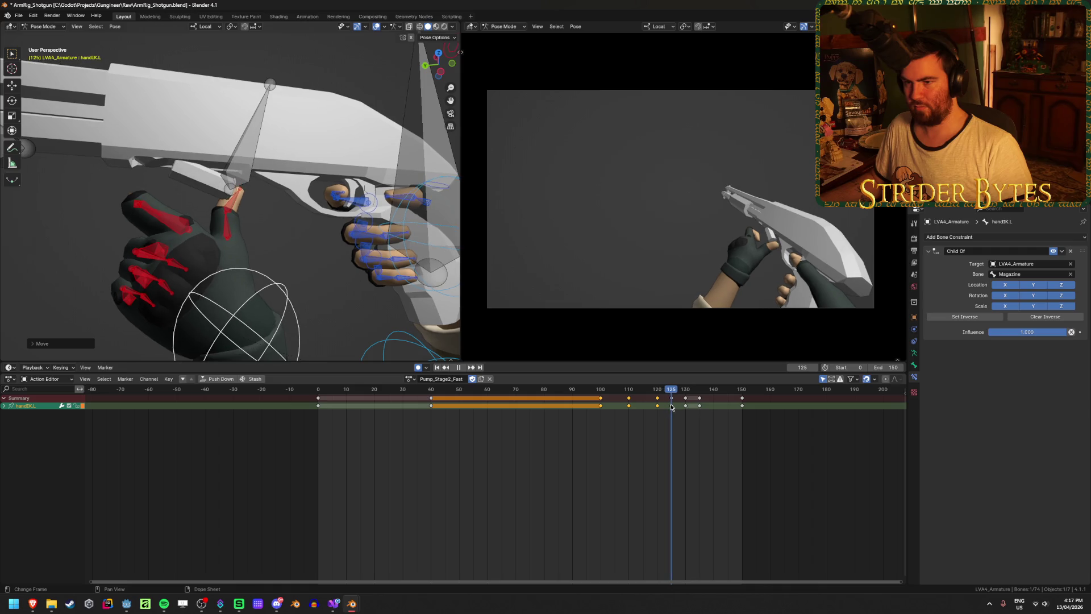
{"action": "left_click", "coordinate": [235, 168]}
{"action": "middle_click_drag", "start_coordinate": [235, 168], "coordinate": [243, 306]}
{"action": "key", "text": "alt+a"}
{"action": "left_click", "coordinate": [246, 311]}
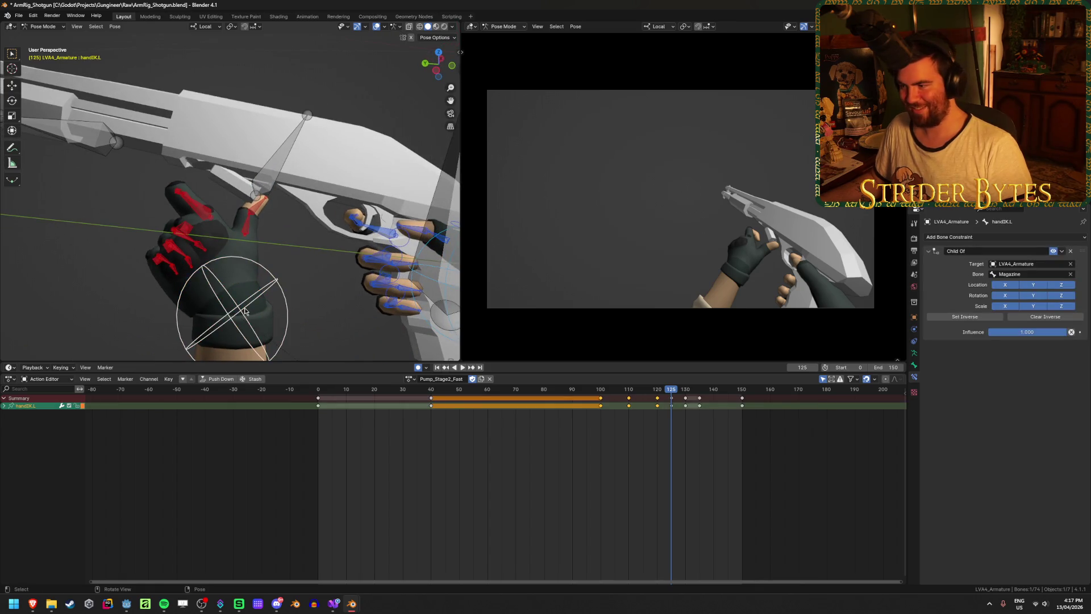
{"action": "left_click", "coordinate": [260, 223]}
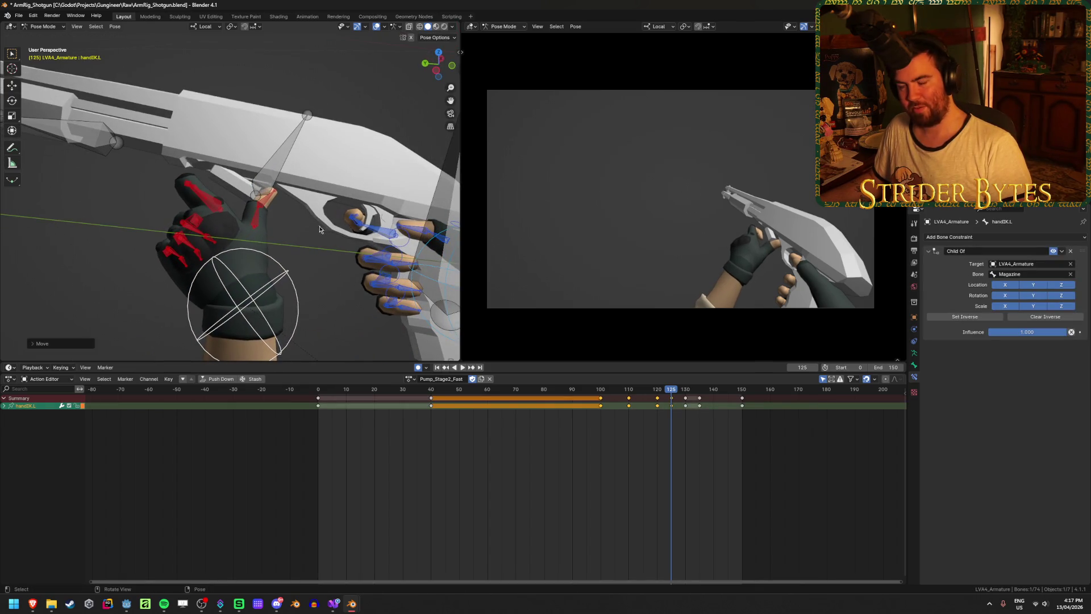
{"action": "mouse_move", "coordinate": [332, 227]}
{"action": "middle_mouse_down"}
{"action": "mouse_move", "coordinate": [249, 189]}
{"action": "mouse_move", "coordinate": [226, 151]}
{"action": "middle_mouse_up"}
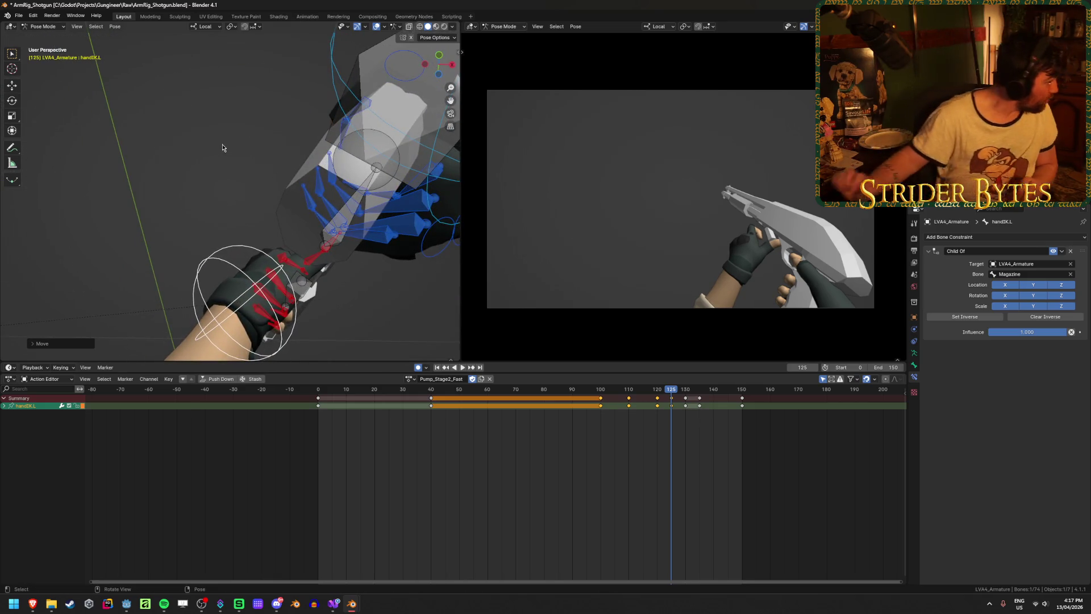
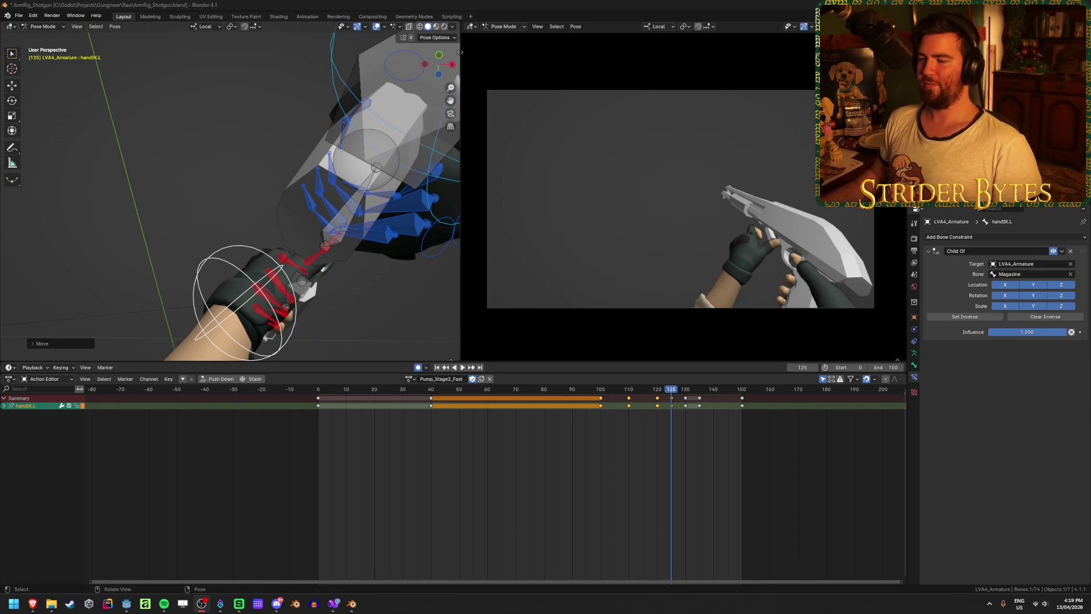
At frame 120, move the handIK.L hand control up-left onto the shotgun pump
{"action": "mouse_move", "coordinate": [431, 390]}
{"action": "left_mouse_down"}
{"action": "mouse_move", "coordinate": [419, 395]}
{"action": "mouse_move", "coordinate": [645, 418]}
{"action": "mouse_move", "coordinate": [579, 414]}
{"action": "mouse_move", "coordinate": [635, 413]}
{"action": "left_mouse_up"}
{"action": "middle_click_drag", "start_coordinate": [279, 226], "coordinate": [325, 262]}
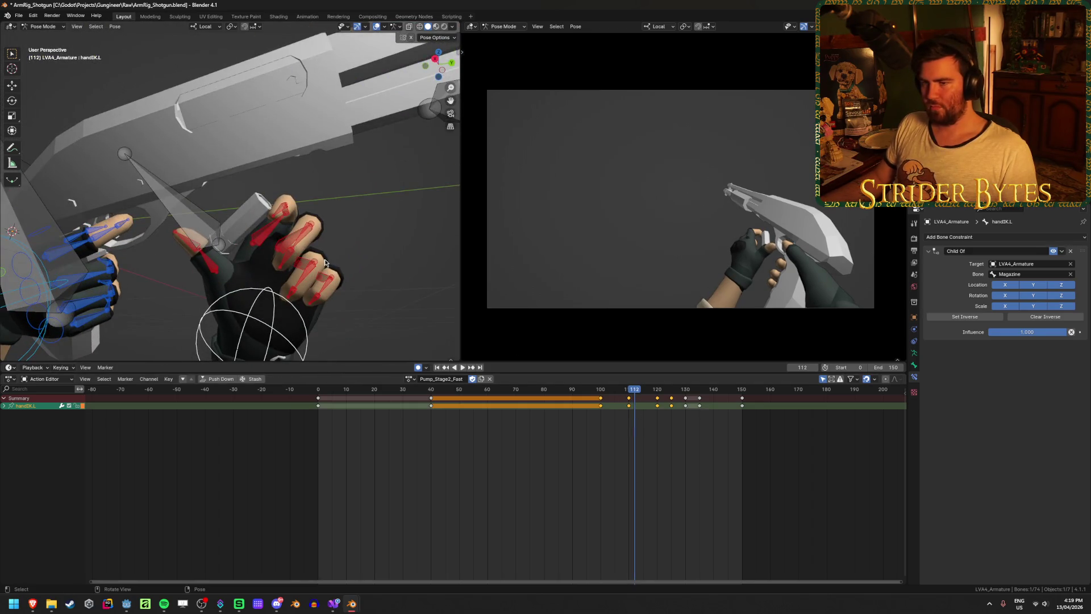
{"action": "left_click", "coordinate": [281, 210]}
{"action": "middle_click_drag", "start_coordinate": [280, 211], "coordinate": [282, 231]}
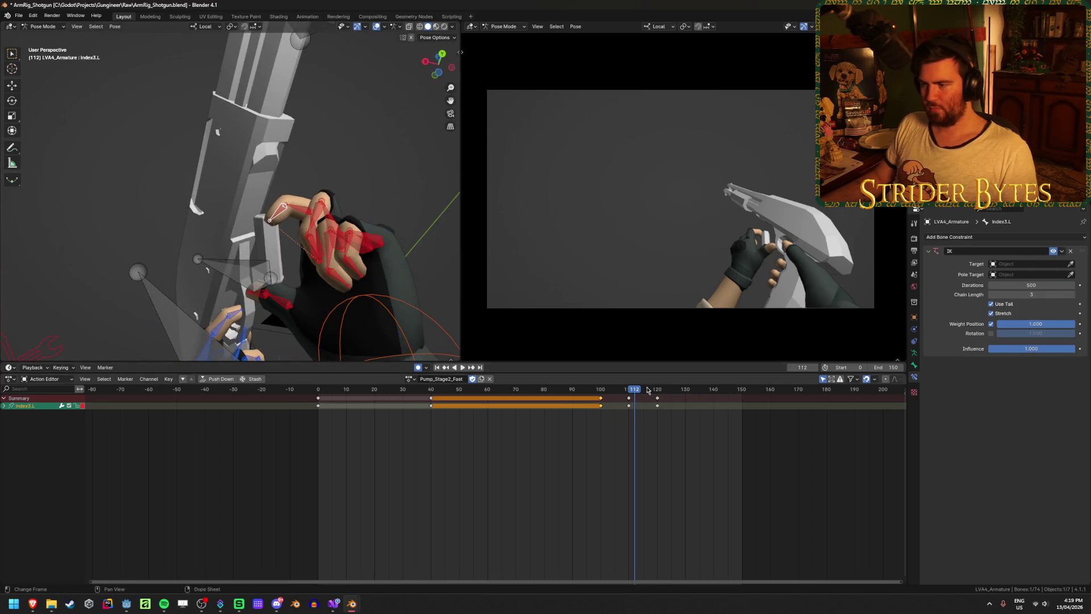
{"action": "left_click_drag", "start_coordinate": [636, 393], "coordinate": [658, 393]}
{"action": "mouse_move", "coordinate": [319, 250]}
{"action": "middle_mouse_down"}
{"action": "mouse_move", "coordinate": [384, 279]}
{"action": "mouse_move", "coordinate": [330, 301]}
{"action": "mouse_move", "coordinate": [309, 301]}
{"action": "mouse_move", "coordinate": [343, 295]}
{"action": "mouse_move", "coordinate": [316, 296]}
{"action": "mouse_move", "coordinate": [287, 323]}
{"action": "mouse_move", "coordinate": [395, 258]}
{"action": "middle_mouse_up"}
{"action": "left_click", "coordinate": [227, 333]}
{"action": "key", "text": "g"}
{"action": "left_click", "coordinate": [327, 287]}
Move the index3.L finger bone onto the pump, then select index1.L
{"action": "scroll", "coordinate": [311, 247], "scroll_direction": "up", "scroll_amount": 3}
{"action": "left_click", "coordinate": [310, 248]}
{"action": "scroll", "coordinate": [361, 295], "scroll_direction": "up", "scroll_amount": 4}
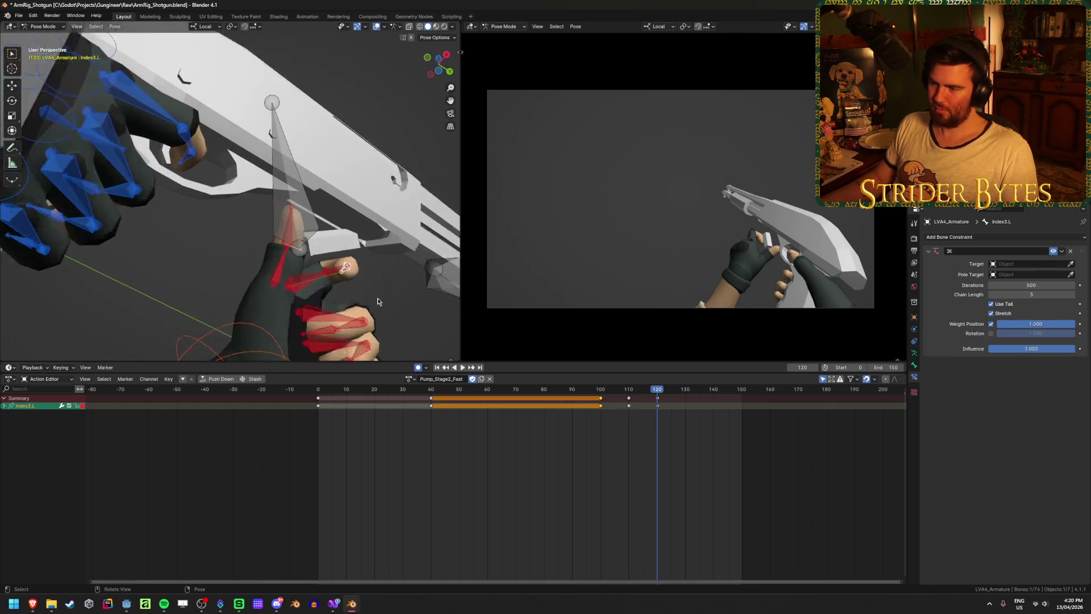
{"action": "mouse_move", "coordinate": [360, 295]}
{"action": "middle_mouse_down"}
{"action": "mouse_move", "coordinate": [247, 314]}
{"action": "mouse_move", "coordinate": [273, 290]}
{"action": "middle_mouse_up"}
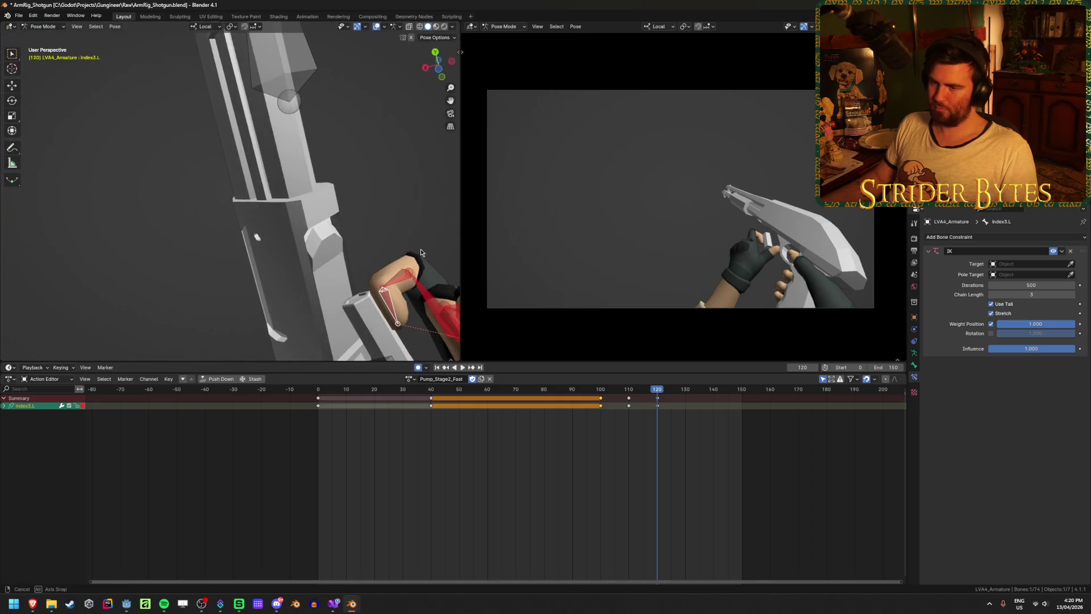
{"action": "key", "text": "g"}
{"action": "left_click", "coordinate": [409, 263]}
{"action": "middle_click_drag", "start_coordinate": [408, 263], "coordinate": [384, 298]}
{"action": "left_click", "coordinate": [347, 300]}
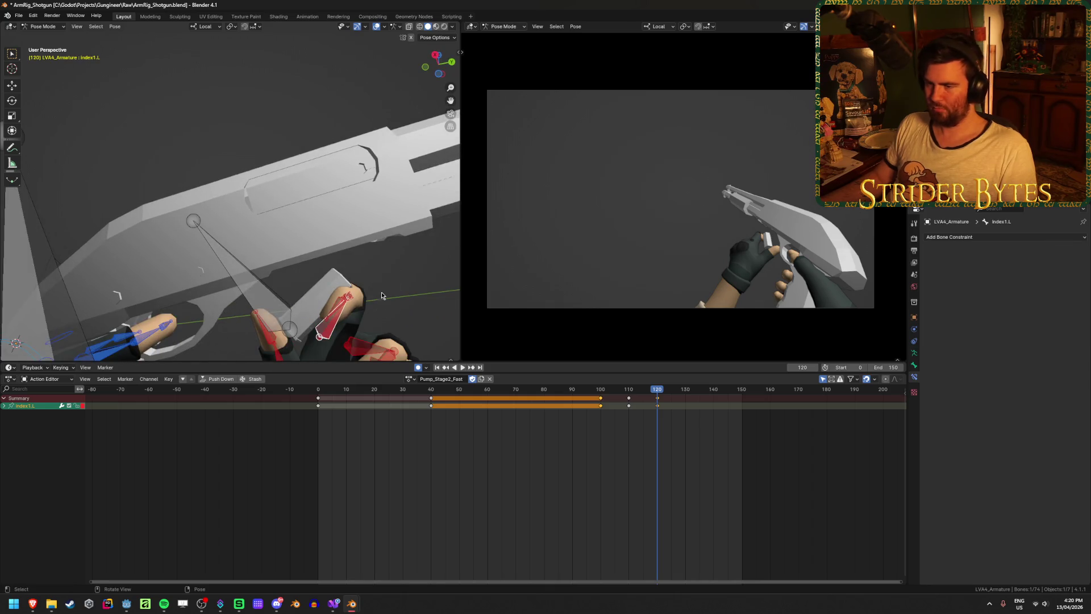
{"action": "mouse_move", "coordinate": [401, 283]}
{"action": "middle_mouse_down"}
{"action": "mouse_move", "coordinate": [171, 334]}
{"action": "mouse_move", "coordinate": [280, 313]}
{"action": "middle_mouse_up"}
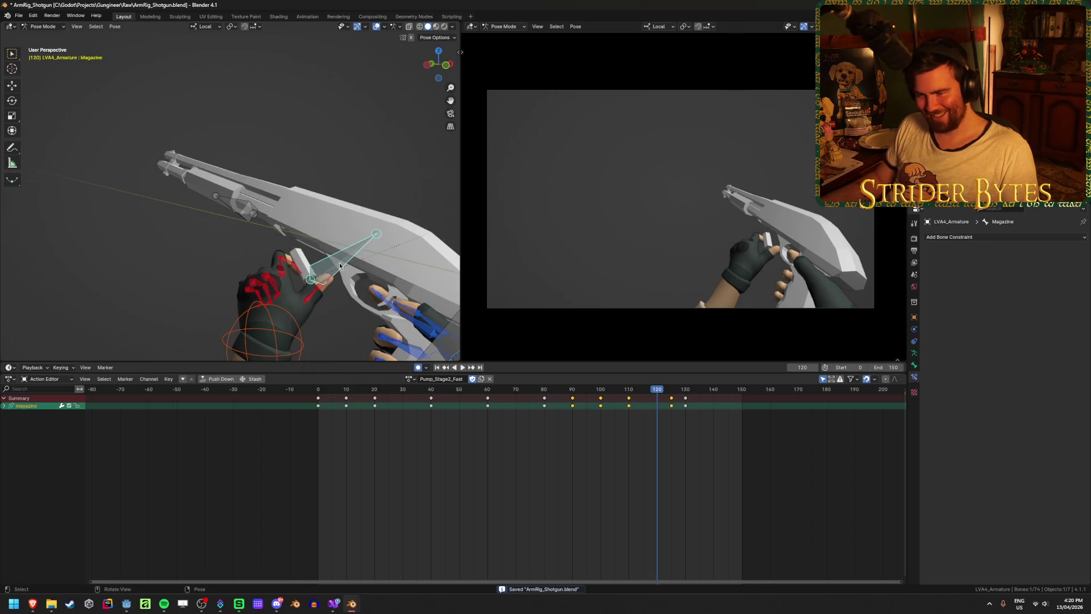
At about frame 109, frame the index3.L finger bone and move it to a better pump grip
{"action": "mouse_move", "coordinate": [657, 390]}
{"action": "left_mouse_down"}
{"action": "mouse_move", "coordinate": [506, 400]}
{"action": "mouse_move", "coordinate": [643, 414]}
{"action": "mouse_move", "coordinate": [590, 418]}
{"action": "left_mouse_up"}
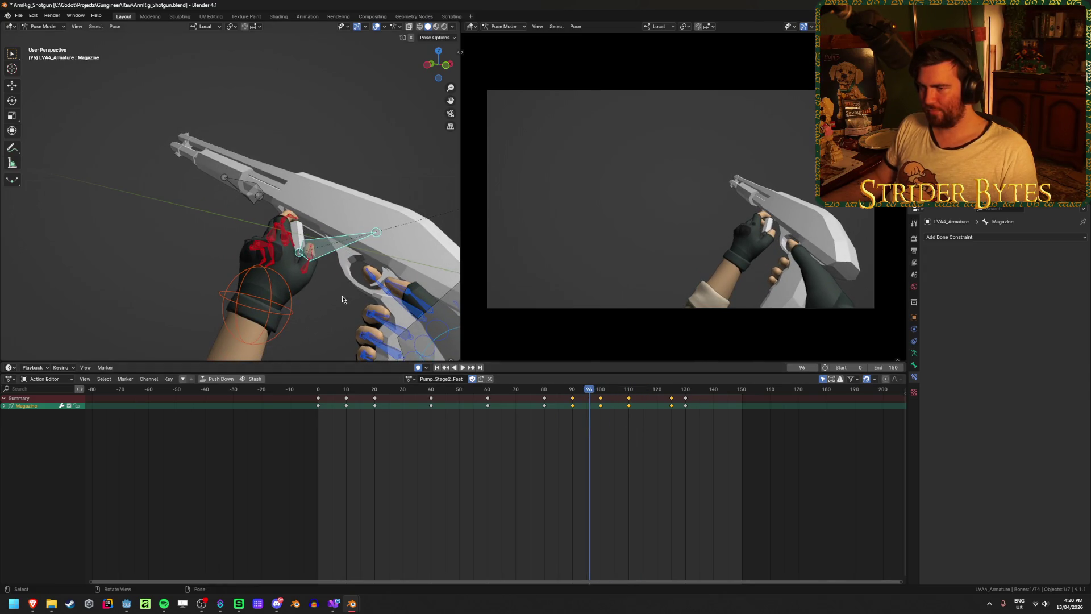
{"action": "scroll", "coordinate": [344, 290], "scroll_direction": "up", "scroll_amount": 2}
{"action": "mouse_move", "coordinate": [383, 328]}
{"action": "middle_mouse_down"}
{"action": "mouse_move", "coordinate": [285, 292]}
{"action": "mouse_move", "coordinate": [267, 271]}
{"action": "mouse_move", "coordinate": [361, 287]}
{"action": "middle_mouse_up"}
{"action": "mouse_move", "coordinate": [592, 392]}
{"action": "left_mouse_down"}
{"action": "mouse_move", "coordinate": [492, 395]}
{"action": "mouse_move", "coordinate": [638, 414]}
{"action": "mouse_move", "coordinate": [604, 414]}
{"action": "left_mouse_up"}
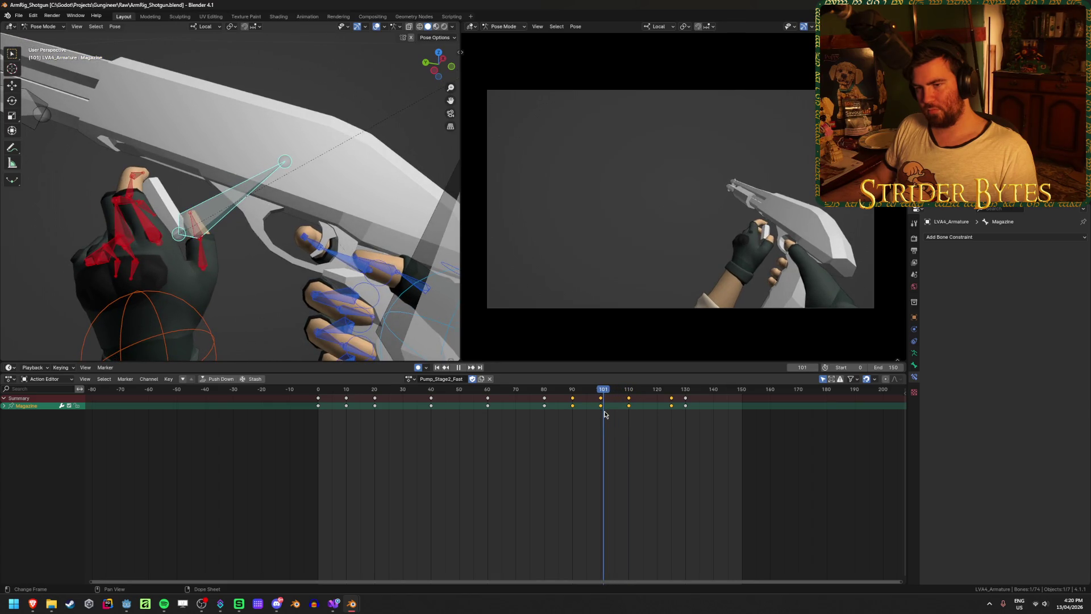
{"action": "mouse_move", "coordinate": [604, 414]}
{"action": "left_mouse_down"}
{"action": "mouse_move", "coordinate": [638, 414]}
{"action": "mouse_move", "coordinate": [608, 416]}
{"action": "mouse_move", "coordinate": [626, 416]}
{"action": "mouse_move", "coordinate": [629, 393]}
{"action": "left_mouse_up"}
{"action": "left_click", "coordinate": [134, 196]}
{"action": "key", "text": "KP_Decimal"}
{"action": "mouse_move", "coordinate": [197, 170]}
{"action": "middle_mouse_down"}
{"action": "mouse_move", "coordinate": [142, 180]}
{"action": "mouse_move", "coordinate": [240, 165]}
{"action": "mouse_move", "coordinate": [323, 121]}
{"action": "mouse_move", "coordinate": [352, 127]}
{"action": "middle_mouse_up"}
{"action": "key", "text": "g"}
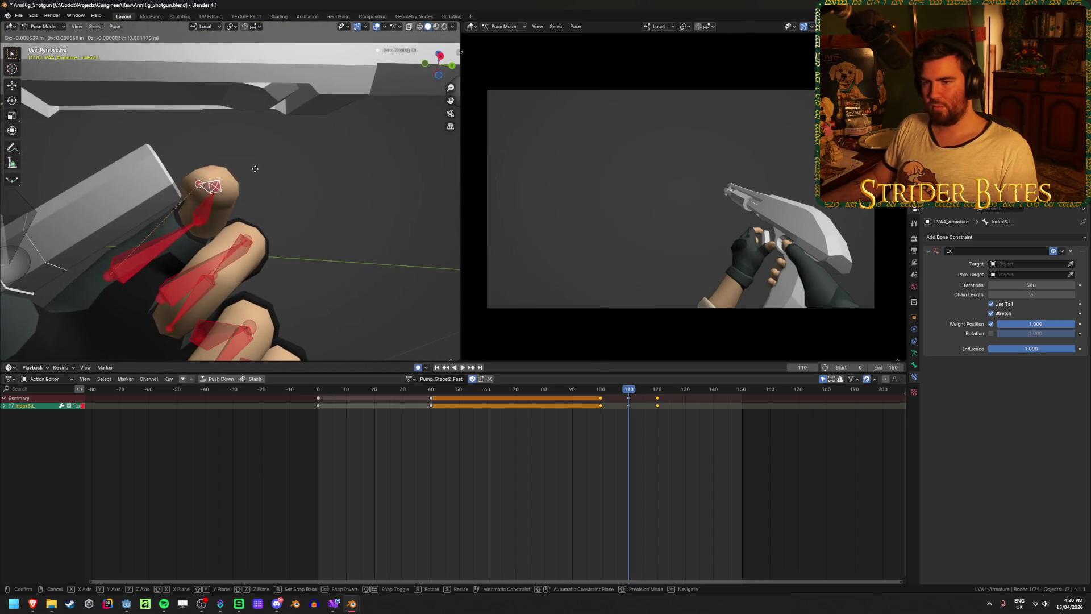
{"action": "left_click", "coordinate": [369, 290]}
At frame 123, select the Magazine bone and play back the pump to review it
{"action": "mouse_move", "coordinate": [628, 391]}
{"action": "left_mouse_down"}
{"action": "mouse_move", "coordinate": [604, 394]}
{"action": "mouse_move", "coordinate": [665, 392]}
{"action": "left_mouse_up"}
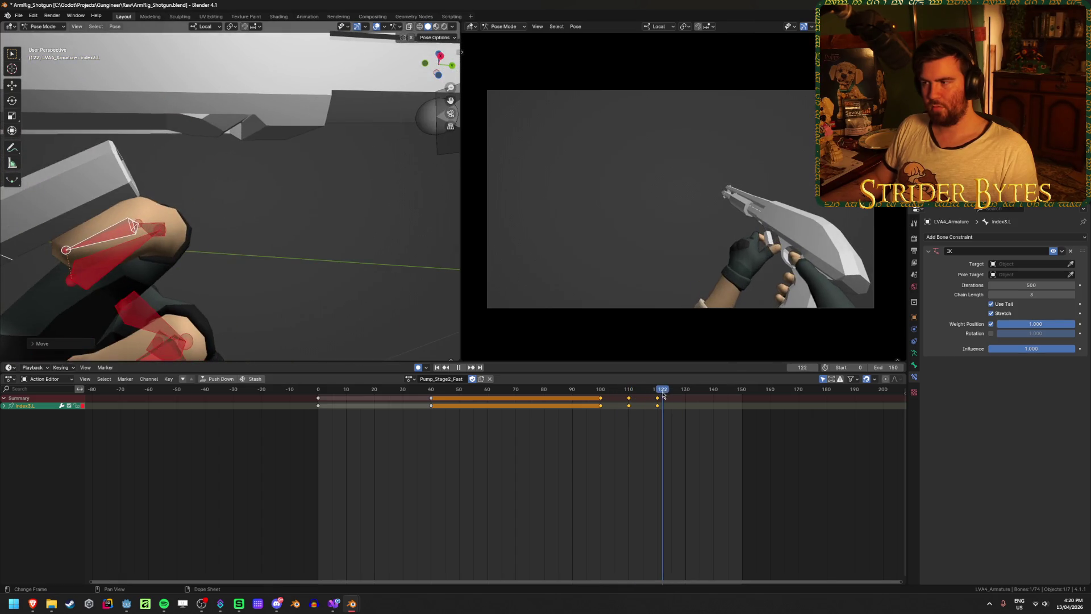
{"action": "middle_click_drag", "start_coordinate": [170, 256], "coordinate": [204, 274]}
{"action": "left_click", "coordinate": [58, 172]}
{"action": "mouse_move", "coordinate": [58, 172]}
{"action": "middle_mouse_down"}
{"action": "mouse_move", "coordinate": [172, 156]}
{"action": "mouse_move", "coordinate": [240, 162]}
{"action": "mouse_move", "coordinate": [219, 189]}
{"action": "mouse_move", "coordinate": [241, 241]}
{"action": "mouse_move", "coordinate": [183, 210]}
{"action": "mouse_move", "coordinate": [213, 250]}
{"action": "middle_mouse_up"}
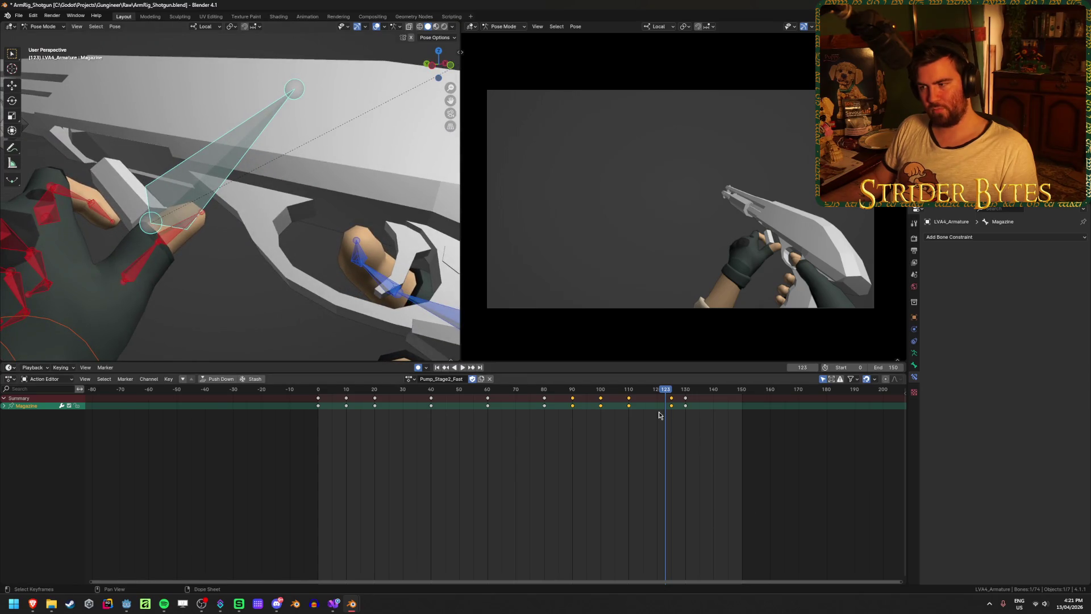
{"action": "key", "text": "space"}
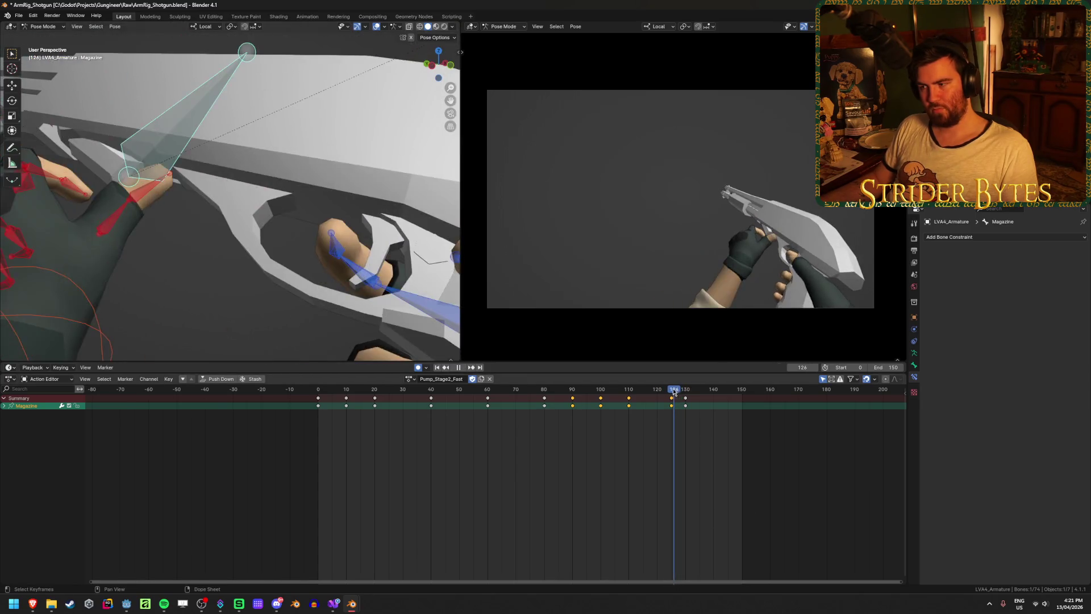
{"action": "mouse_move", "coordinate": [671, 392]}
{"action": "left_mouse_down"}
{"action": "mouse_move", "coordinate": [638, 392]}
{"action": "mouse_move", "coordinate": [706, 393]}
{"action": "mouse_move", "coordinate": [638, 393]}
{"action": "mouse_move", "coordinate": [711, 393]}
{"action": "mouse_move", "coordinate": [601, 398]}
{"action": "mouse_move", "coordinate": [731, 410]}
{"action": "mouse_move", "coordinate": [650, 413]}
{"action": "mouse_move", "coordinate": [701, 412]}
{"action": "mouse_move", "coordinate": [700, 401]}
{"action": "left_mouse_up"}
Slide GunBase's frame-130 key to frame 145 and play back the stretched recoil
{"action": "scroll", "coordinate": [302, 197], "scroll_direction": "down", "scroll_amount": 5}
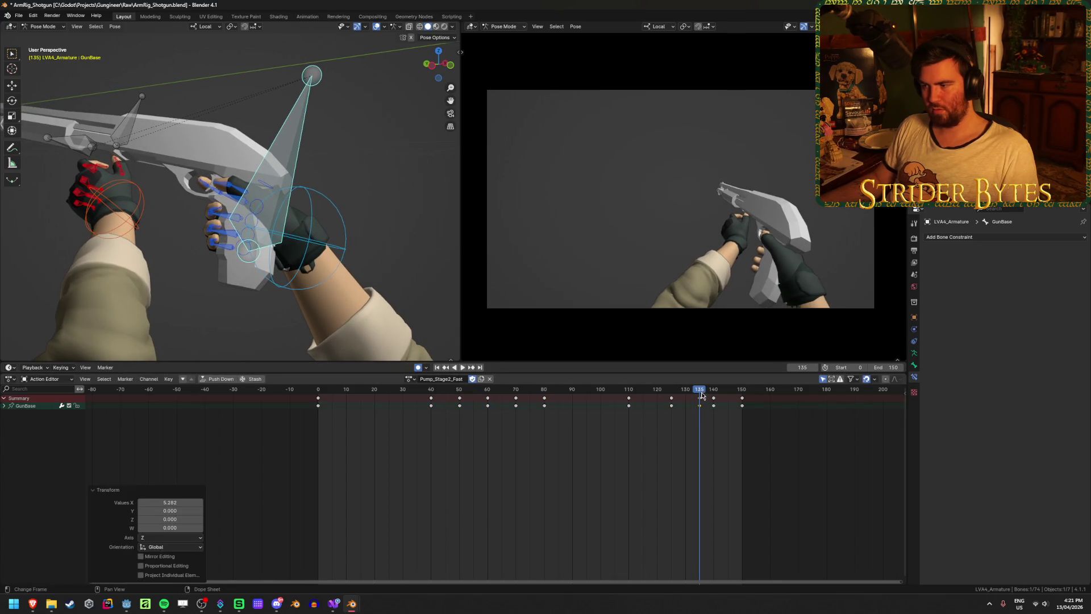
{"action": "key", "text": "space"}
{"action": "left_click", "coordinate": [591, 404]}
{"action": "left_click_drag", "start_coordinate": [591, 405], "coordinate": [727, 401]}
{"action": "key", "text": "space"}
{"action": "left_click", "coordinate": [597, 389]}
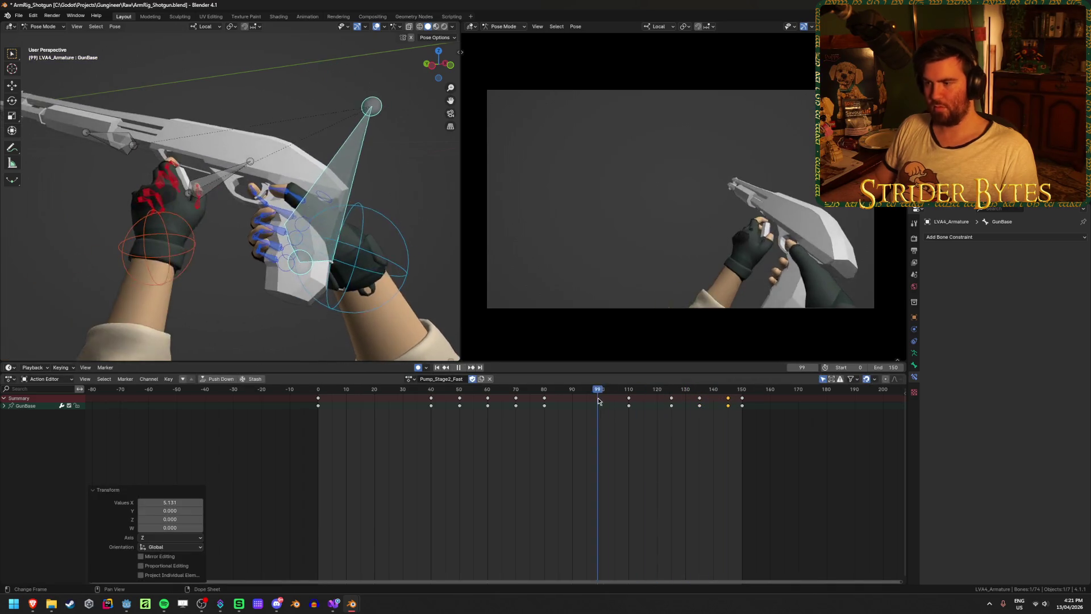
{"action": "key", "text": "space"}
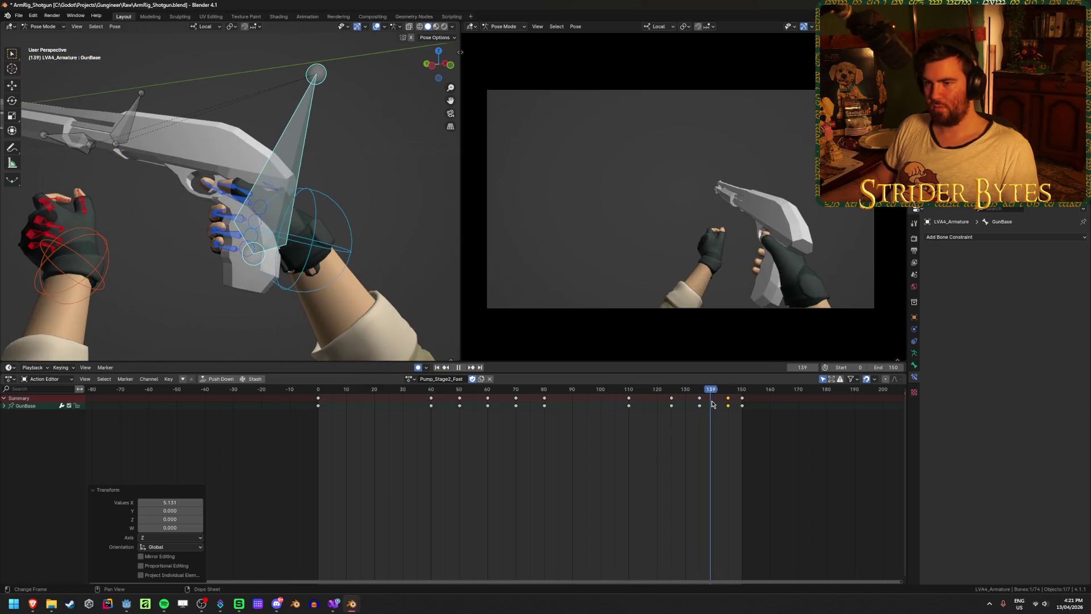
Select the handIK.L hand control and review playback around frame 135
{"action": "left_click", "coordinate": [131, 267]}
{"action": "key", "text": "space"}
{"action": "mouse_move", "coordinate": [710, 394]}
{"action": "left_mouse_down"}
{"action": "mouse_move", "coordinate": [699, 391]}
{"action": "mouse_move", "coordinate": [711, 399]}
{"action": "left_mouse_up"}
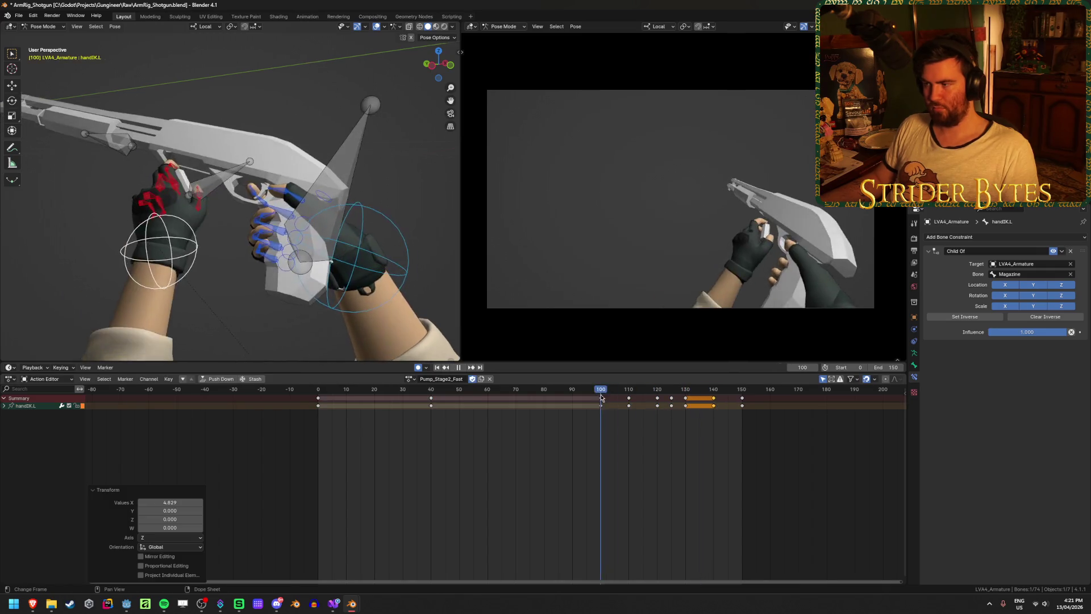
{"action": "key", "text": "space"}
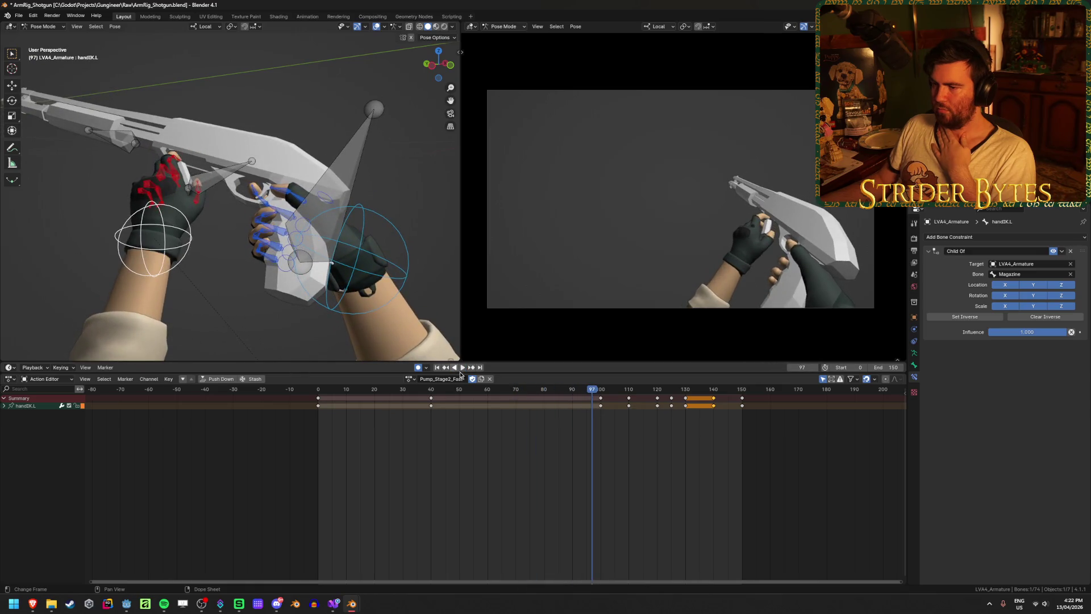
Move GunBase's frame-80 key to about 90 and its frame-70 key to 75, then replay
{"action": "left_click", "coordinate": [349, 139]}
{"action": "left_click", "coordinate": [544, 405]}
{"action": "mouse_move", "coordinate": [544, 406]}
{"action": "left_mouse_down"}
{"action": "mouse_move", "coordinate": [572, 405]}
{"action": "mouse_move", "coordinate": [529, 405]}
{"action": "left_mouse_up"}
{"action": "key", "text": "space"}
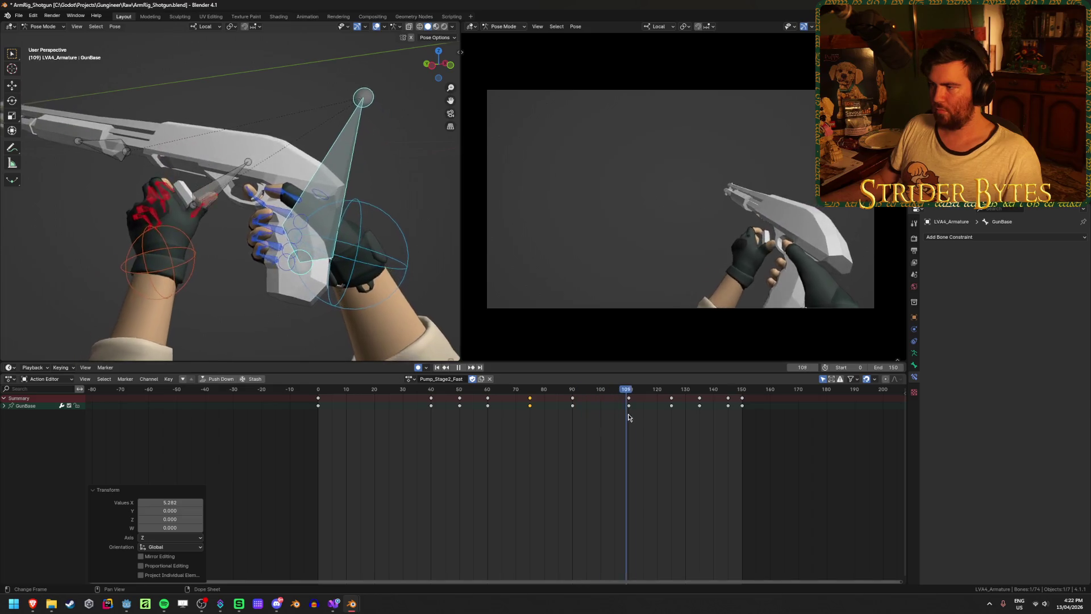
{"action": "left_click_drag", "start_coordinate": [672, 420], "coordinate": [535, 426]}
{"action": "left_click", "coordinate": [437, 368]}
{"action": "left_click", "coordinate": [461, 368]}
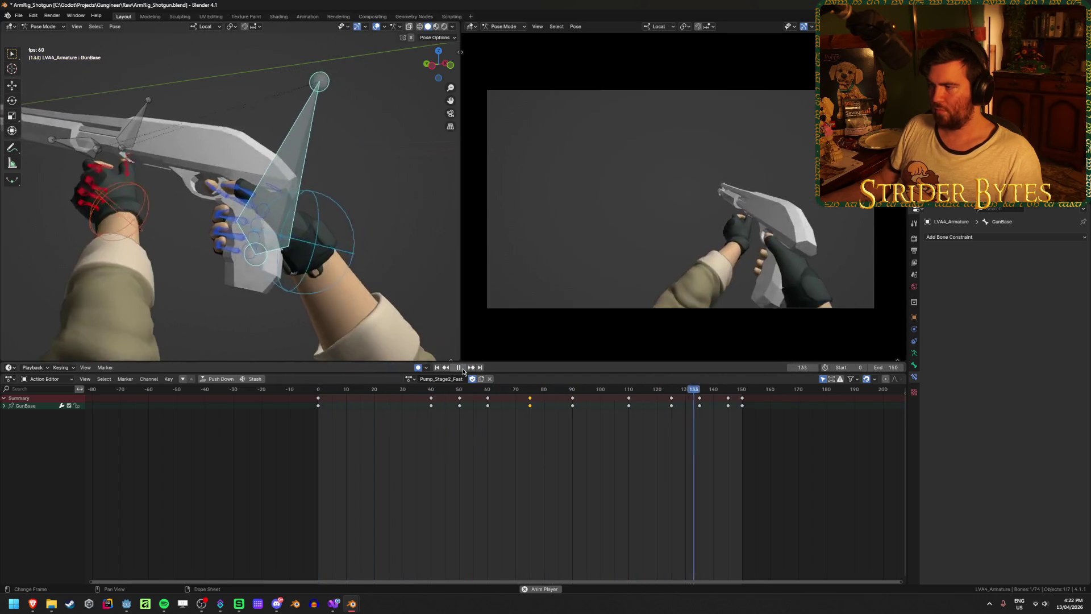
{"action": "left_click", "coordinate": [462, 368]}
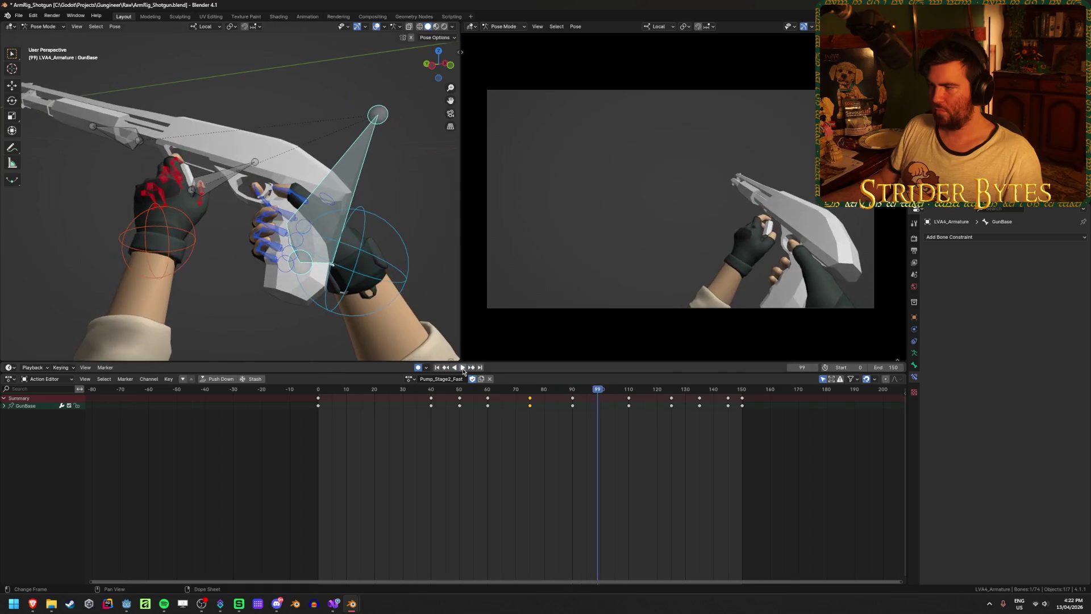
{"action": "left_click", "coordinate": [462, 368]}
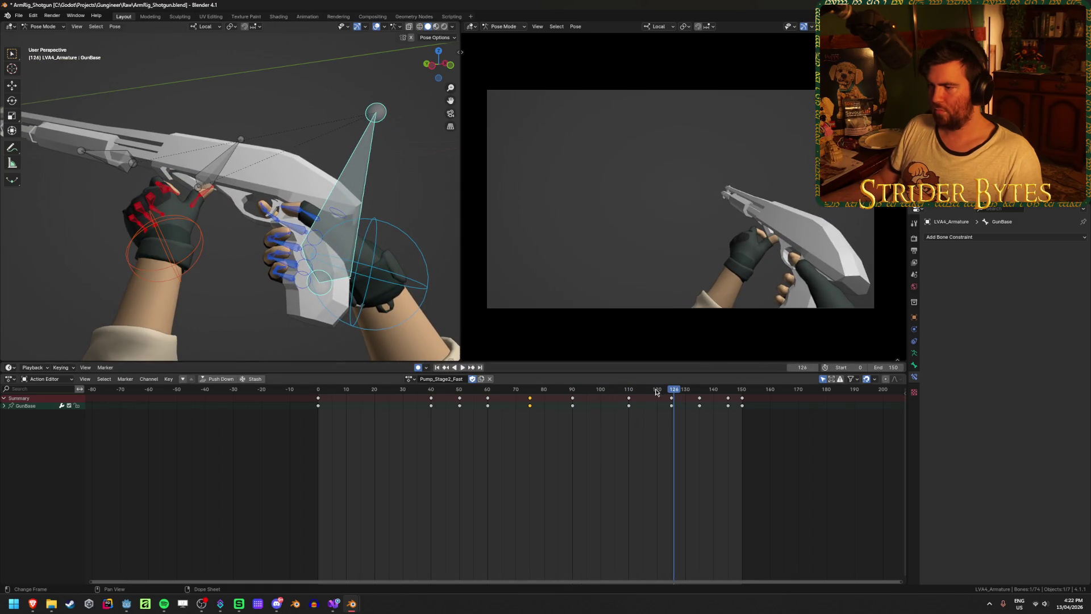
Shift GunBase's key near frame 125 to 122 and replay the pump from the start
{"action": "key", "text": "space"}
{"action": "left_click", "coordinate": [634, 391]}
{"action": "mouse_move", "coordinate": [634, 397]}
{"action": "left_mouse_down"}
{"action": "mouse_move", "coordinate": [701, 391]}
{"action": "mouse_move", "coordinate": [679, 395]}
{"action": "left_mouse_up"}
{"action": "key", "text": "space"}
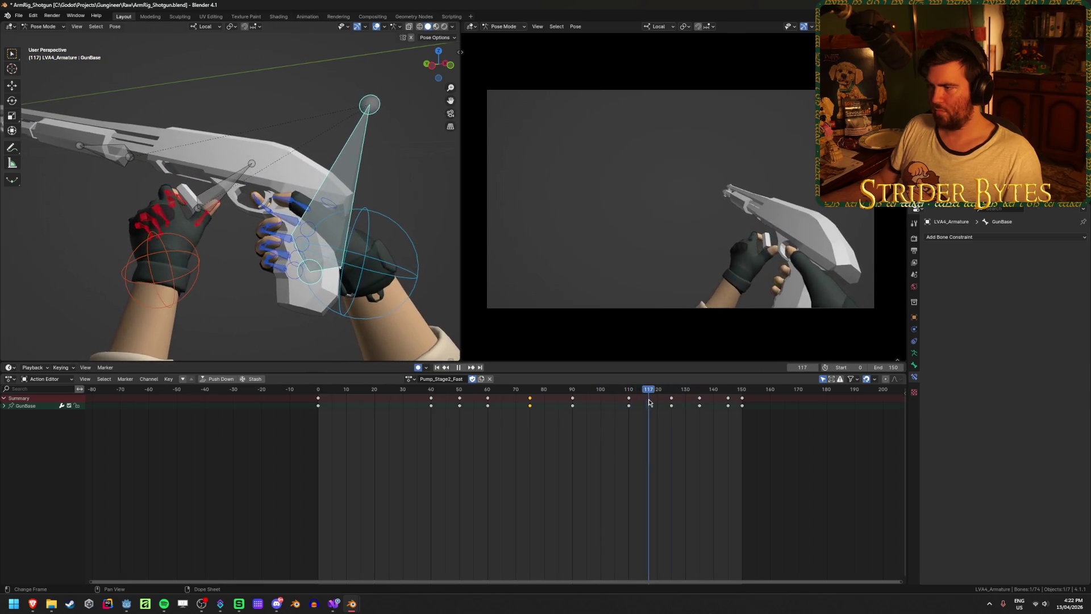
{"action": "left_click_drag", "start_coordinate": [672, 400], "coordinate": [659, 409]}
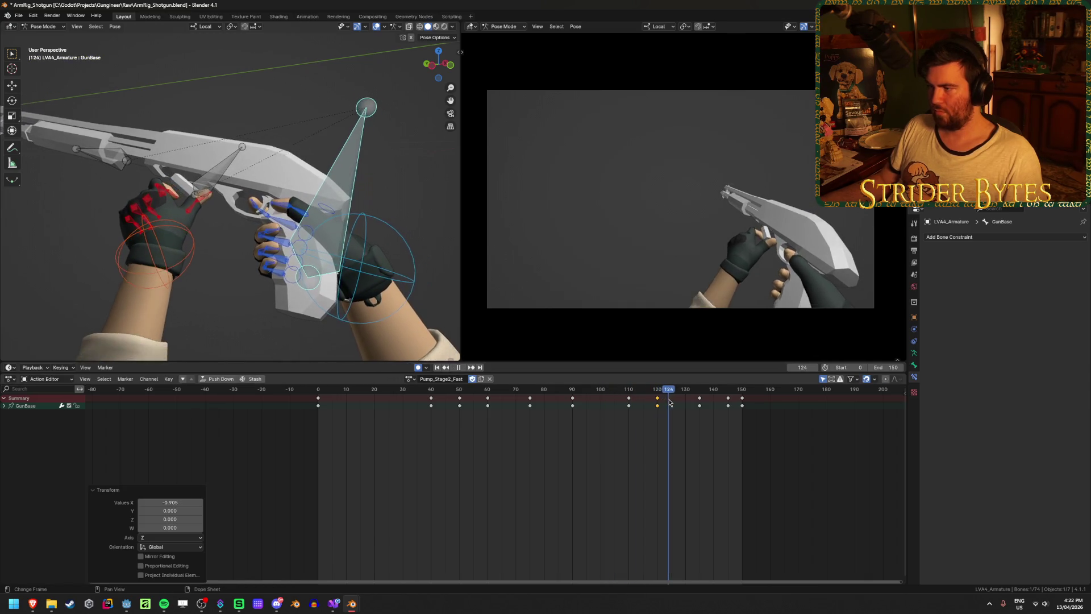
{"action": "key", "text": "space"}
{"action": "left_click", "coordinate": [441, 370]}
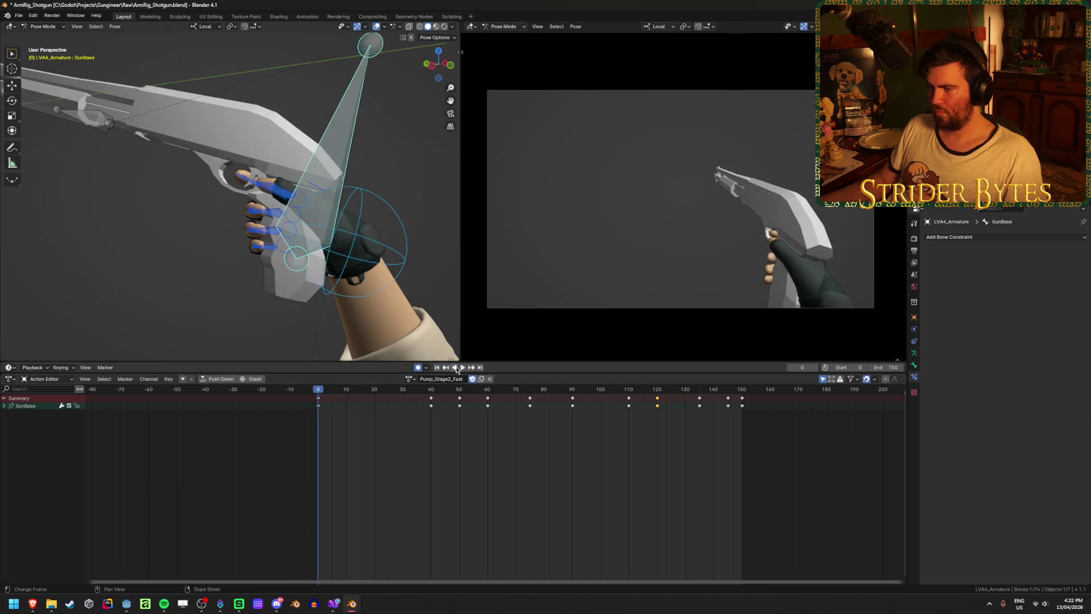
{"action": "left_click", "coordinate": [462, 367]}
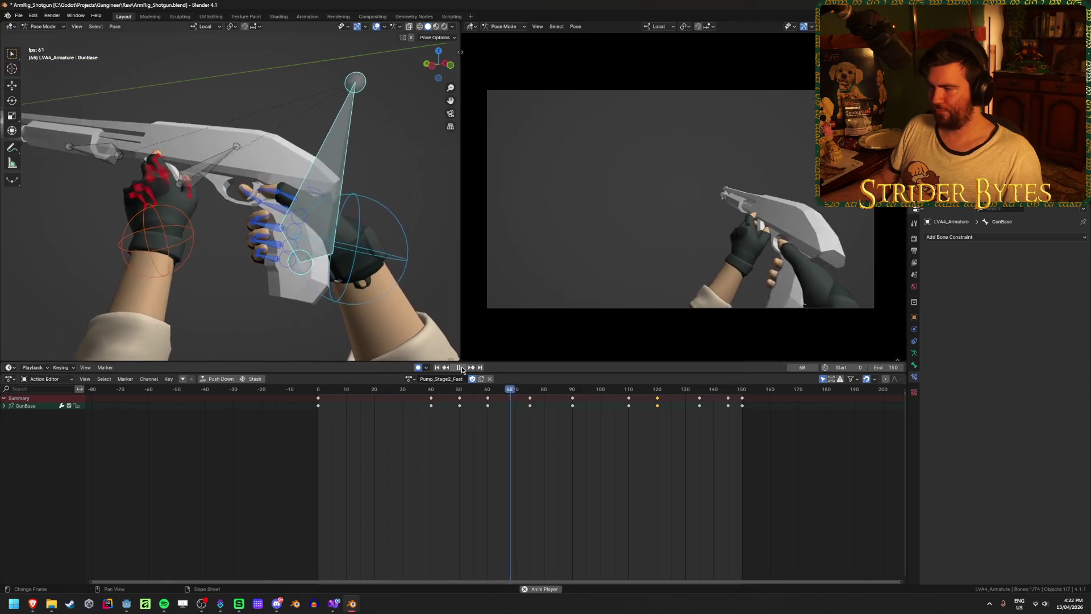
{"action": "key", "text": "shift+d"}
{"action": "left_click", "coordinate": [665, 392]}
{"action": "mouse_move", "coordinate": [572, 395]}
{"action": "left_mouse_down"}
{"action": "mouse_move", "coordinate": [687, 400]}
{"action": "mouse_move", "coordinate": [675, 405]}
{"action": "left_mouse_up"}
{"action": "key", "text": "g"}
{"action": "left_click", "coordinate": [677, 401]}
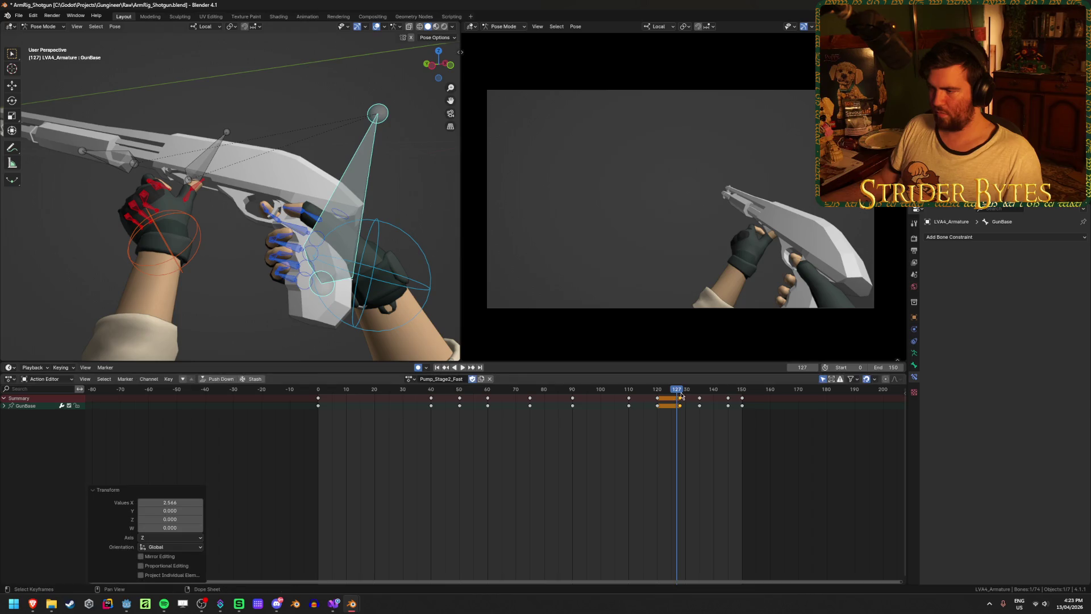
{"action": "key", "text": "space"}
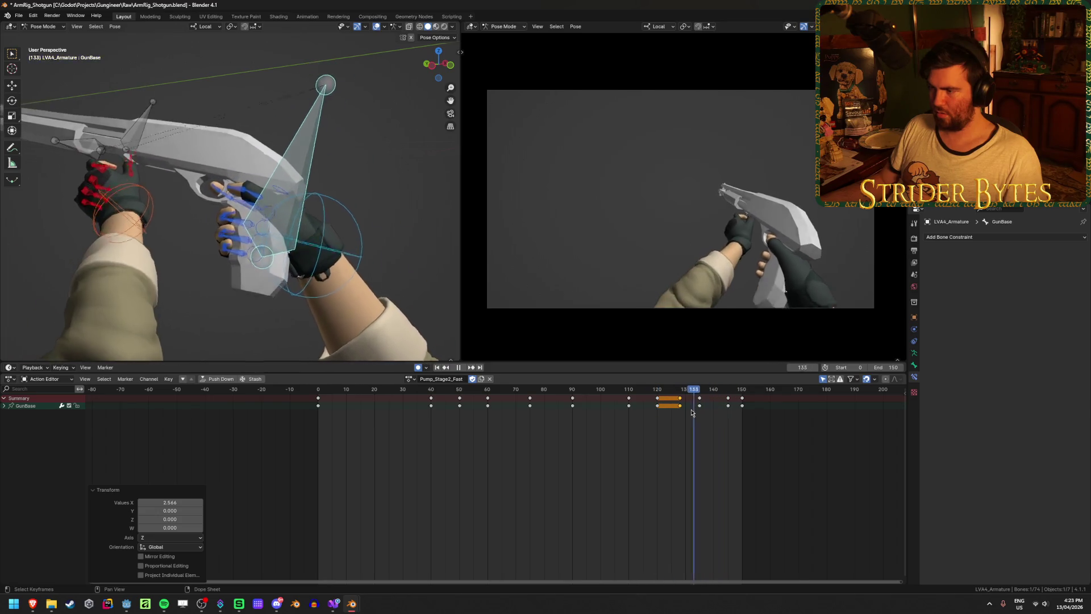
{"action": "left_click_drag", "start_coordinate": [732, 411], "coordinate": [754, 414]}
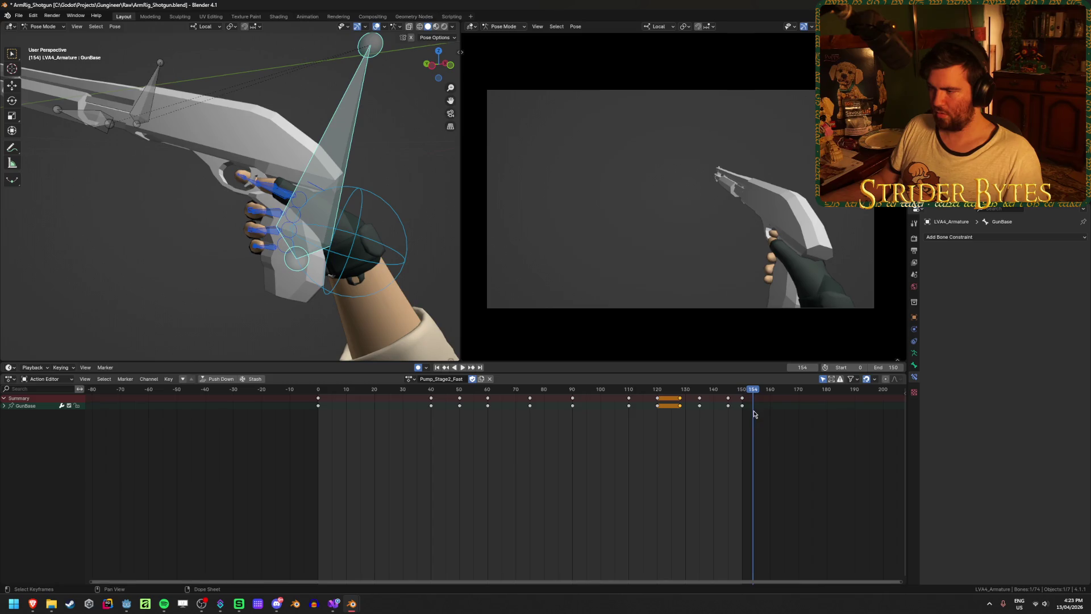
{"action": "left_click", "coordinate": [462, 367]}
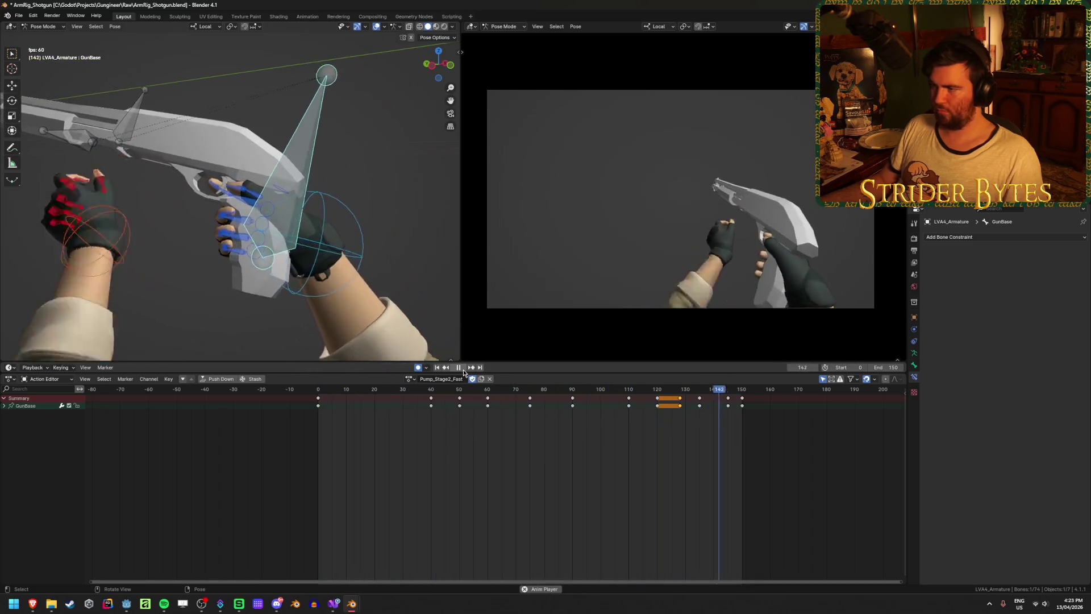
{"action": "left_click", "coordinate": [463, 369]}
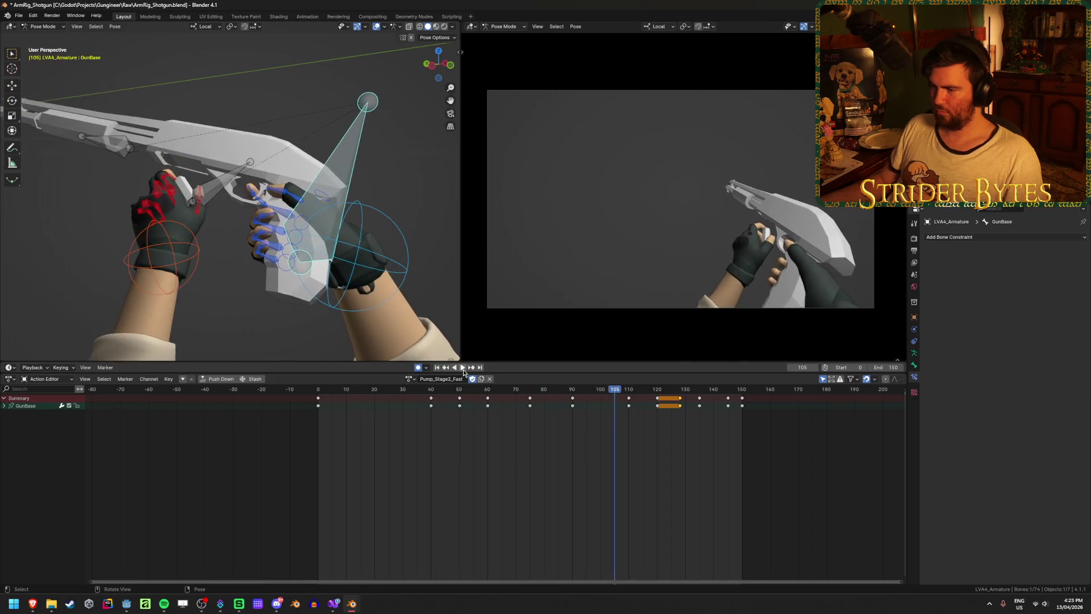
{"action": "left_click", "coordinate": [414, 392]}
{"action": "left_click_drag", "start_coordinate": [413, 393], "coordinate": [535, 391]}
Select and frame the Magazine bone, save the file, and rotate the bone
{"action": "left_click", "coordinate": [200, 163]}
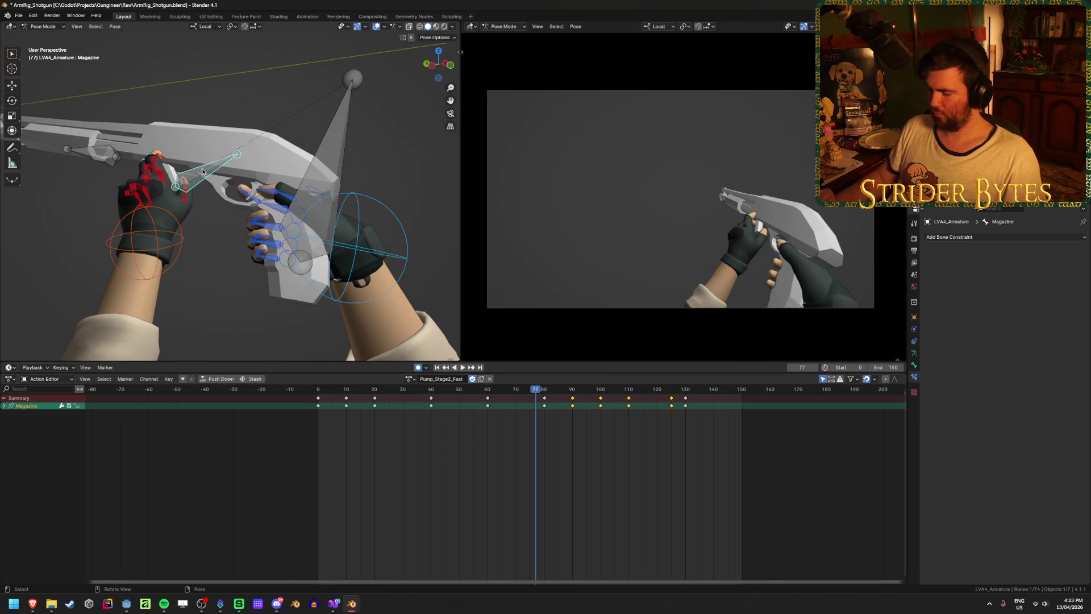
{"action": "key", "text": "KP_Decimal"}
{"action": "key", "text": "ctrl+s"}
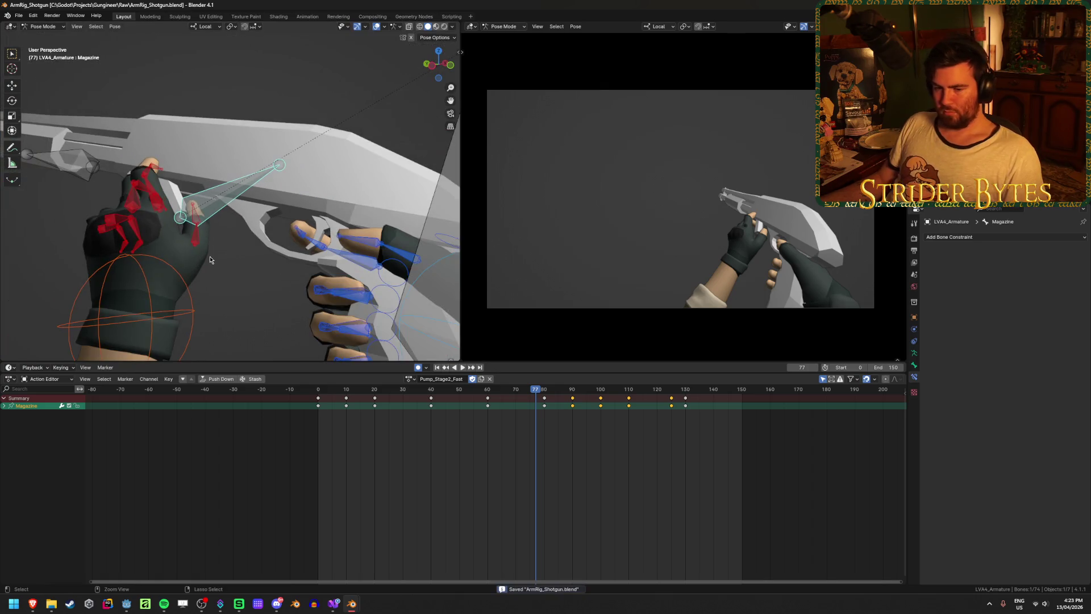
{"action": "key", "text": "space"}
{"action": "mouse_move", "coordinate": [499, 389]}
{"action": "left_mouse_down"}
{"action": "mouse_move", "coordinate": [397, 392]}
{"action": "mouse_move", "coordinate": [487, 400]}
{"action": "left_mouse_up"}
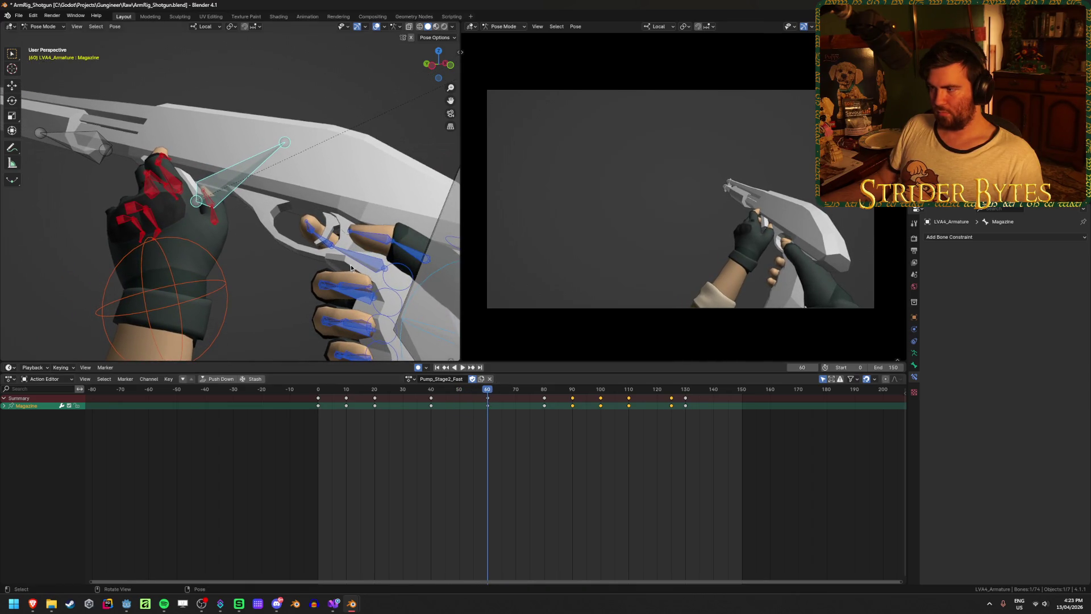
{"action": "middle_click_drag", "start_coordinate": [350, 270], "coordinate": [292, 224]}
{"action": "key", "text": "r"}
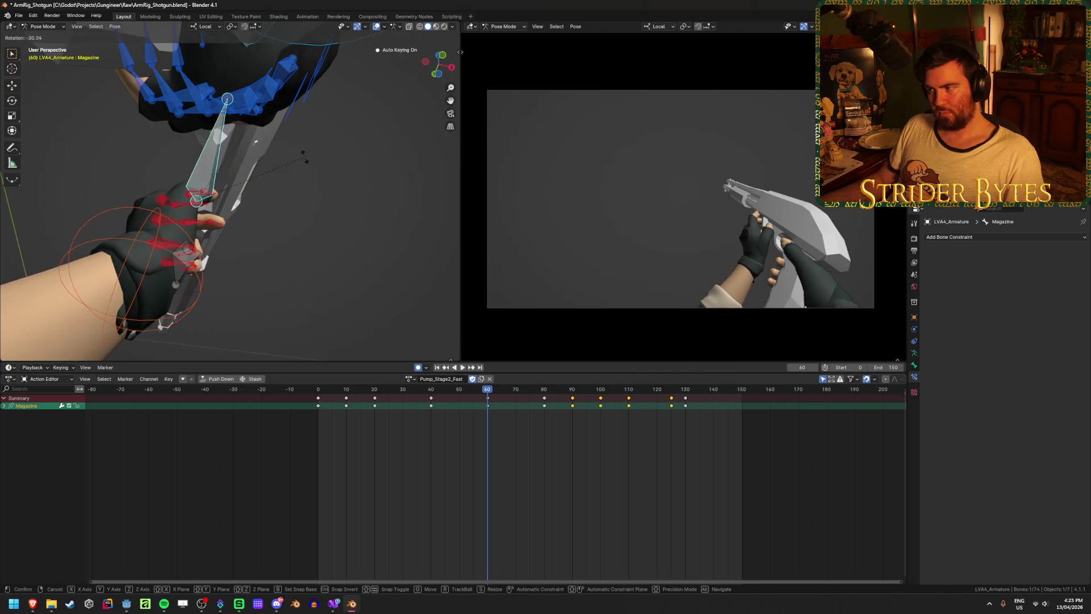
{"action": "left_click", "coordinate": [309, 165]}
At frame 60, move the Magazine bone to a new position and step through frames to check it
{"action": "key", "text": "space"}
{"action": "mouse_move", "coordinate": [524, 410]}
{"action": "left_mouse_down"}
{"action": "mouse_move", "coordinate": [401, 401]}
{"action": "mouse_move", "coordinate": [442, 401]}
{"action": "left_mouse_up"}
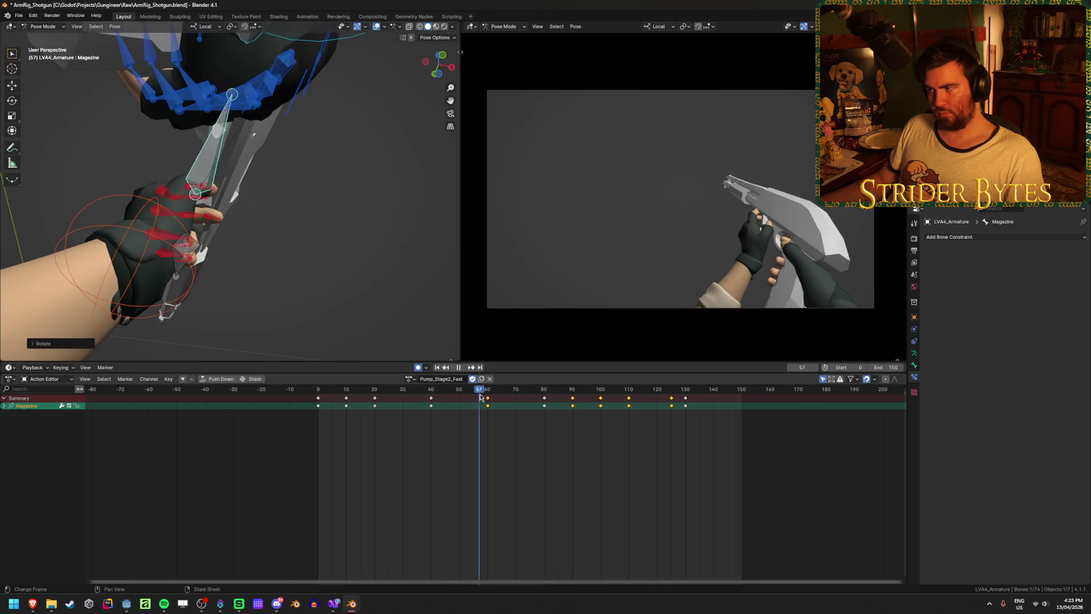
{"action": "left_click_drag", "start_coordinate": [504, 401], "coordinate": [488, 405]}
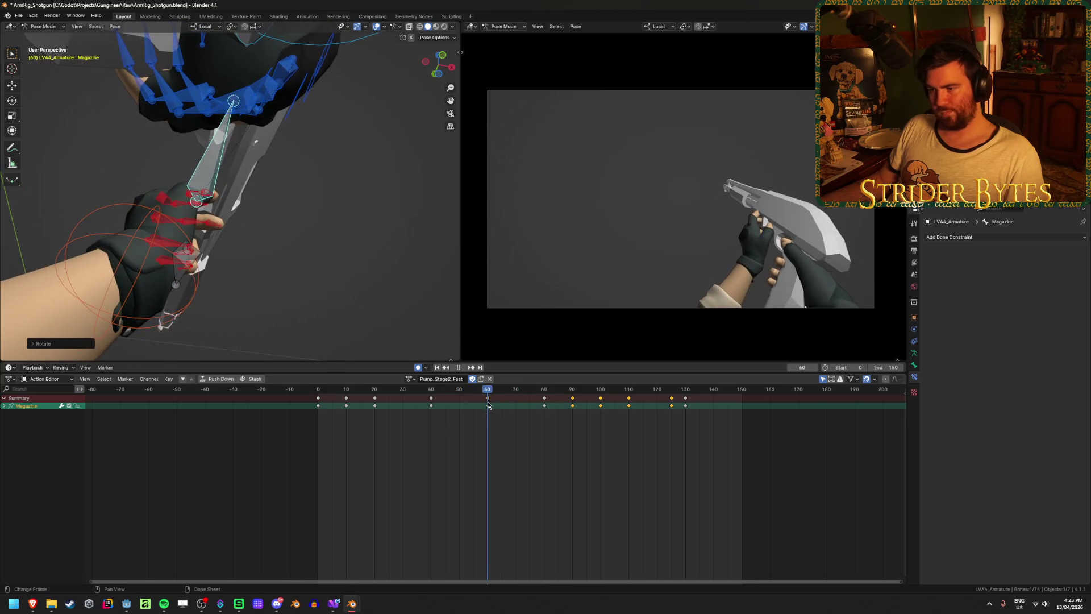
{"action": "mouse_move", "coordinate": [382, 219]}
{"action": "middle_mouse_down"}
{"action": "mouse_move", "coordinate": [245, 263]}
{"action": "mouse_move", "coordinate": [405, 39]}
{"action": "middle_mouse_up"}
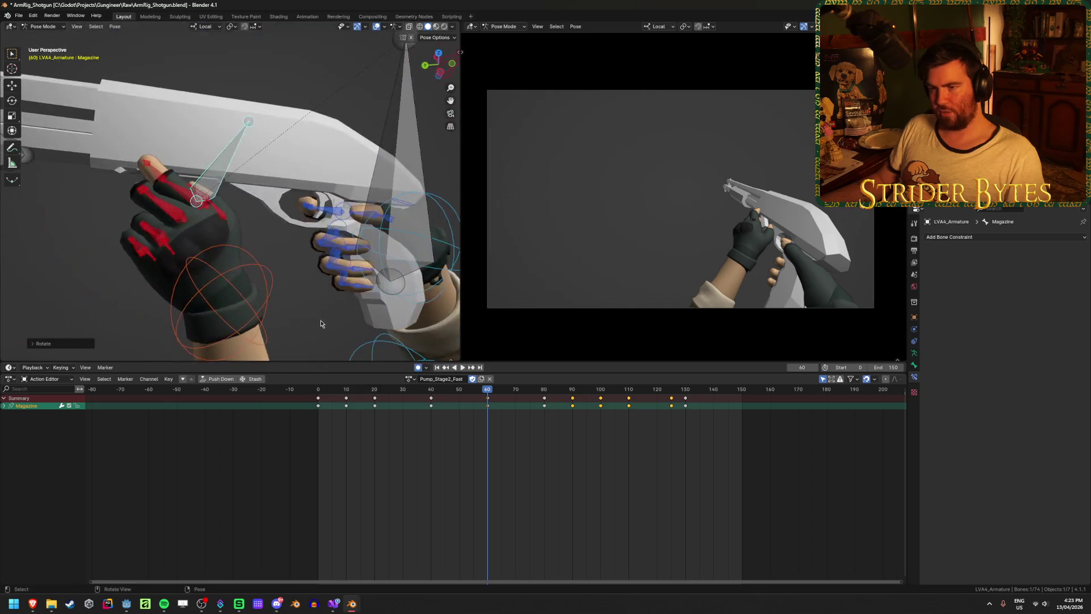
{"action": "key", "text": "r"}
{"action": "key", "text": "g"}
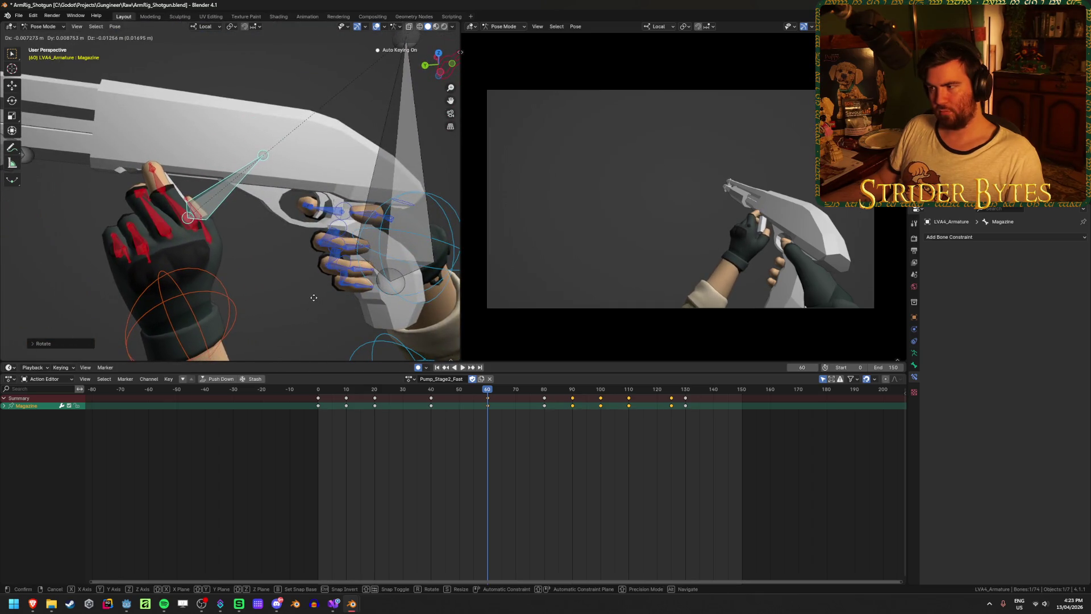
{"action": "left_click", "coordinate": [316, 293]}
{"action": "mouse_move", "coordinate": [437, 390]}
{"action": "left_mouse_down"}
{"action": "mouse_move", "coordinate": [319, 397]}
{"action": "mouse_move", "coordinate": [684, 397]}
{"action": "mouse_move", "coordinate": [530, 405]}
{"action": "left_mouse_up"}
{"action": "left_click", "coordinate": [423, 256]}
In the Graph Editor, hide GunBase's Z Location curve and show its X, Y, Z Quaternion curves
{"action": "key", "text": "ctrl+Tab"}
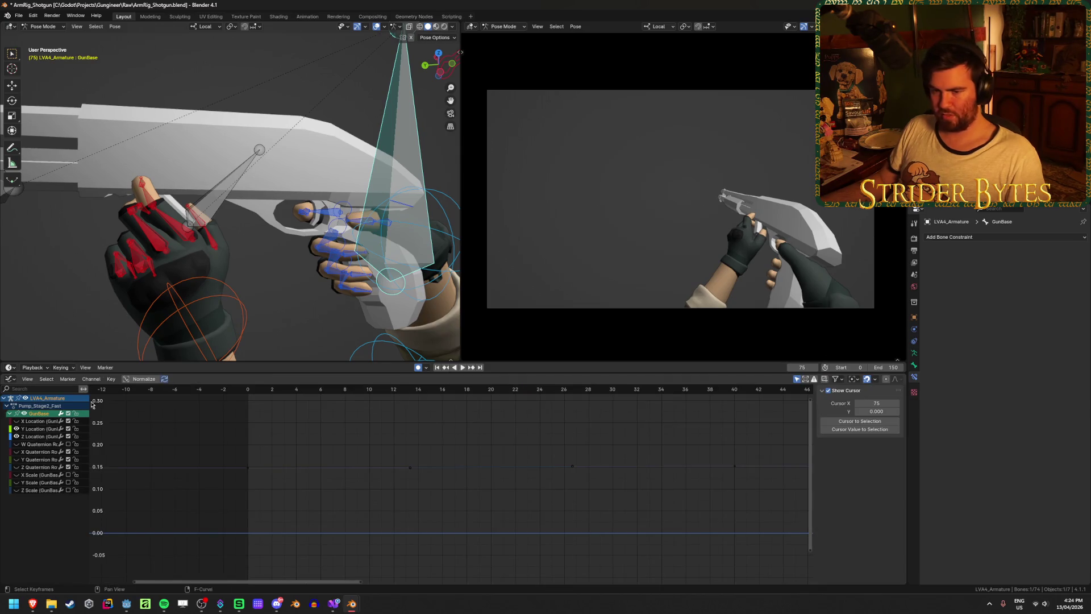
{"action": "left_click", "coordinate": [17, 437]}
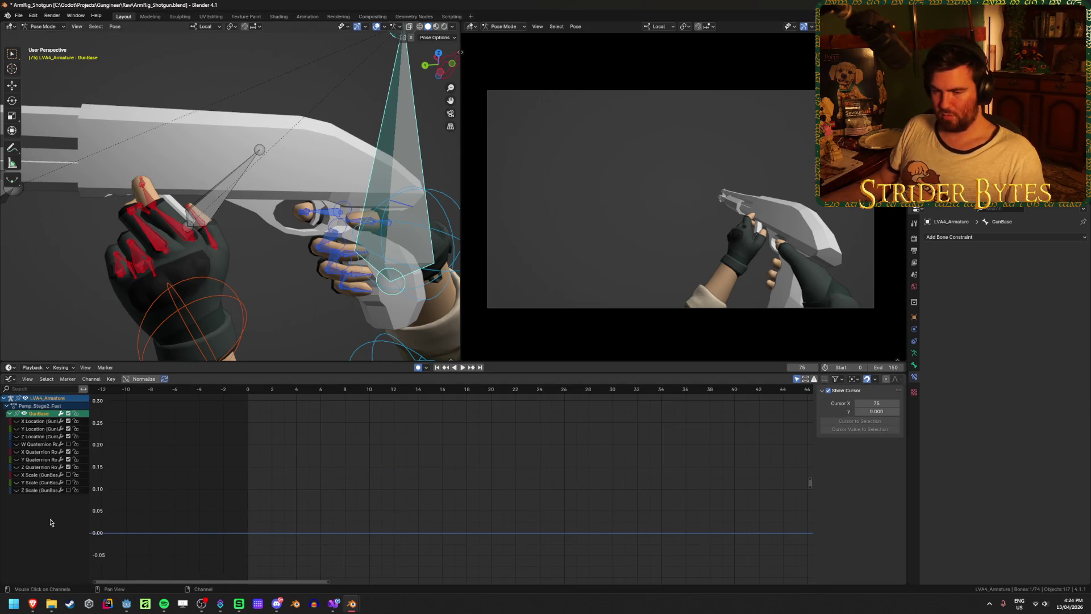
{"action": "left_click_drag", "start_coordinate": [17, 467], "coordinate": [17, 451]}
{"action": "left_click", "coordinate": [39, 452]}
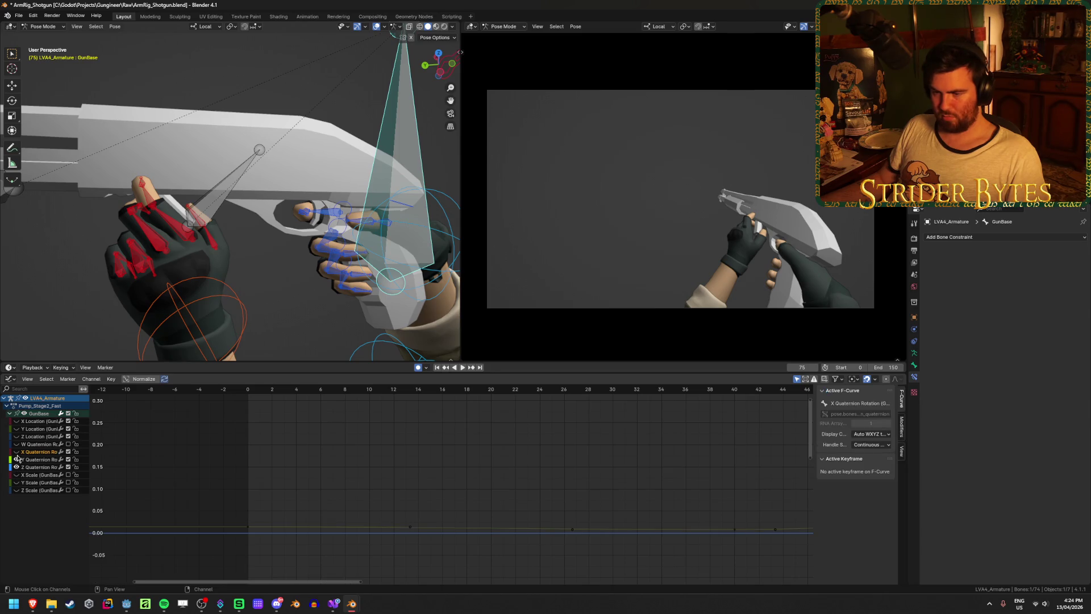
{"action": "key", "text": "Home"}
{"action": "scroll", "coordinate": [517, 493], "scroll_direction": "down", "scroll_amount": 5}
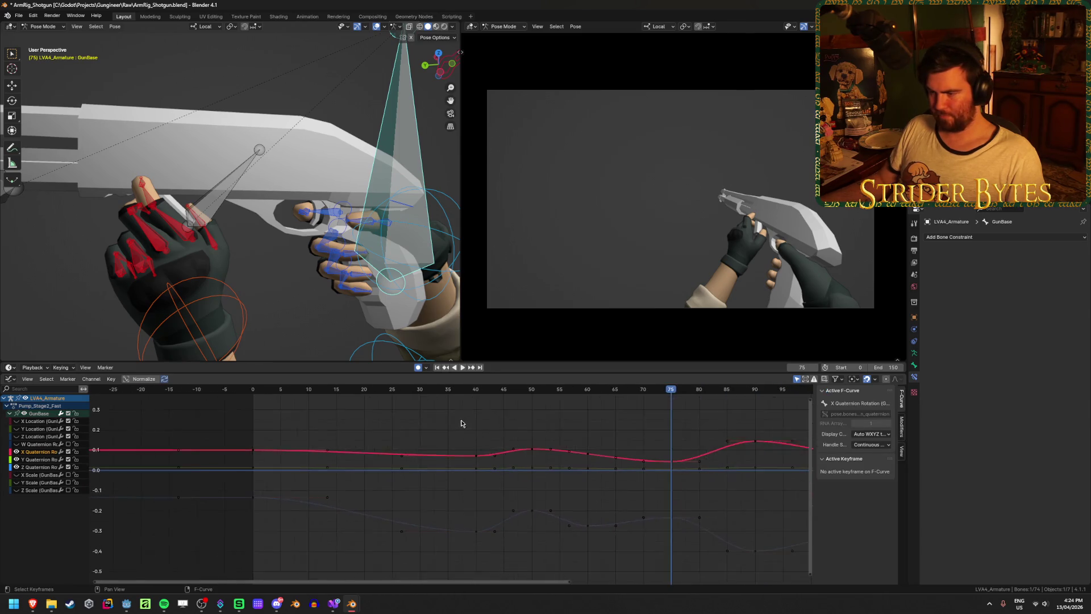
Raise the Z and lower the X quaternion keys at frame 90, then save
{"action": "key", "text": "space"}
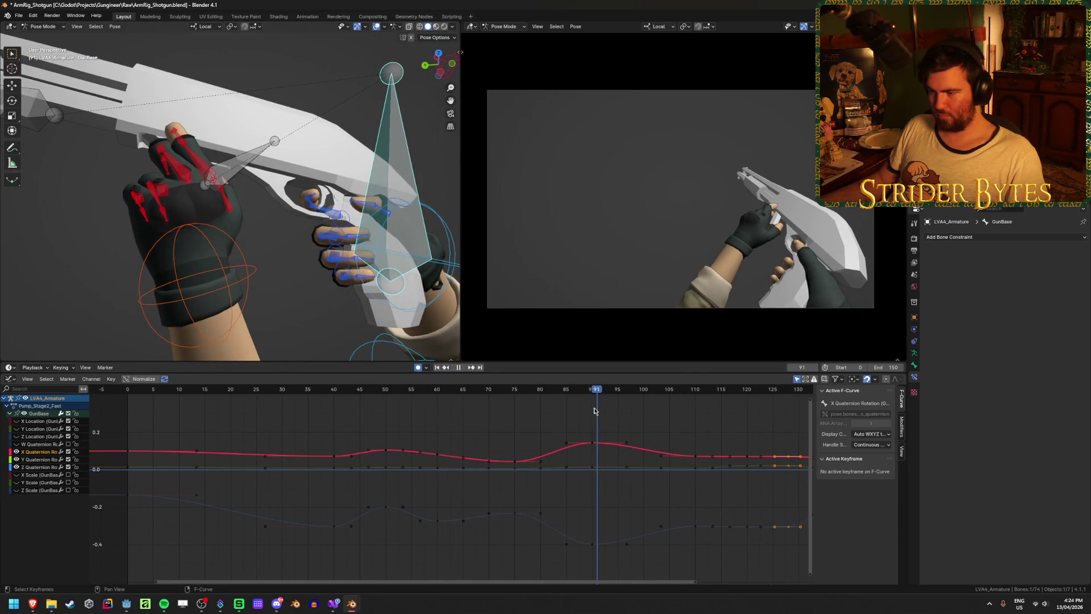
{"action": "left_click_drag", "start_coordinate": [592, 544], "coordinate": [591, 532]}
{"action": "left_click", "coordinate": [594, 445]}
{"action": "left_click_drag", "start_coordinate": [594, 444], "coordinate": [594, 451]}
{"action": "key", "text": "ctrl+shift+space"}
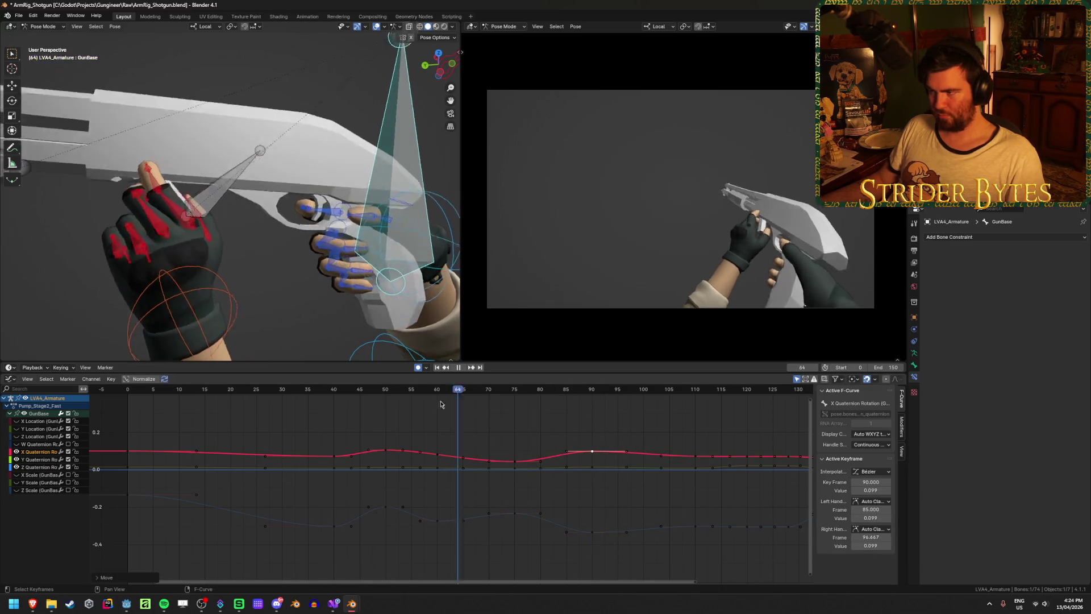
{"action": "key", "text": "space"}
{"action": "key", "text": "ctrl+s"}
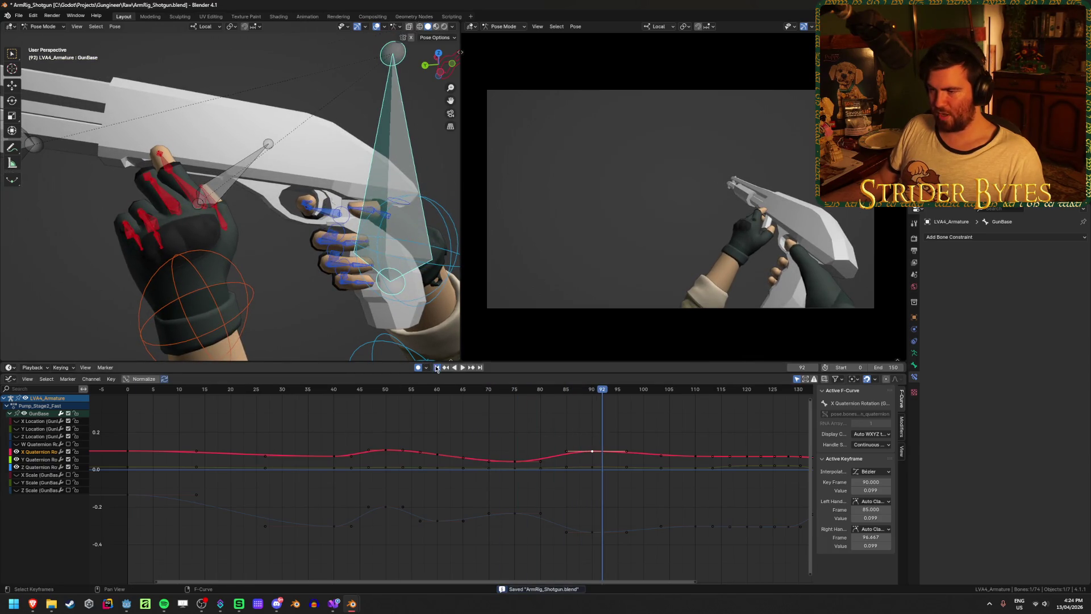
Play the animation from the start, save again, and deselect all keyframes
{"action": "left_click", "coordinate": [437, 367]}
{"action": "left_click", "coordinate": [462, 368]}
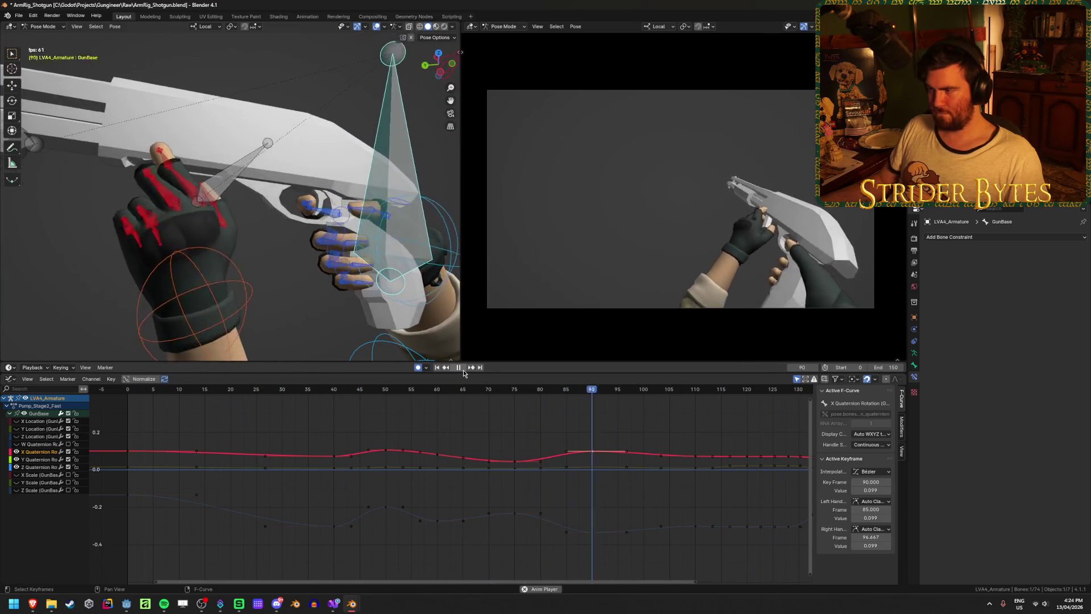
{"action": "key", "text": "space"}
{"action": "key", "text": "ctrl+s"}
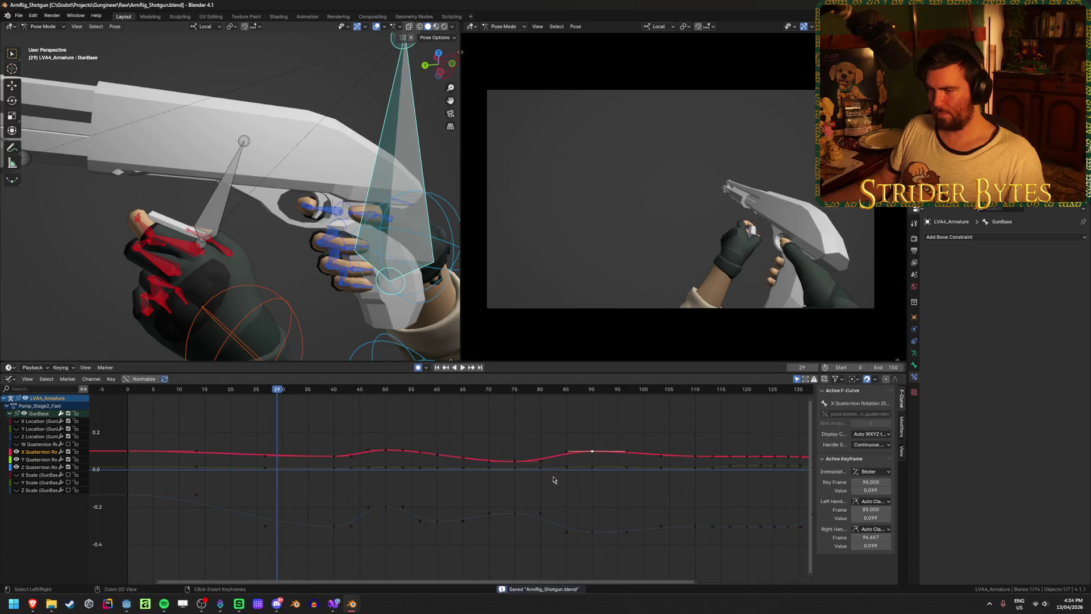
{"action": "scroll", "coordinate": [449, 494], "scroll_direction": "down", "scroll_amount": 2}
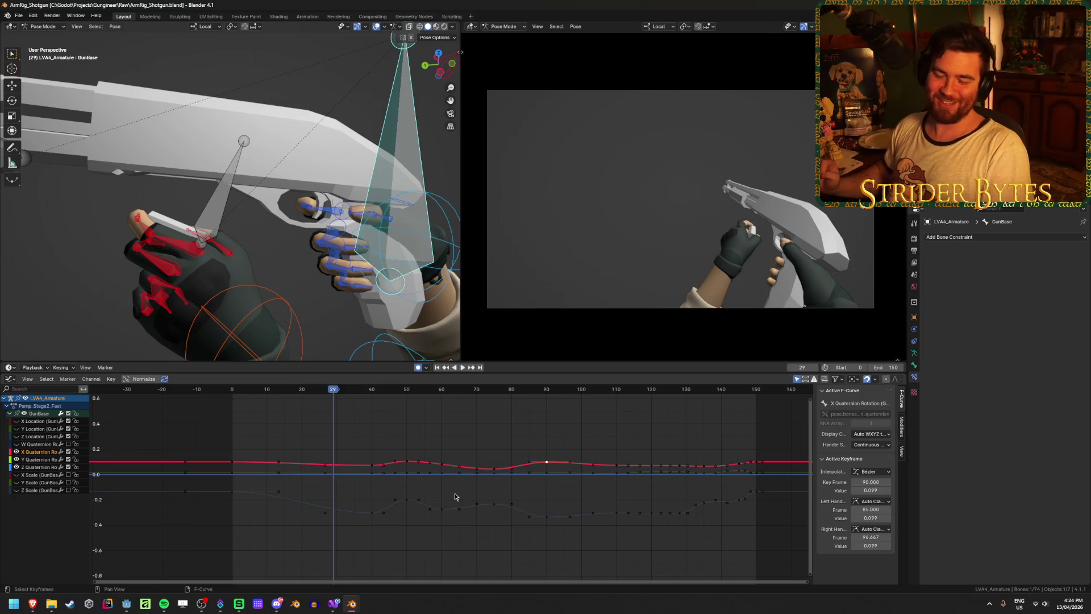
{"action": "mouse_move", "coordinate": [334, 389]}
{"action": "left_mouse_down"}
{"action": "mouse_move", "coordinate": [456, 419]}
{"action": "mouse_move", "coordinate": [762, 425]}
{"action": "mouse_move", "coordinate": [444, 426]}
{"action": "mouse_move", "coordinate": [286, 399]}
{"action": "mouse_move", "coordinate": [407, 412]}
{"action": "mouse_move", "coordinate": [421, 393]}
{"action": "mouse_move", "coordinate": [511, 398]}
{"action": "mouse_move", "coordinate": [443, 394]}
{"action": "left_mouse_up"}
{"action": "left_click", "coordinate": [545, 421]}
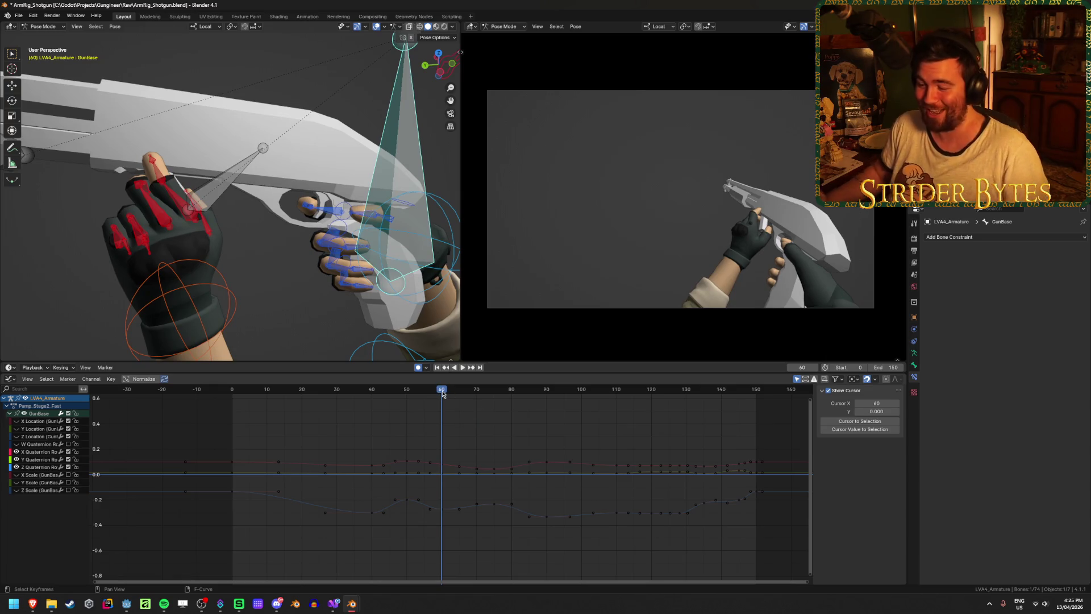
Lower GunBase's Z Quaternion key at frame 50 to about -0.236, play back, and save
{"action": "left_click", "coordinate": [406, 500]}
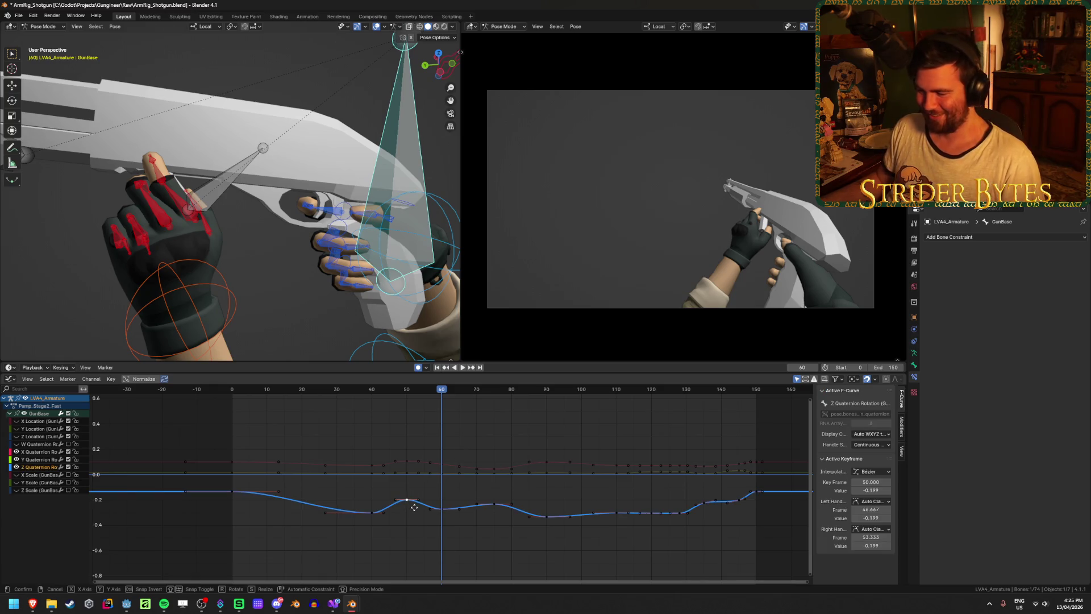
{"action": "left_click_drag", "start_coordinate": [414, 507], "coordinate": [414, 509]}
{"action": "left_click", "coordinate": [414, 511]}
{"action": "key", "text": "space"}
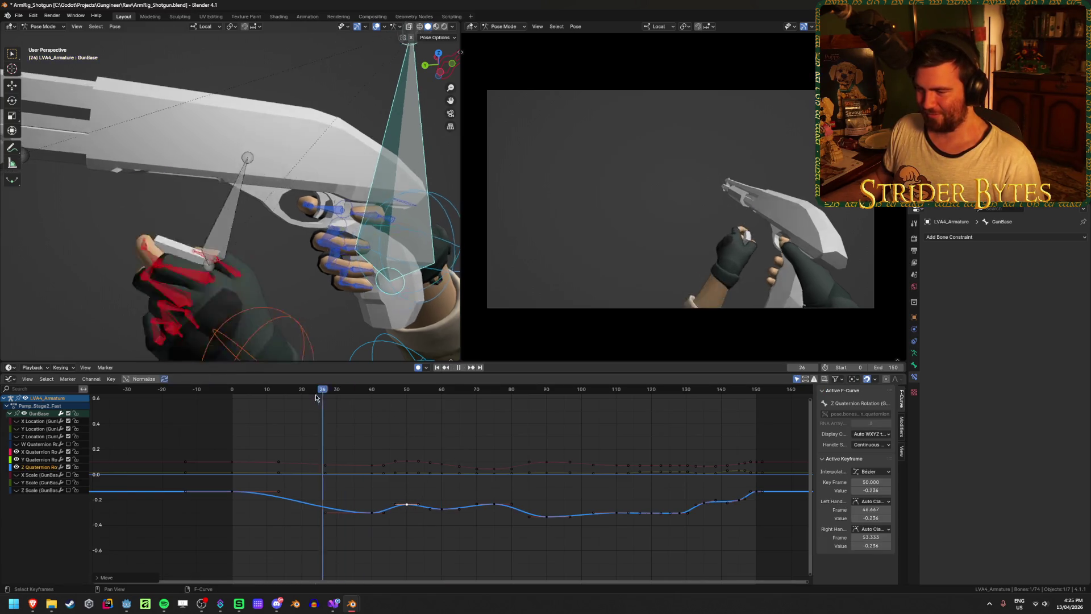
{"action": "left_click_drag", "start_coordinate": [393, 395], "coordinate": [712, 385]}
{"action": "left_click", "coordinate": [438, 368]}
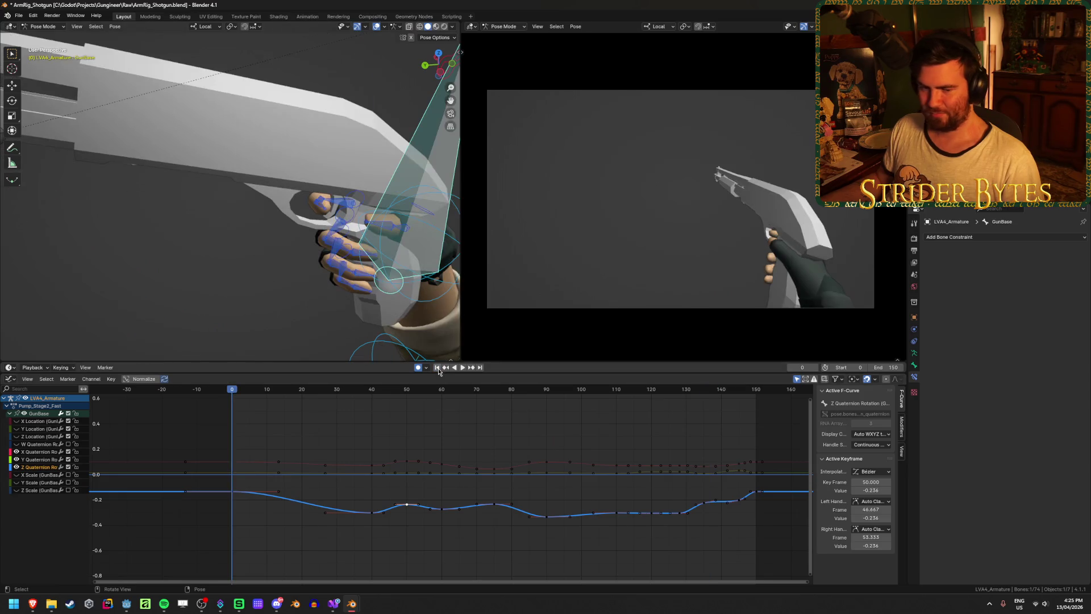
{"action": "key", "text": "ctrl+s"}
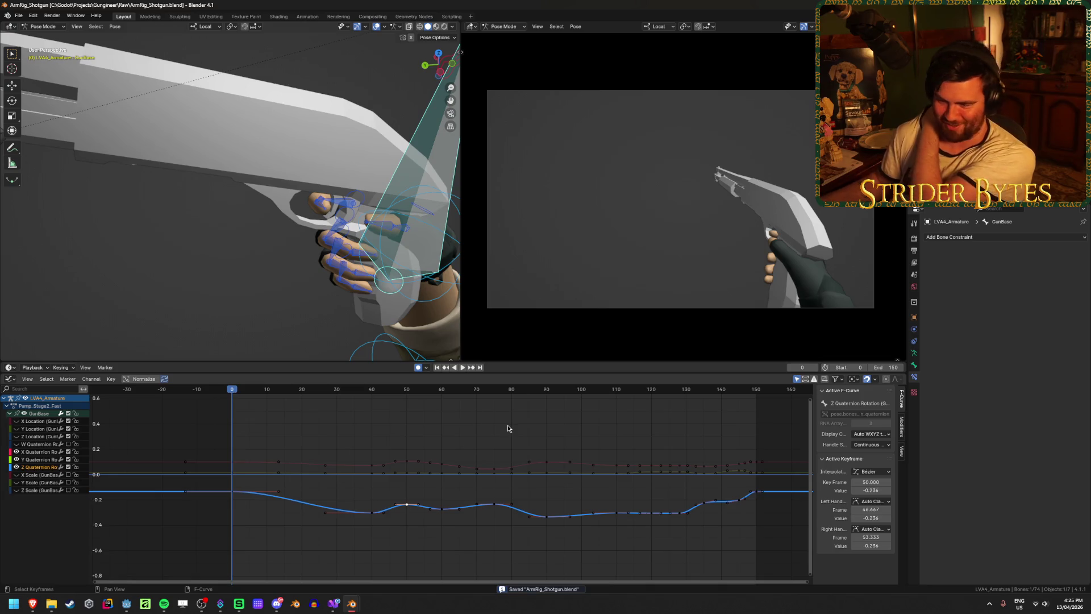
Play the whole animation, then select the Magazine bone at about frame 43
{"action": "left_click", "coordinate": [461, 368]}
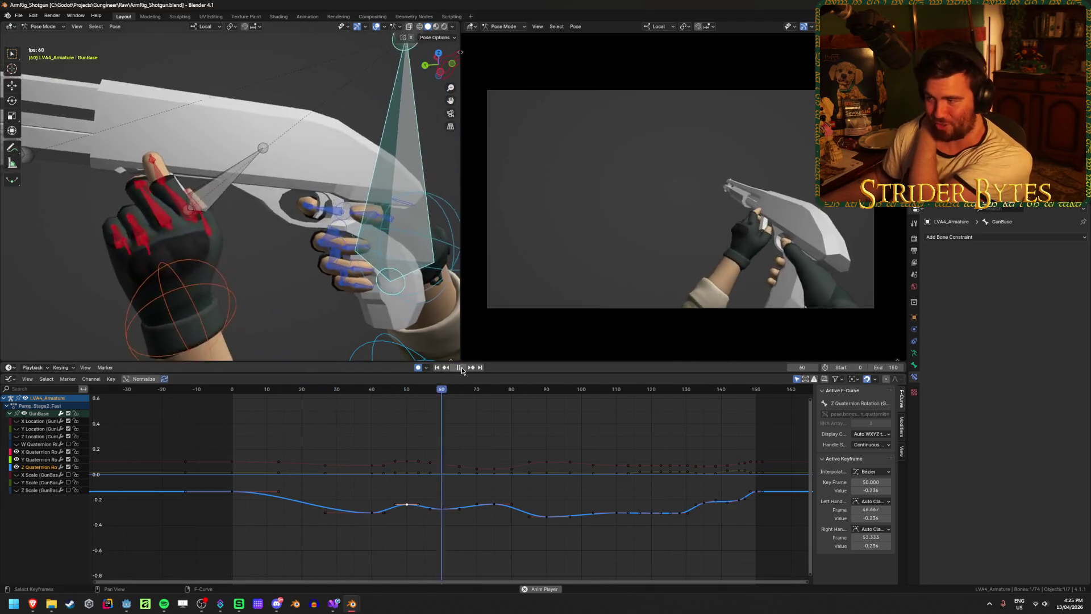
{"action": "left_click", "coordinate": [461, 367]}
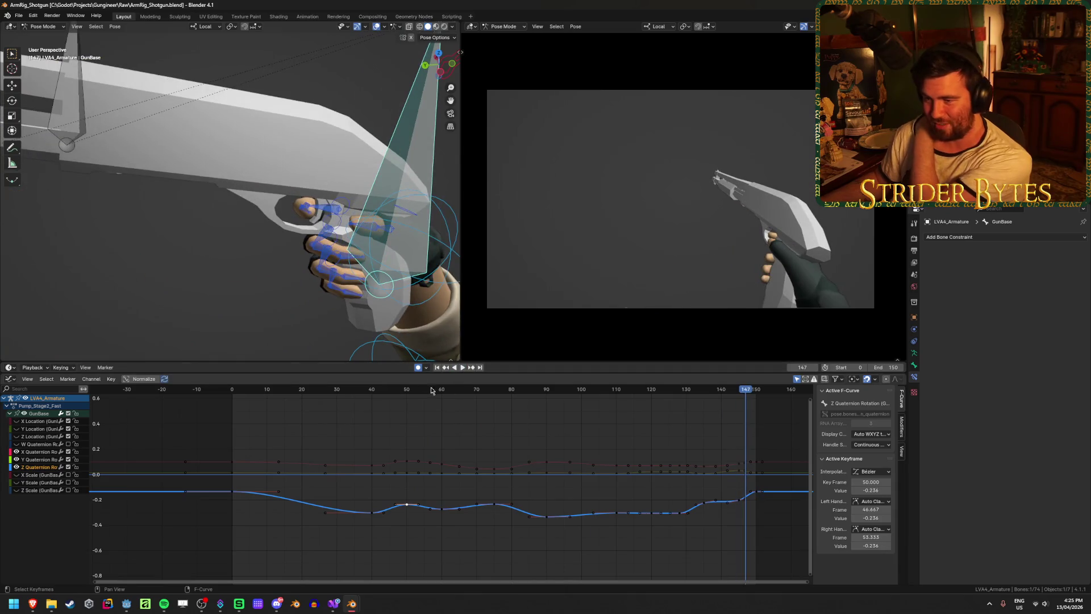
{"action": "left_click", "coordinate": [94, 115]}
{"action": "mouse_move", "coordinate": [451, 403]}
{"action": "left_mouse_down"}
{"action": "mouse_move", "coordinate": [340, 403]}
{"action": "mouse_move", "coordinate": [383, 404]}
{"action": "left_mouse_up"}
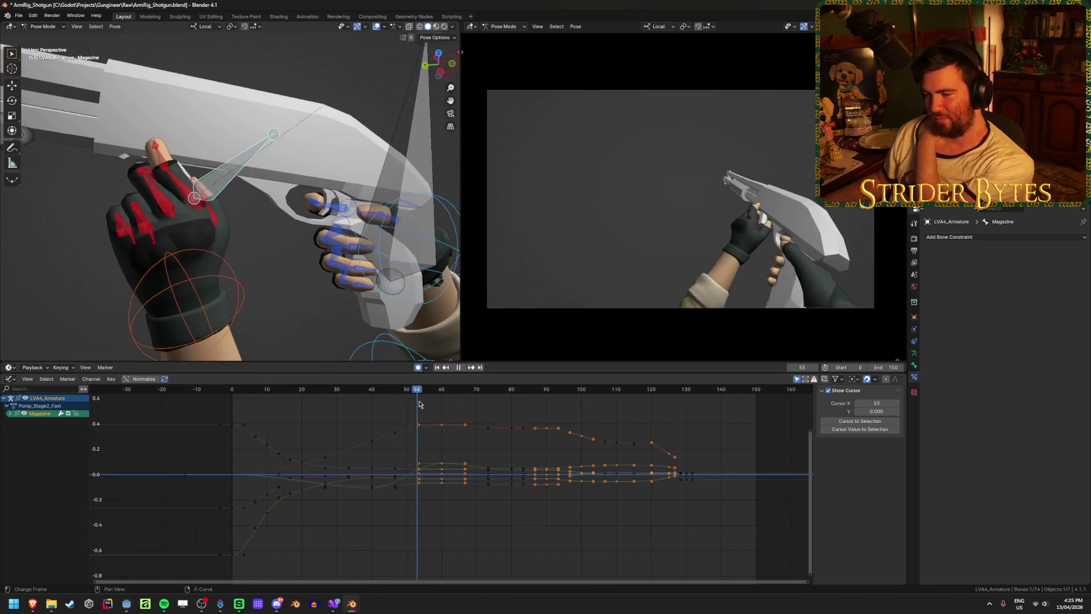
Expand the Magazine bone's channels and inspect its X, Y, Z Quaternion and X, Y Location curves
{"action": "key", "text": "space"}
{"action": "left_click", "coordinate": [10, 413]}
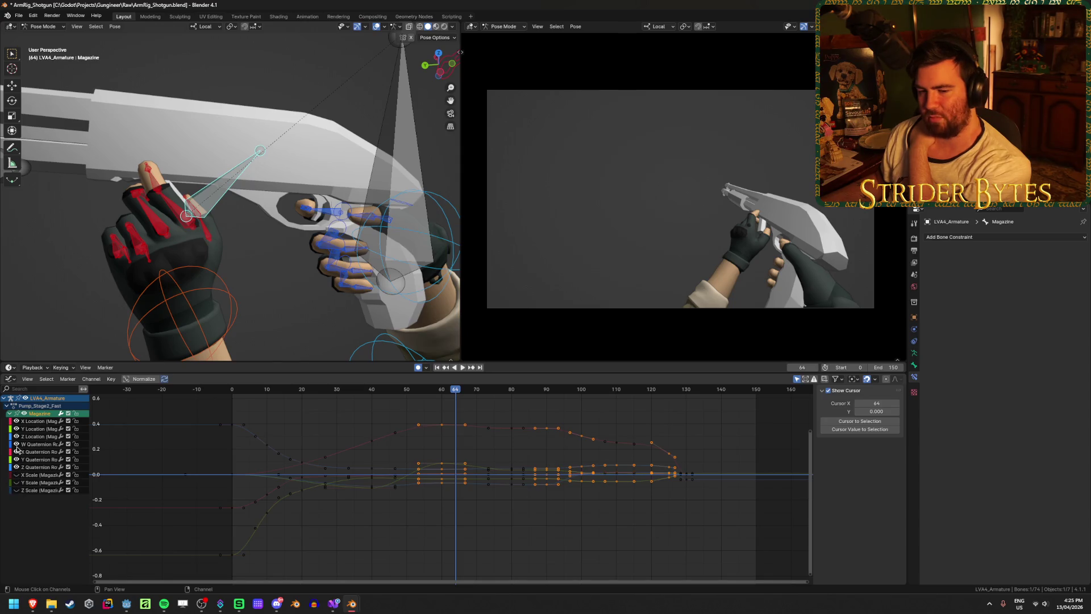
{"action": "left_click", "coordinate": [38, 453]}
{"action": "left_click", "coordinate": [38, 461]}
{"action": "left_click", "coordinate": [38, 467]}
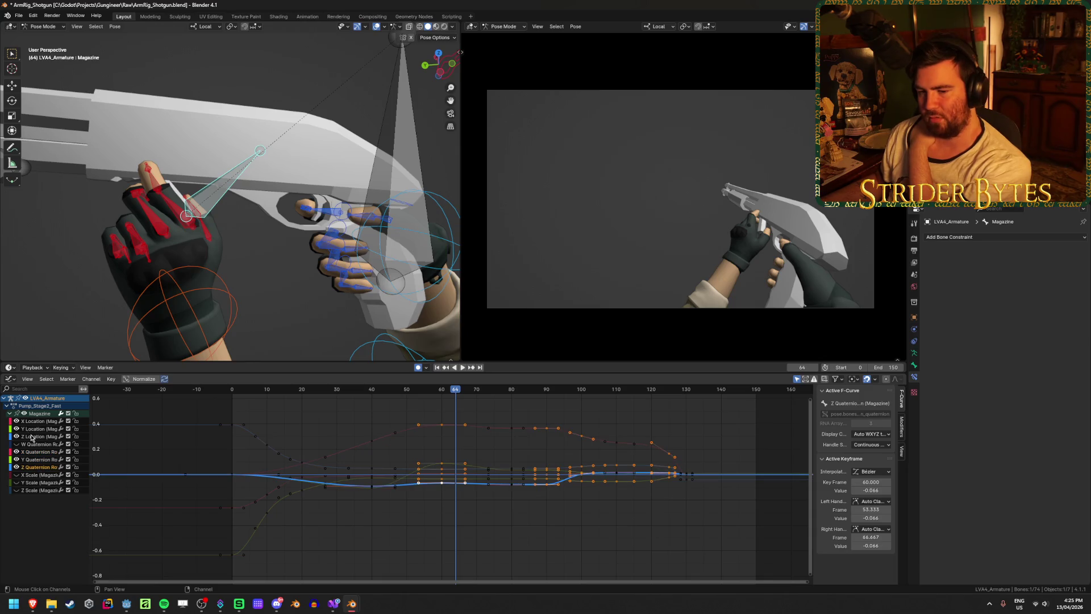
{"action": "left_click", "coordinate": [33, 430]}
{"action": "left_click", "coordinate": [35, 422]}
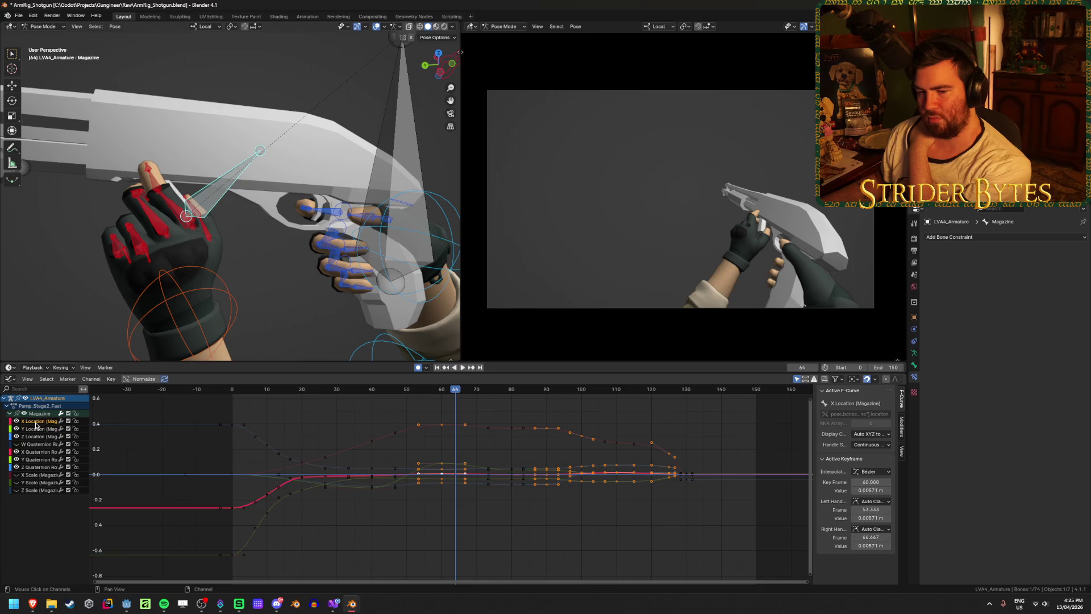
{"action": "left_click", "coordinate": [358, 407]}
{"action": "key", "text": "ctrl+Tab"}
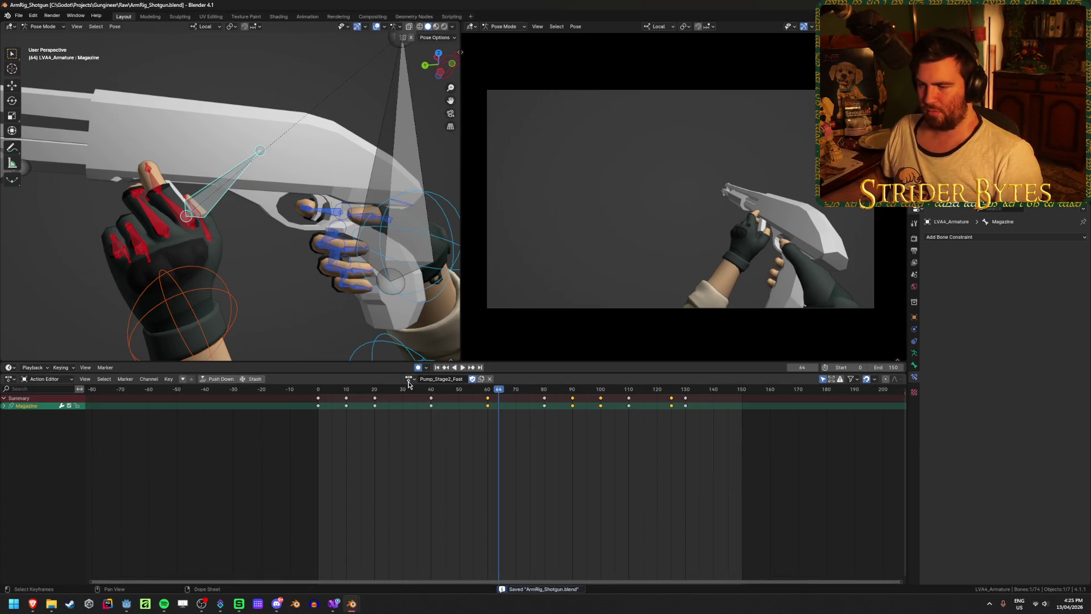
Load the Pump_Stage1 action, set the end frame to 90, and play it from the start
{"action": "left_click", "coordinate": [408, 379]}
{"action": "left_click", "coordinate": [440, 456]}
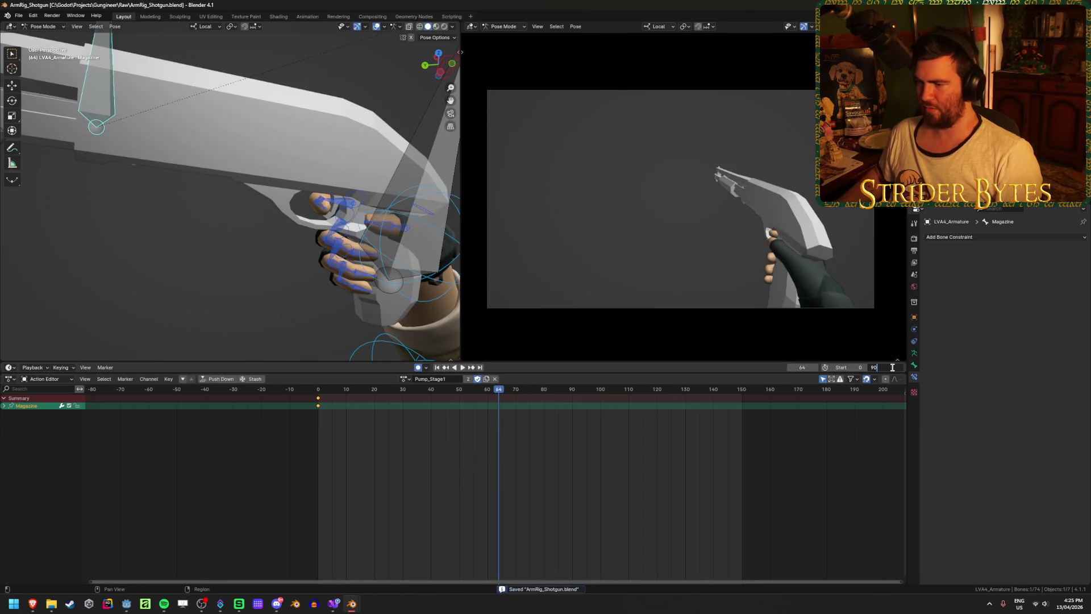
{"action": "key", "text": "Return"}
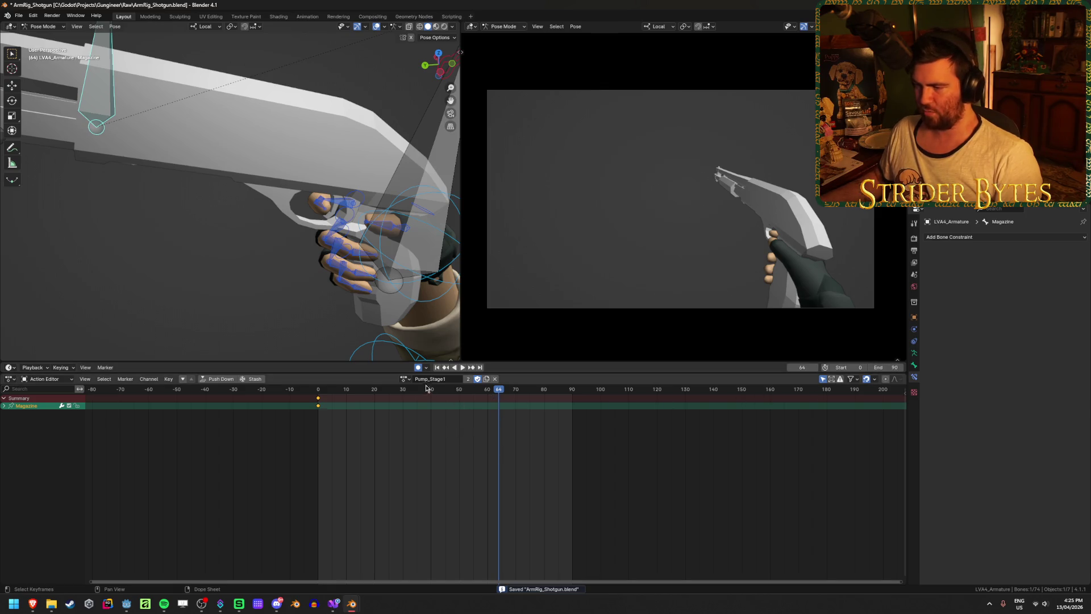
{"action": "left_click", "coordinate": [437, 367]}
{"action": "left_click", "coordinate": [462, 367]}
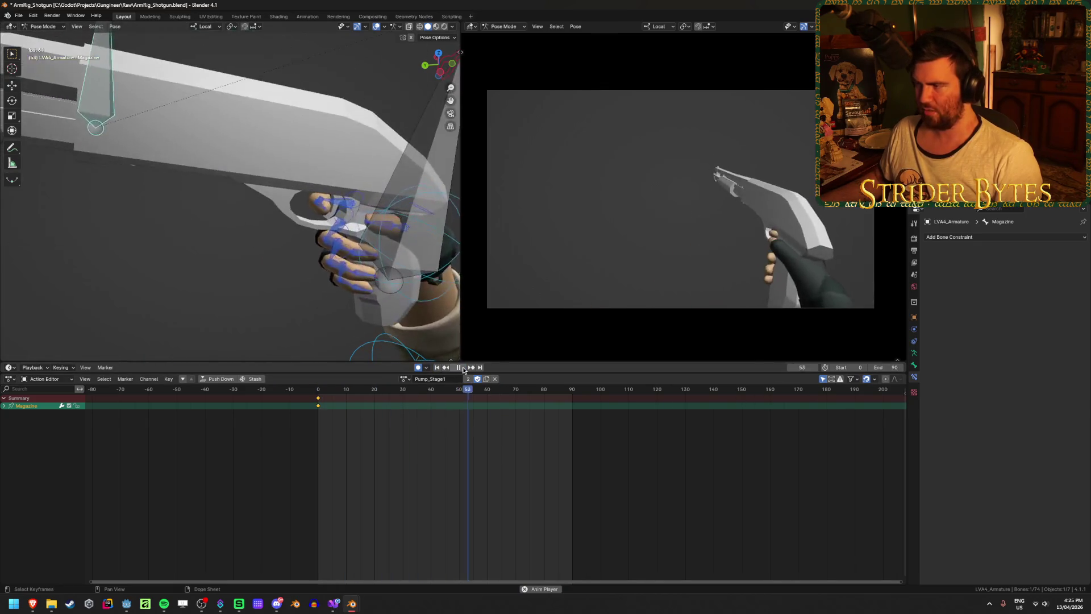
Change the end frame to 60 and replay Pump_Stage1 from the start
{"action": "type", "text": "60"}
{"action": "key", "text": "Return"}
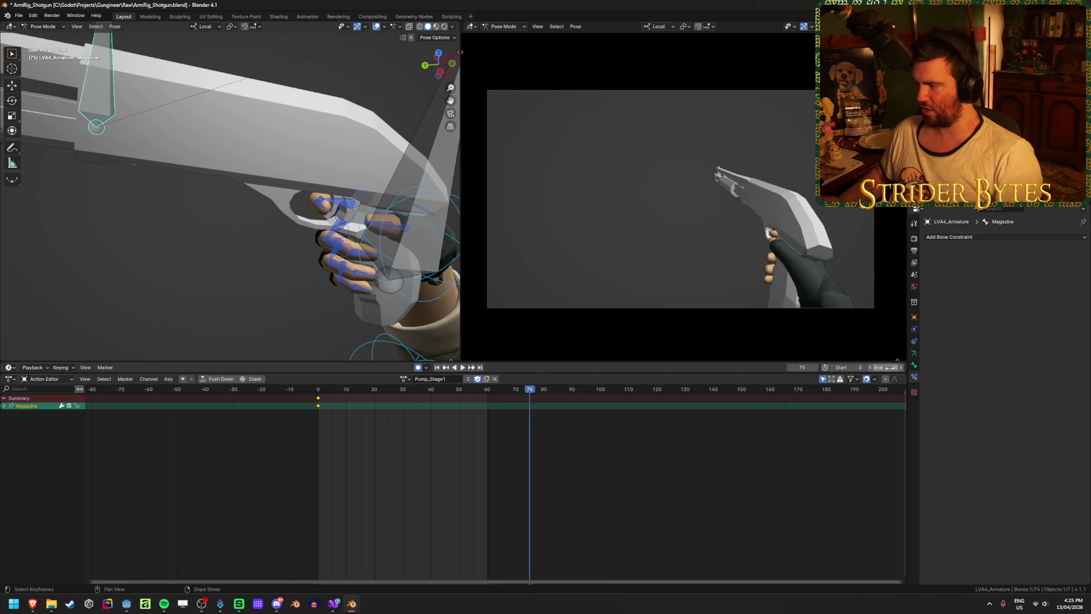
{"action": "left_click", "coordinate": [436, 367]}
{"action": "left_click", "coordinate": [463, 367]}
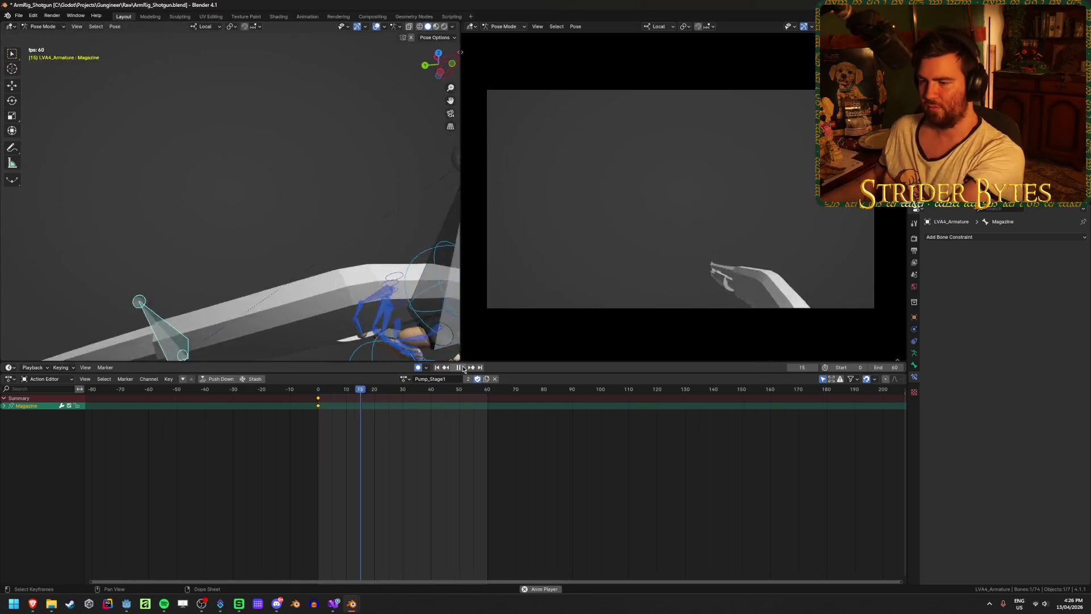
{"action": "left_click", "coordinate": [463, 368]}
{"action": "left_click", "coordinate": [462, 368]}
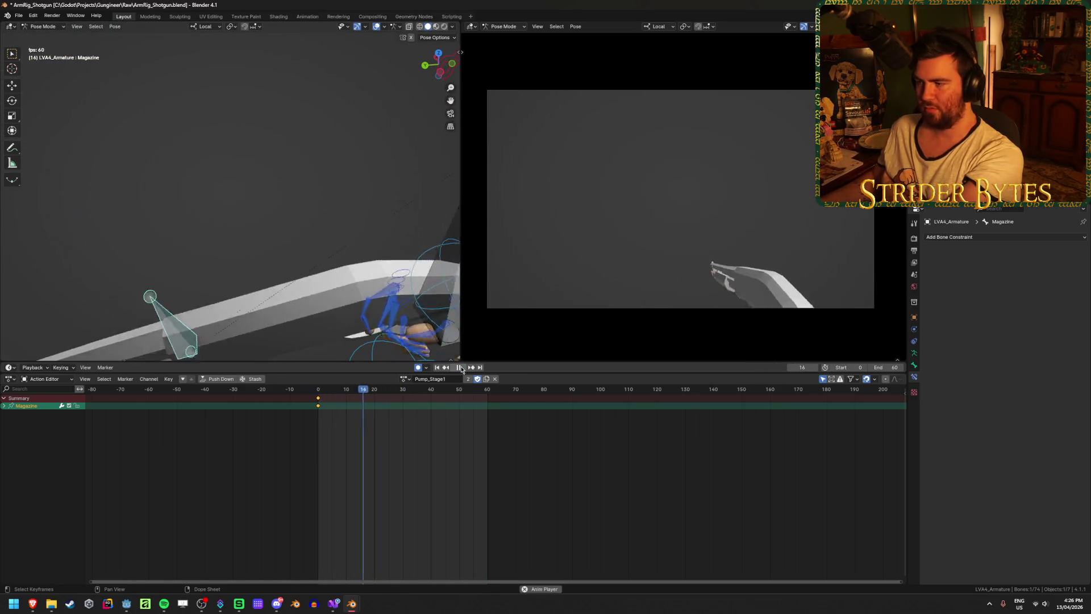
{"action": "scroll", "coordinate": [377, 284], "scroll_direction": "down", "scroll_amount": 5}
Select handIK.L and nudge the hand to a new auto-keyed position at frame 30
{"action": "mouse_move", "coordinate": [378, 284]}
{"action": "middle_mouse_down"}
{"action": "mouse_move", "coordinate": [326, 302]}
{"action": "mouse_move", "coordinate": [283, 255]}
{"action": "middle_mouse_up"}
{"action": "left_click", "coordinate": [225, 319]}
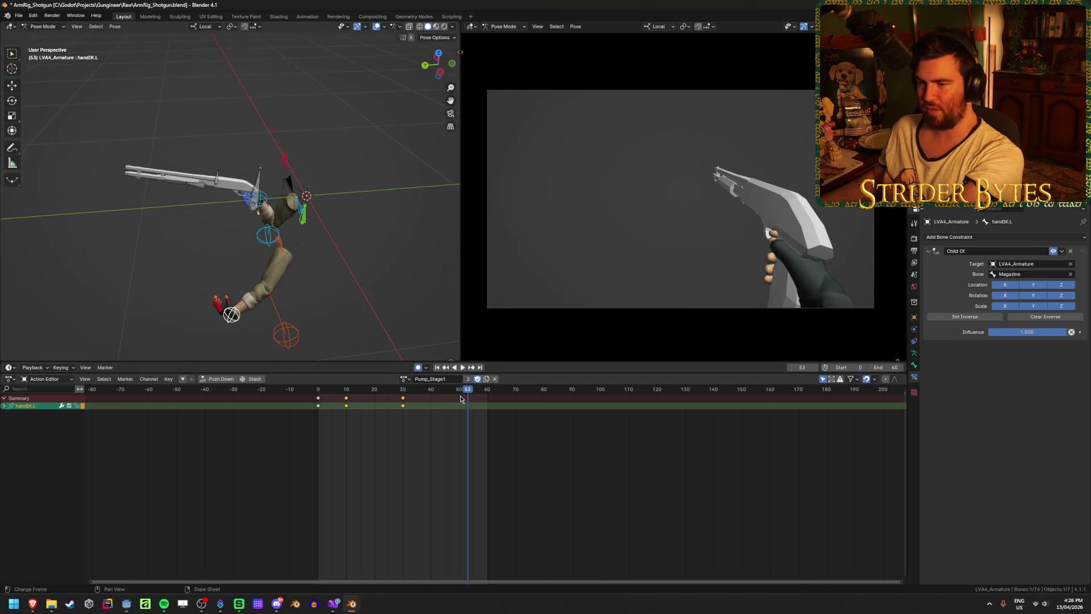
{"action": "left_click_drag", "start_coordinate": [454, 395], "coordinate": [403, 391]}
{"action": "key", "text": "g"}
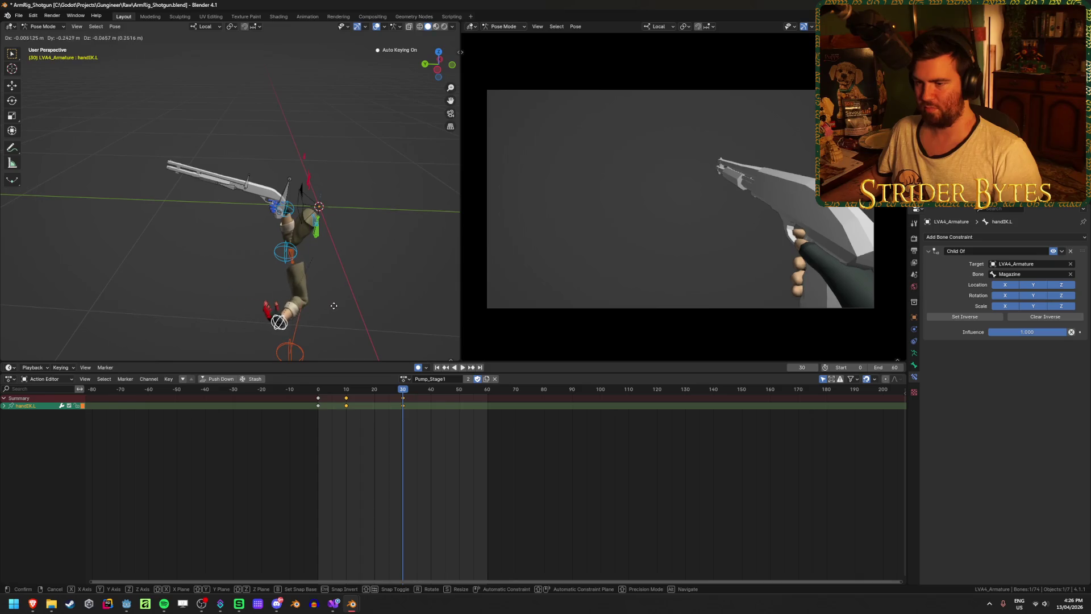
{"action": "left_click", "coordinate": [335, 310]}
Play back Pump_Stage1 from the first frame to review the hand change, saving the file
{"action": "key", "text": "space"}
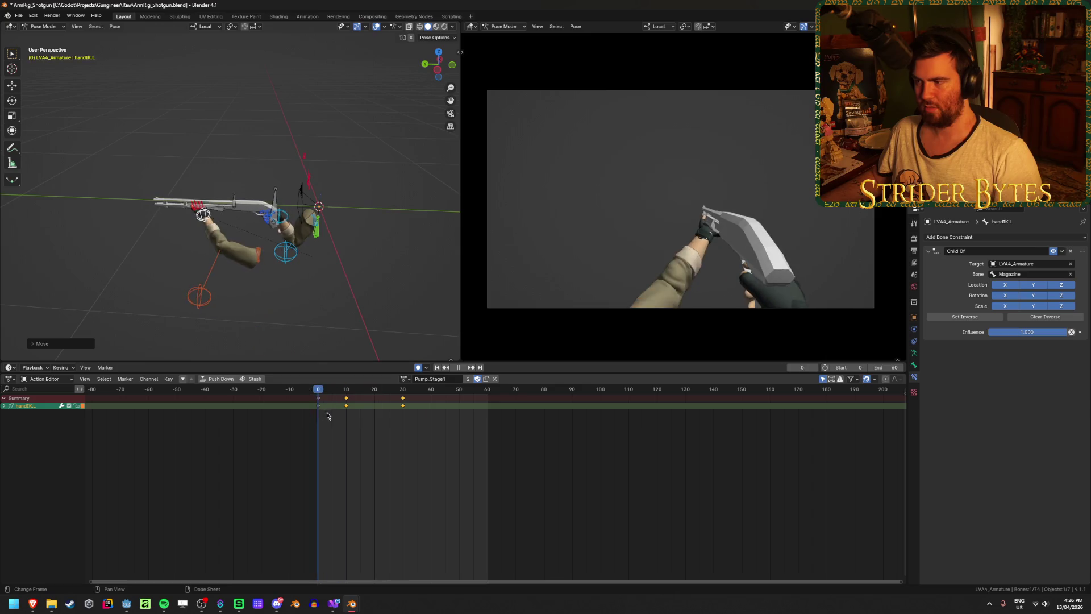
{"action": "key", "text": "space"}
{"action": "key", "text": "ctrl+s"}
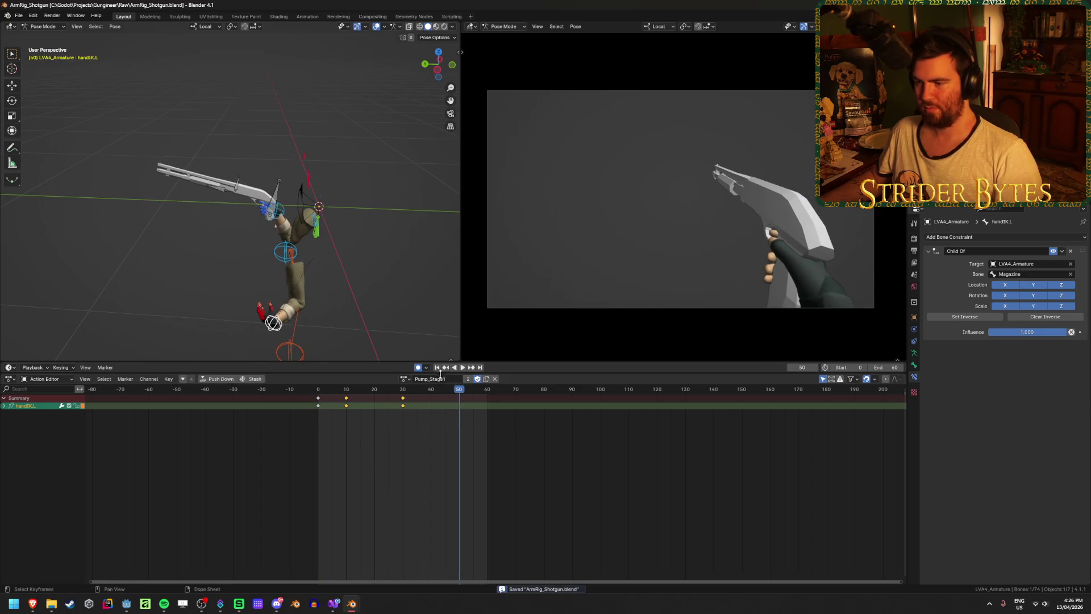
{"action": "key", "text": "shift+Left"}
{"action": "left_click", "coordinate": [460, 368]}
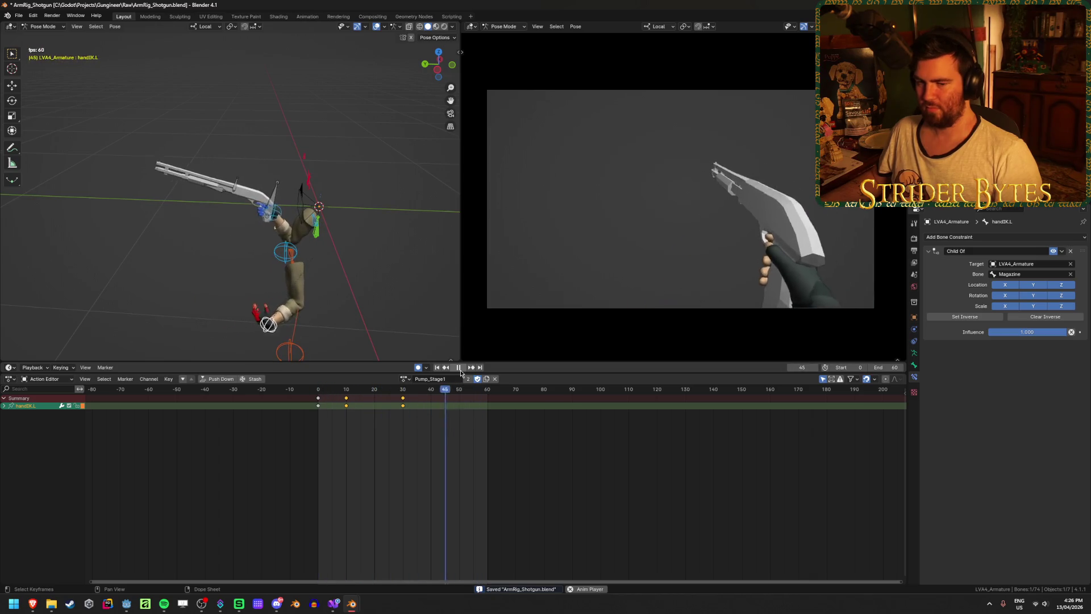
{"action": "left_click", "coordinate": [461, 368]}
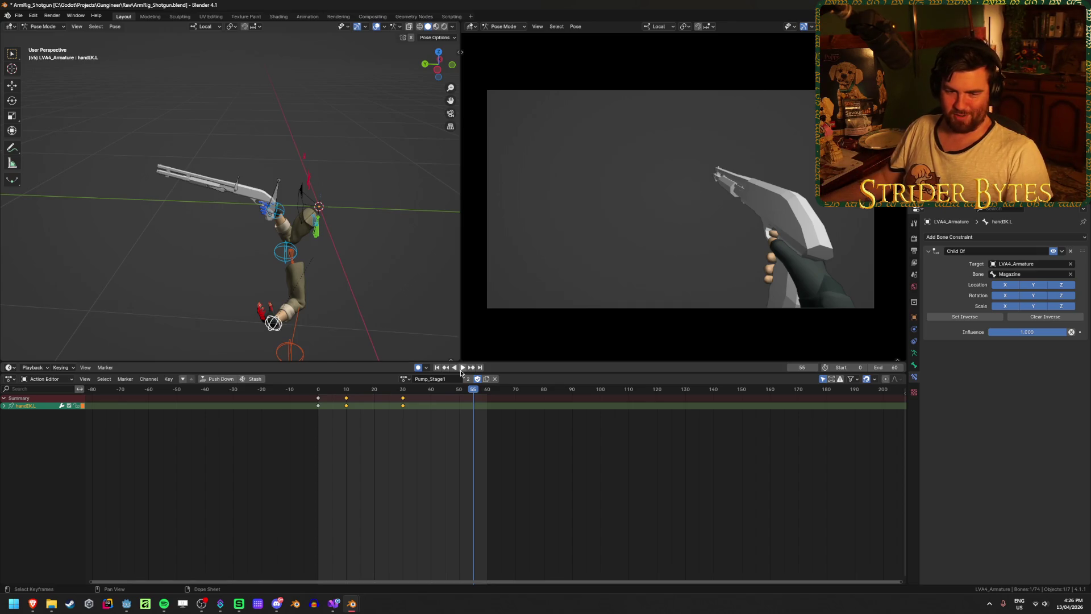
{"action": "left_click", "coordinate": [465, 369]}
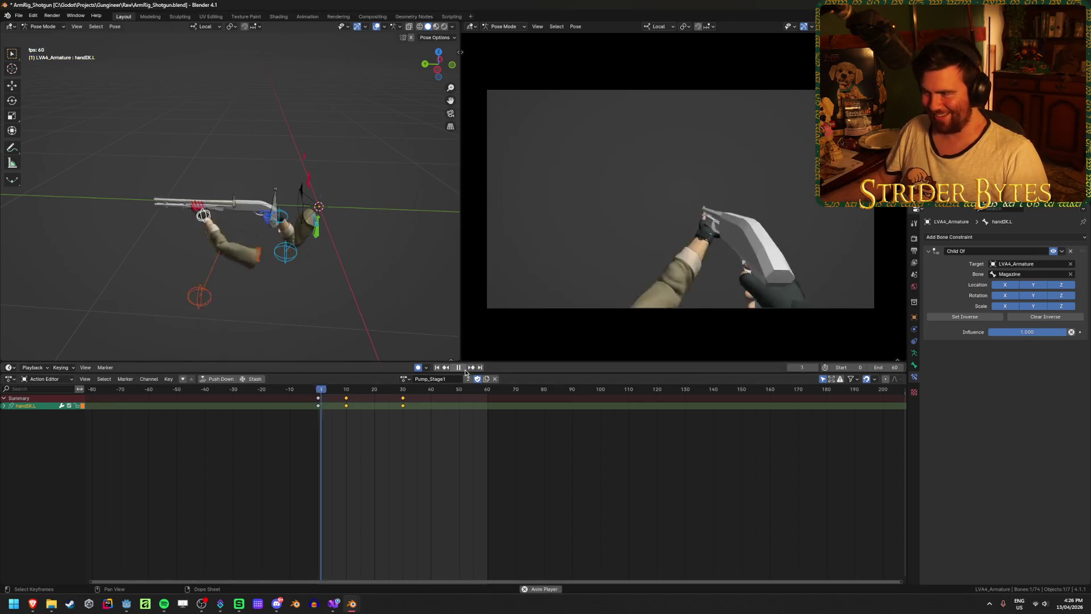
{"action": "left_click", "coordinate": [464, 370]}
{"action": "key", "text": "ctrl+s"}
{"action": "left_click", "coordinate": [405, 378]}
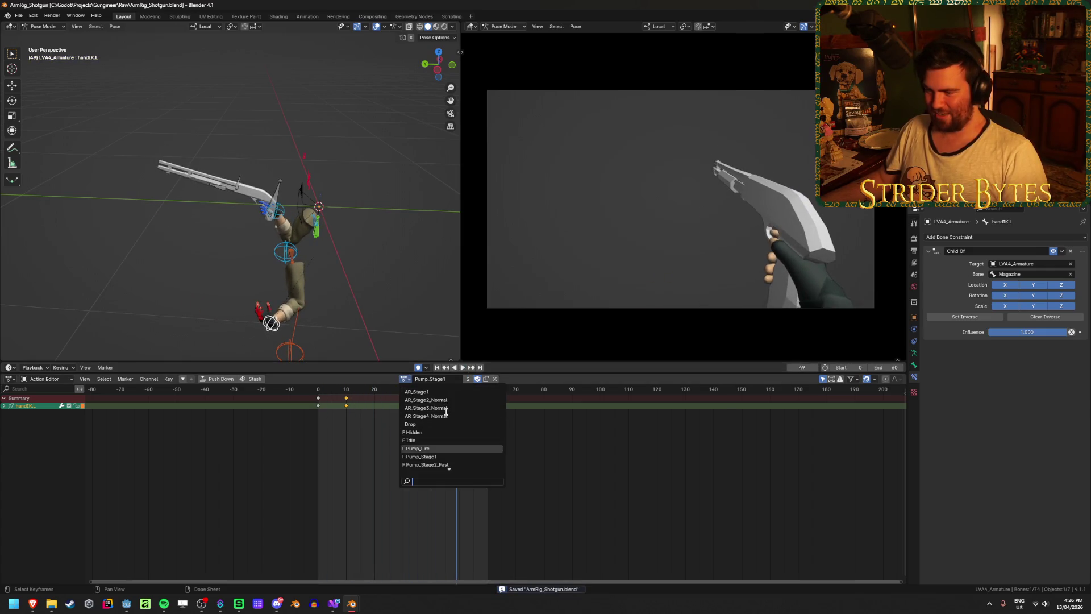
Switch to Pump_Stage2_Normal, set the end frame to 90, and play it
{"action": "left_click", "coordinate": [477, 462]}
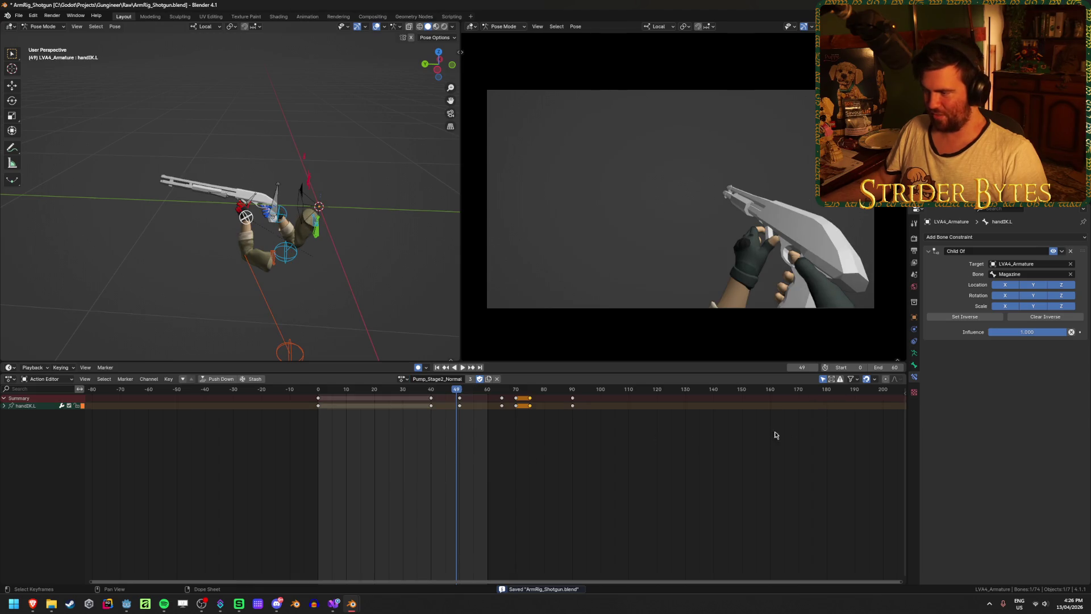
{"action": "type", "text": "90"}
{"action": "key", "text": "Return"}
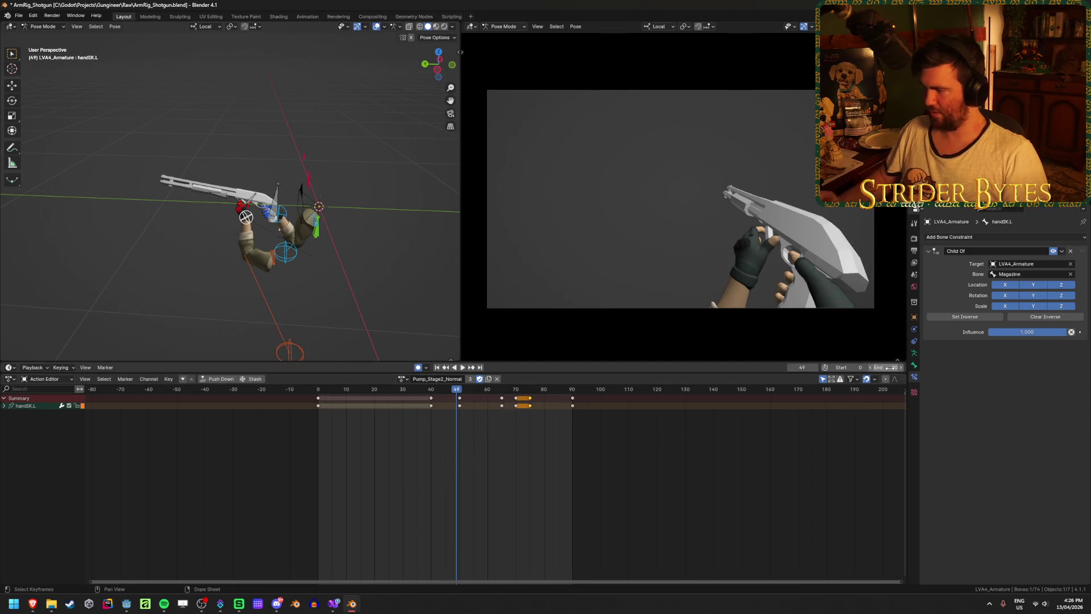
{"action": "left_click", "coordinate": [465, 370]}
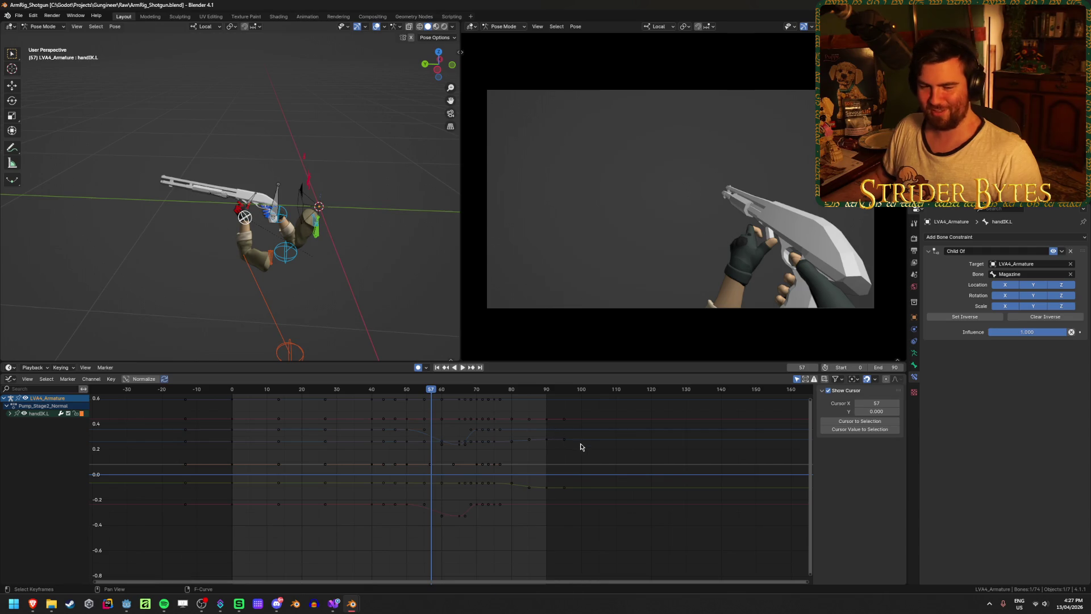
Select GunBase, isolate its Z Location curve, and preview the recoil around frame 74
{"action": "scroll", "coordinate": [580, 445], "scroll_direction": "up", "scroll_amount": 2}
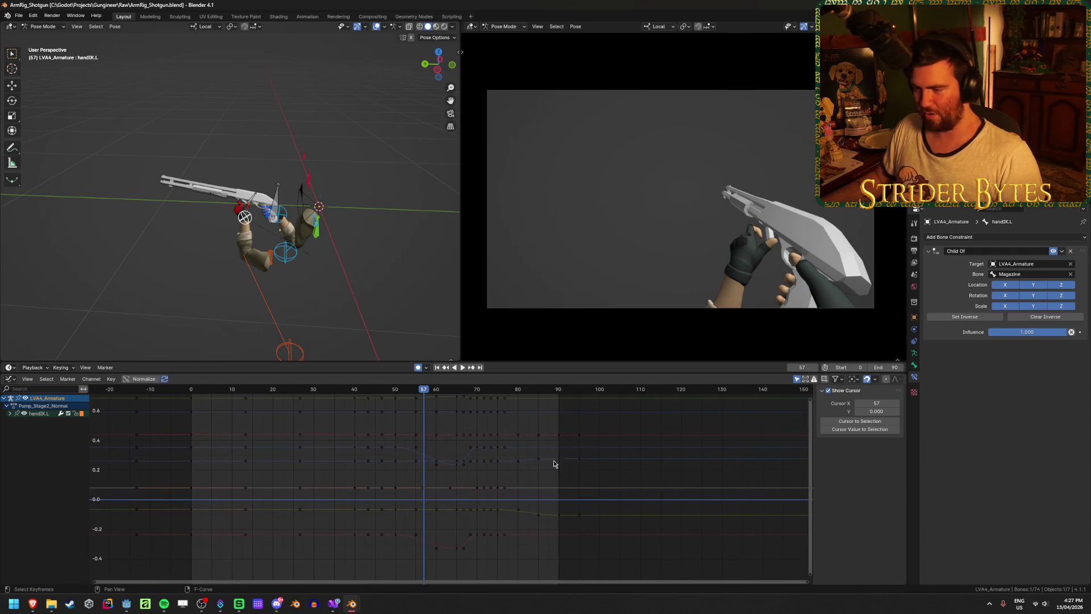
{"action": "left_click_drag", "start_coordinate": [421, 388], "coordinate": [429, 391]}
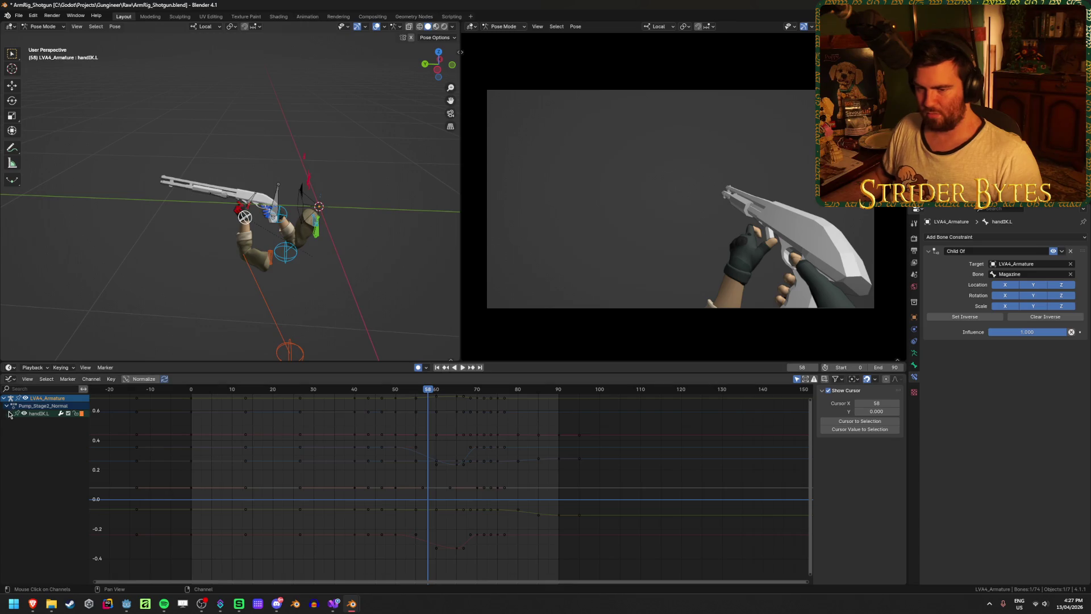
{"action": "left_click", "coordinate": [279, 201]}
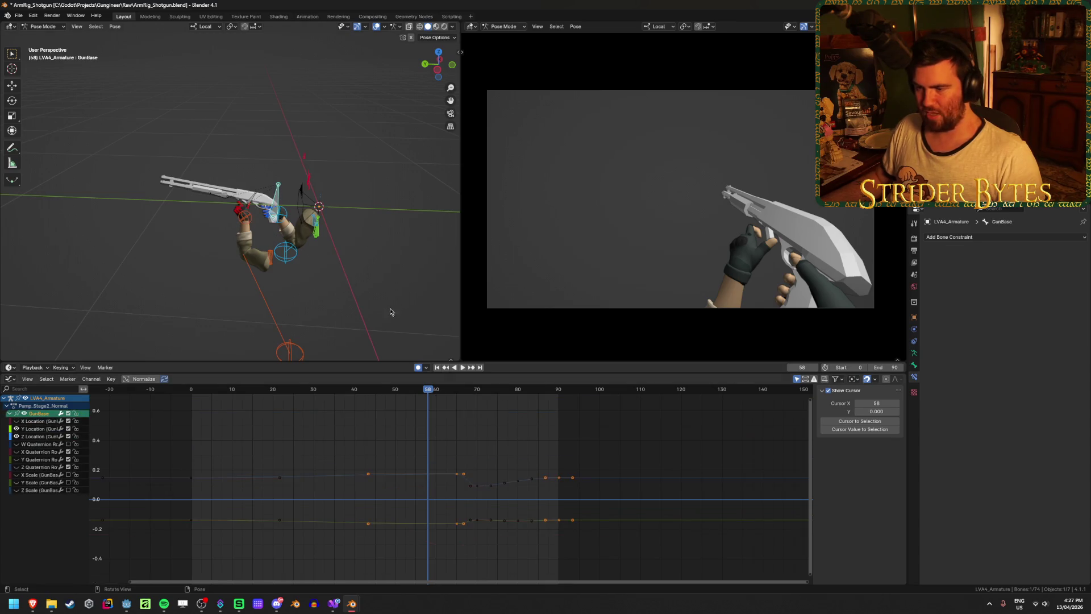
{"action": "left_click", "coordinate": [35, 438]}
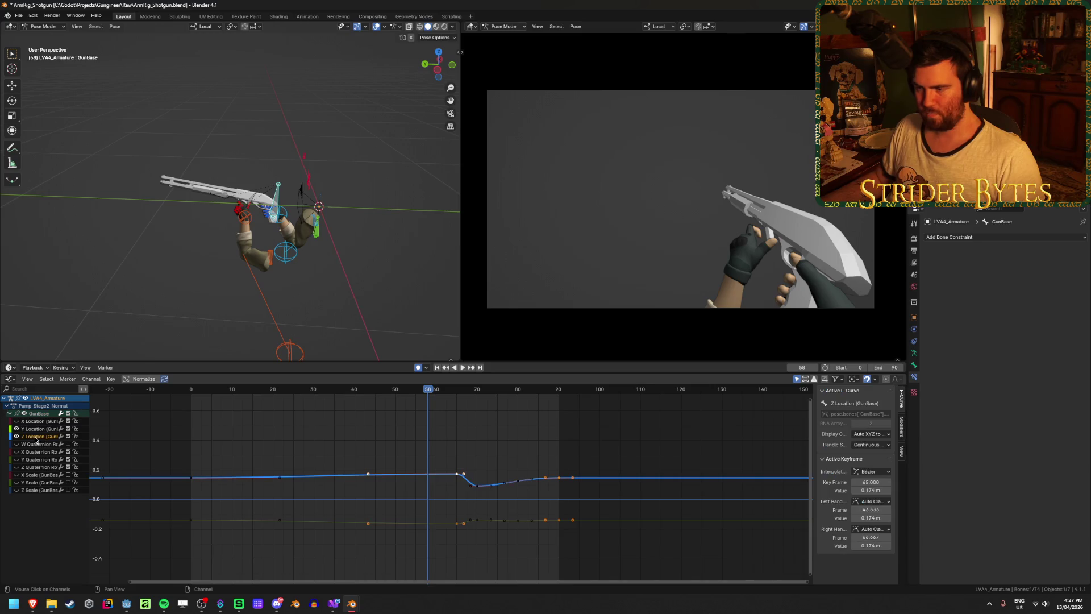
{"action": "left_click", "coordinate": [35, 428]}
{"action": "scroll", "coordinate": [409, 468], "scroll_direction": "up", "scroll_amount": 3}
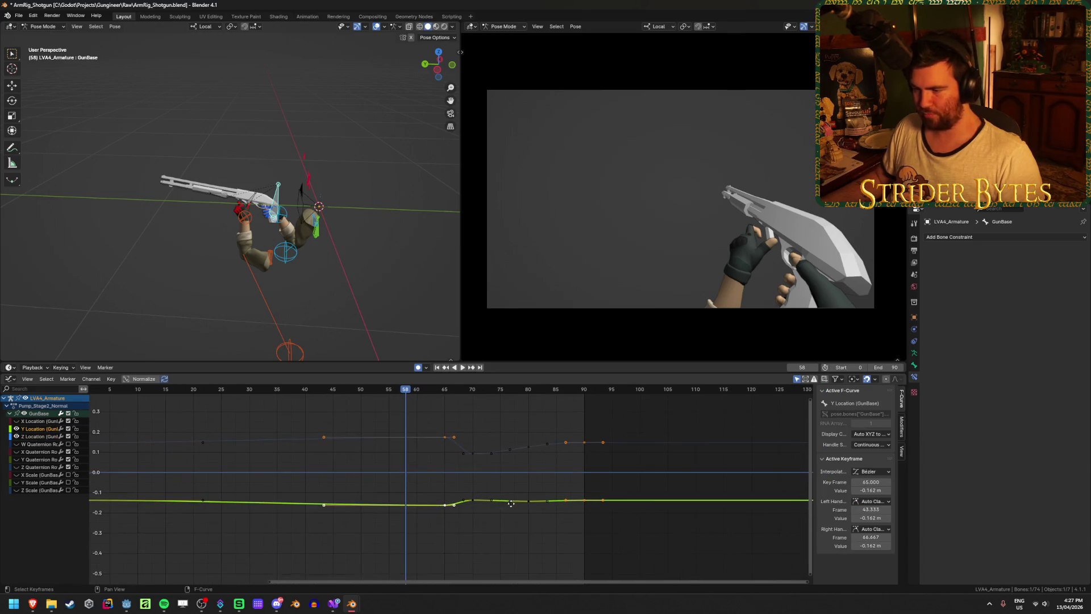
{"action": "key", "text": "space"}
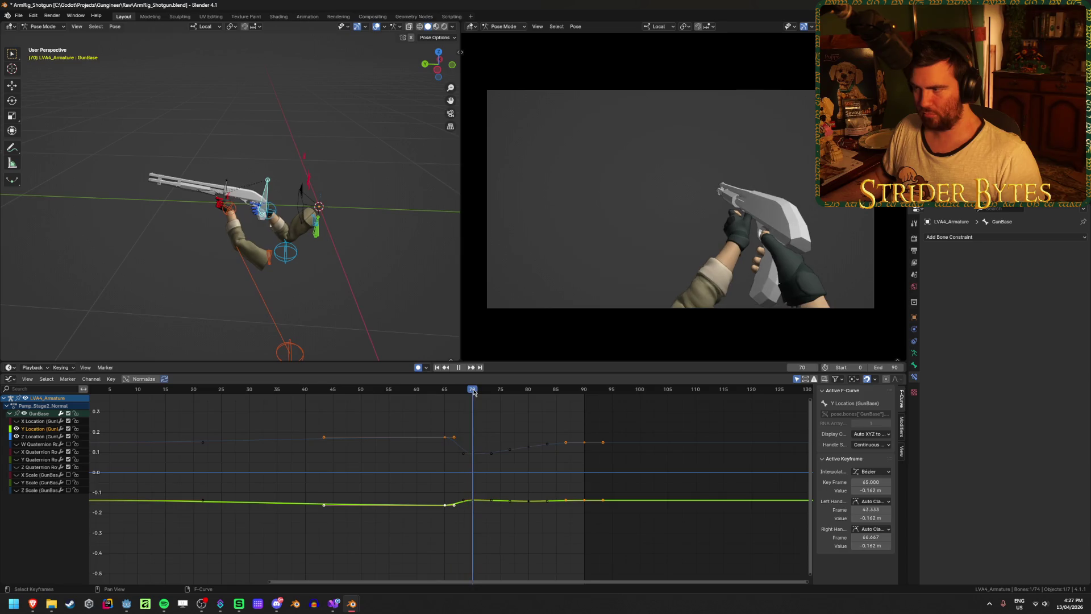
{"action": "mouse_move", "coordinate": [474, 392]}
{"action": "left_mouse_down"}
{"action": "mouse_move", "coordinate": [504, 391]}
{"action": "mouse_move", "coordinate": [419, 395]}
{"action": "mouse_move", "coordinate": [439, 407]}
{"action": "left_mouse_up"}
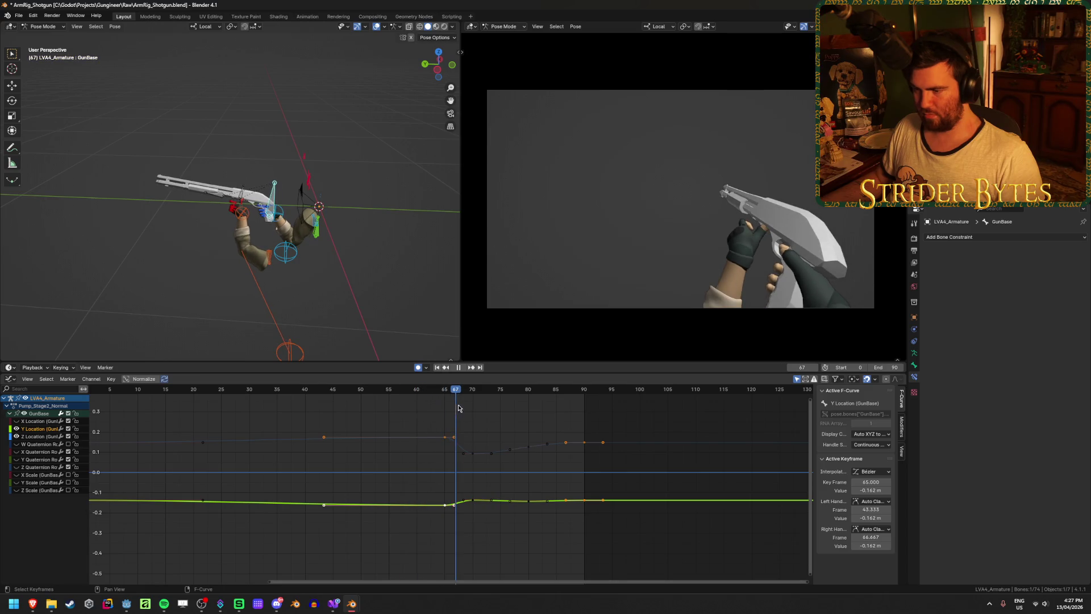
{"action": "key", "text": "space"}
Duplicate the frame-70 Z Location key into extra keys placed to its right
{"action": "scroll", "coordinate": [504, 473], "scroll_direction": "up", "scroll_amount": 2}
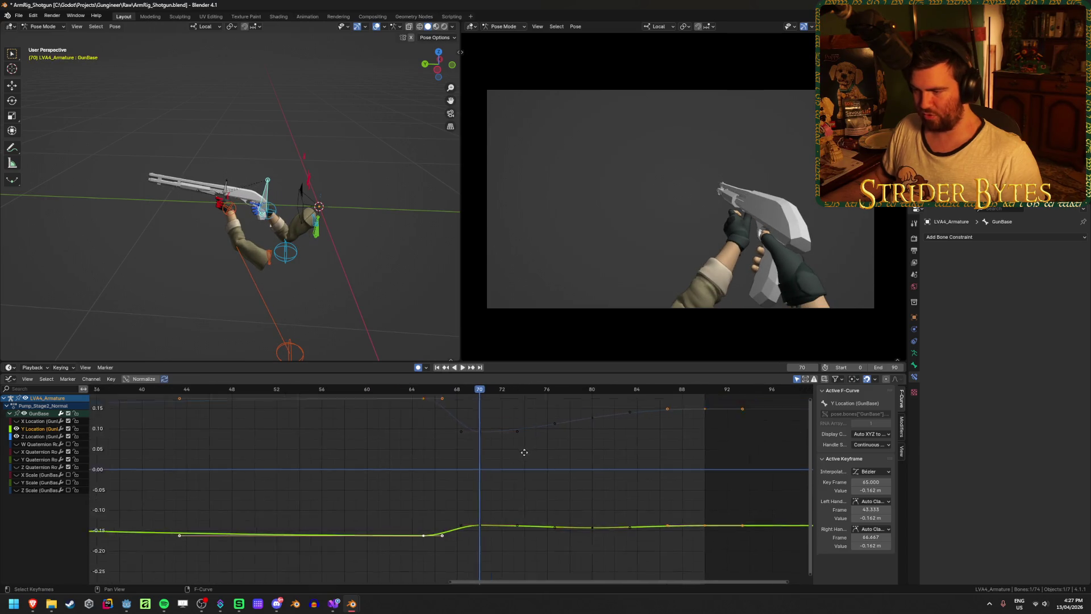
{"action": "scroll", "coordinate": [471, 462], "scroll_direction": "up", "scroll_amount": 2}
{"action": "left_click", "coordinate": [458, 463]}
{"action": "scroll", "coordinate": [459, 463], "scroll_direction": "up", "scroll_amount": 1}
{"action": "scroll", "coordinate": [519, 463], "scroll_direction": "up", "scroll_amount": 1}
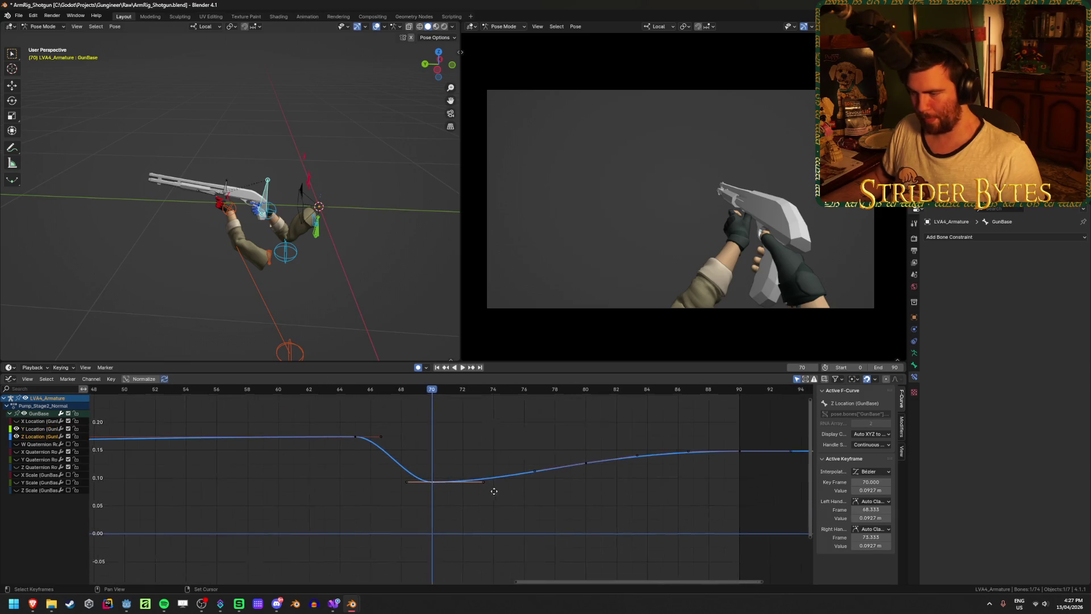
{"action": "key", "text": "g"}
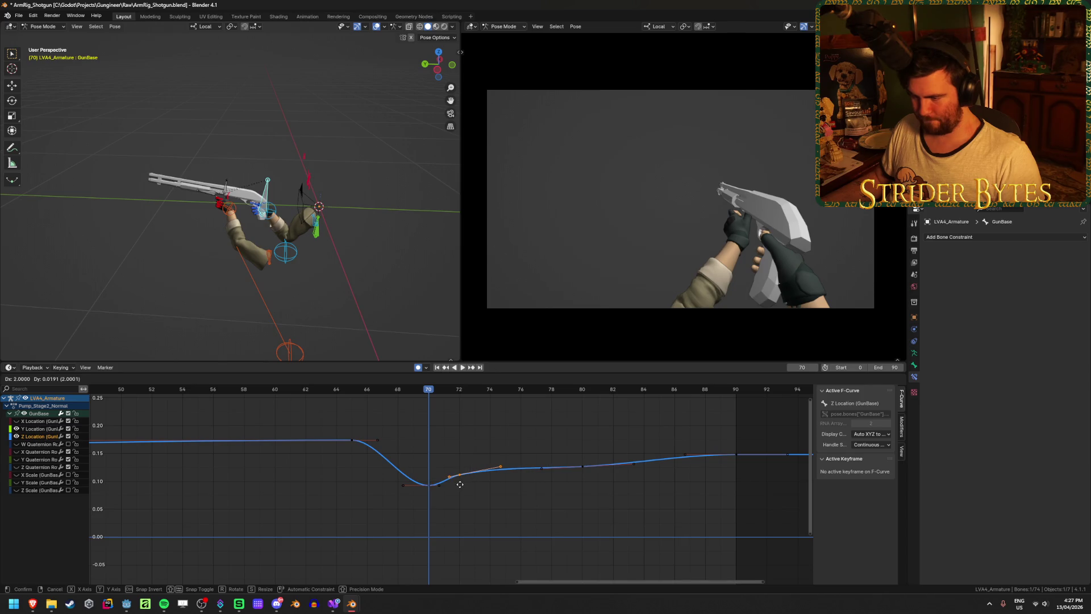
{"action": "left_click", "coordinate": [450, 484]}
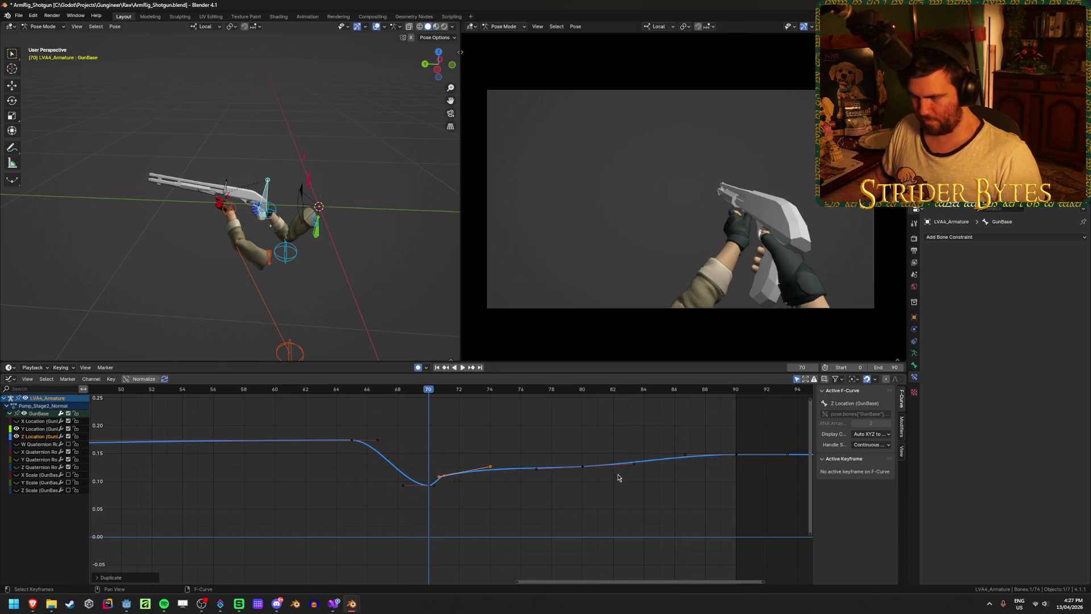
{"action": "key", "text": "shift+d"}
{"action": "left_click", "coordinate": [509, 487]}
{"action": "key", "text": "shift+d"}
{"action": "left_click", "coordinate": [562, 477]}
Rotate the new keys slightly and lower the frame-71 key to about 0.104 m
{"action": "mouse_move", "coordinate": [352, 389]}
{"action": "left_mouse_down"}
{"action": "mouse_move", "coordinate": [568, 403]}
{"action": "mouse_move", "coordinate": [520, 403]}
{"action": "left_mouse_up"}
{"action": "middle_click_drag", "start_coordinate": [481, 497], "coordinate": [472, 456]}
{"action": "key", "text": "r"}
{"action": "left_click", "coordinate": [566, 447]}
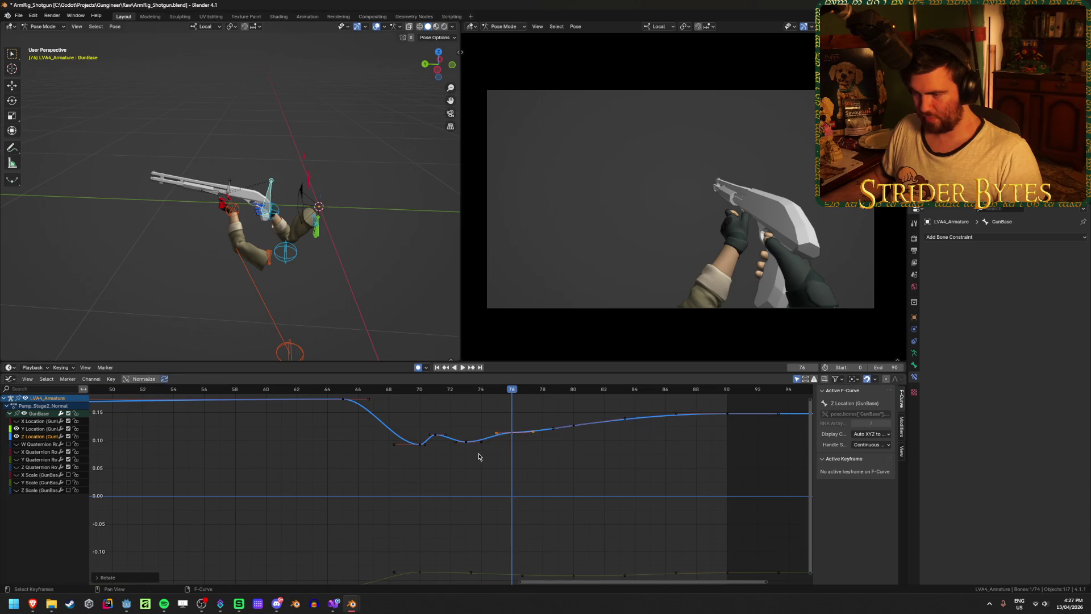
{"action": "left_click_drag", "start_coordinate": [439, 438], "coordinate": [442, 441]}
{"action": "left_click", "coordinate": [462, 472]}
{"action": "mouse_move", "coordinate": [441, 528]}
{"action": "middle_mouse_down"}
{"action": "mouse_move", "coordinate": [462, 438]}
{"action": "mouse_move", "coordinate": [442, 397]}
{"action": "middle_mouse_up"}
{"action": "key", "text": "space"}
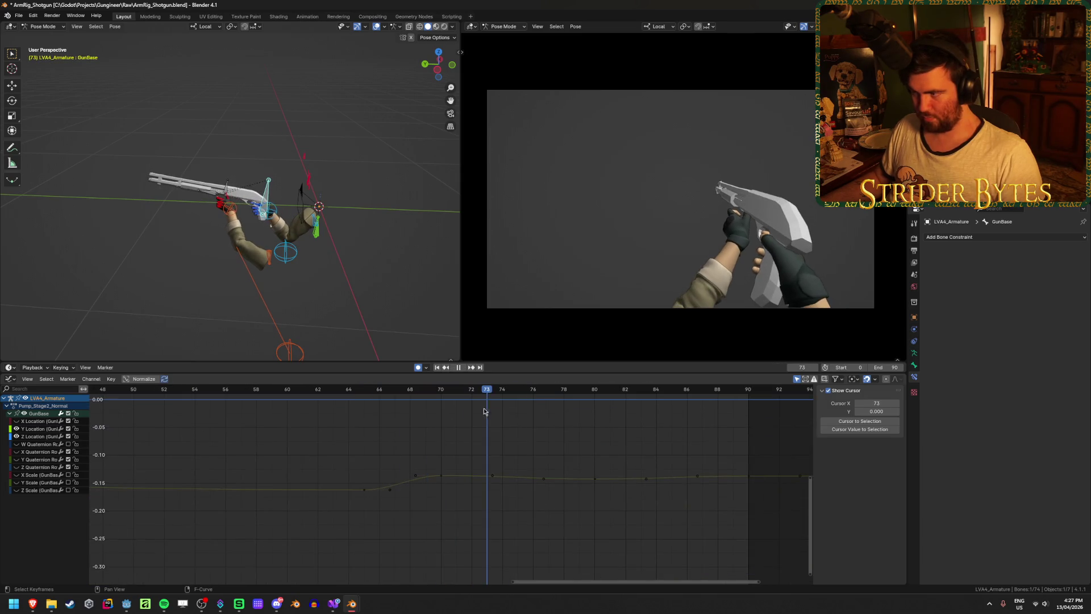
{"action": "key", "text": "space"}
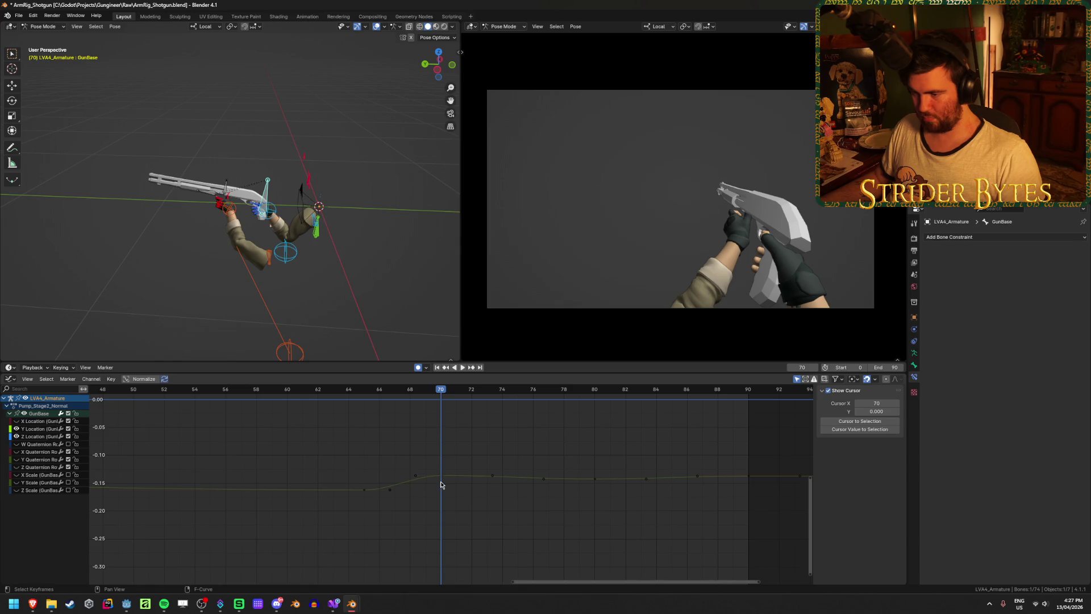
{"action": "left_click", "coordinate": [442, 481]}
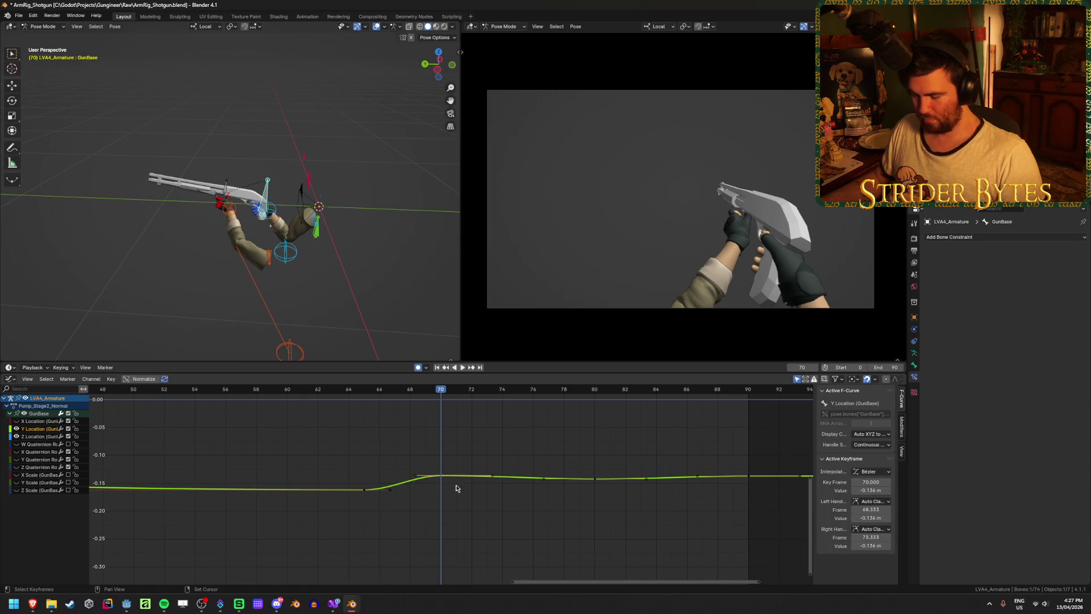
{"action": "key", "text": "bracketright"}
{"action": "key", "text": "g"}
{"action": "left_click", "coordinate": [487, 491]}
{"action": "key", "text": "shift+d"}
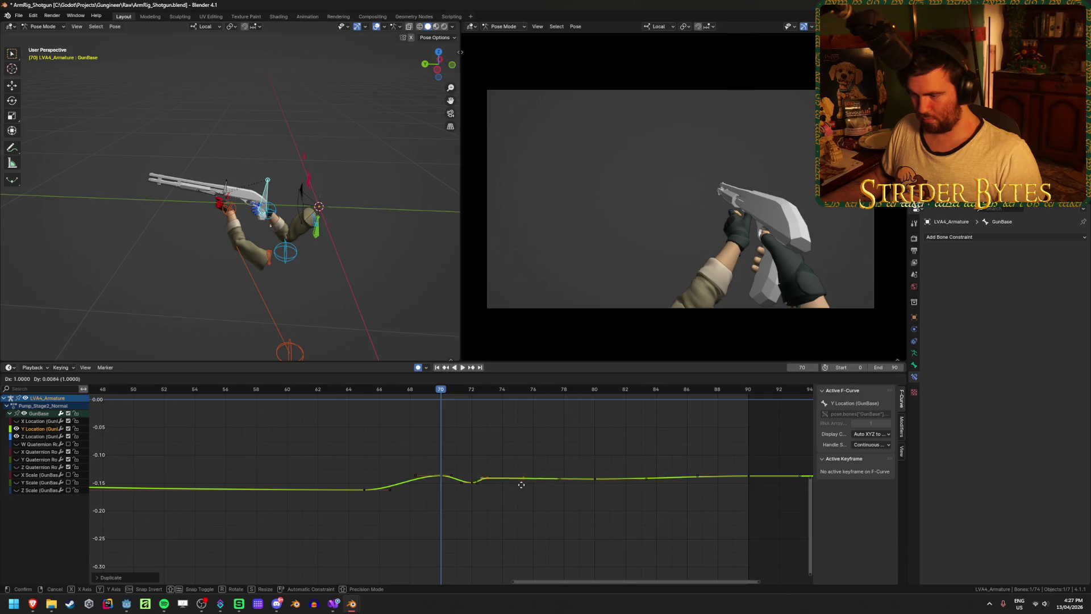
{"action": "left_click", "coordinate": [528, 486]}
{"action": "key", "text": "g"}
{"action": "left_click", "coordinate": [597, 501]}
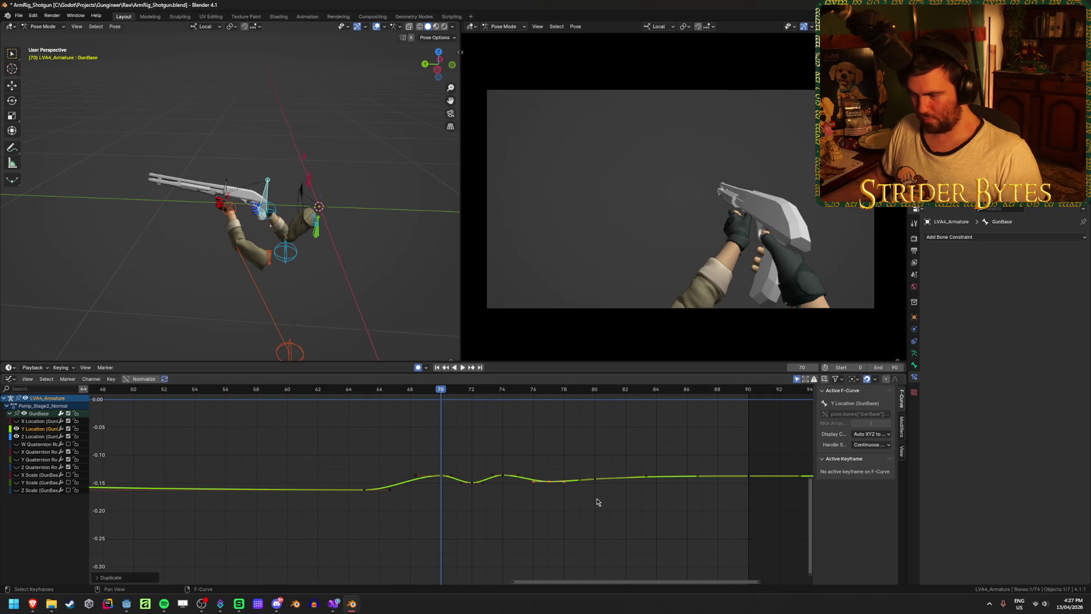
{"action": "left_click", "coordinate": [462, 367]}
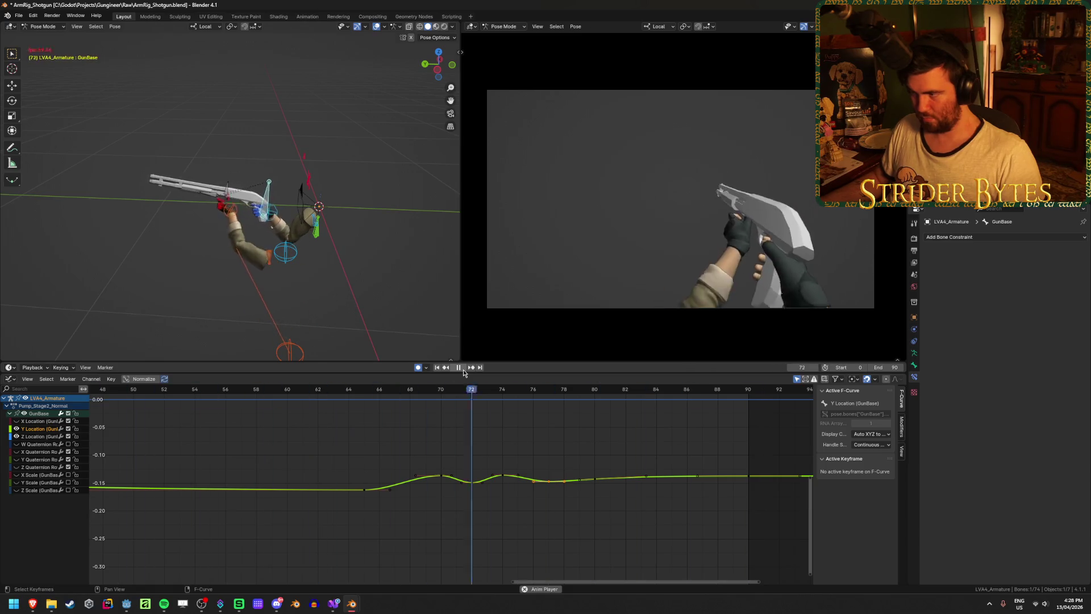
{"action": "left_click", "coordinate": [462, 370]}
{"action": "left_click", "coordinate": [324, 388]}
{"action": "key", "text": "space"}
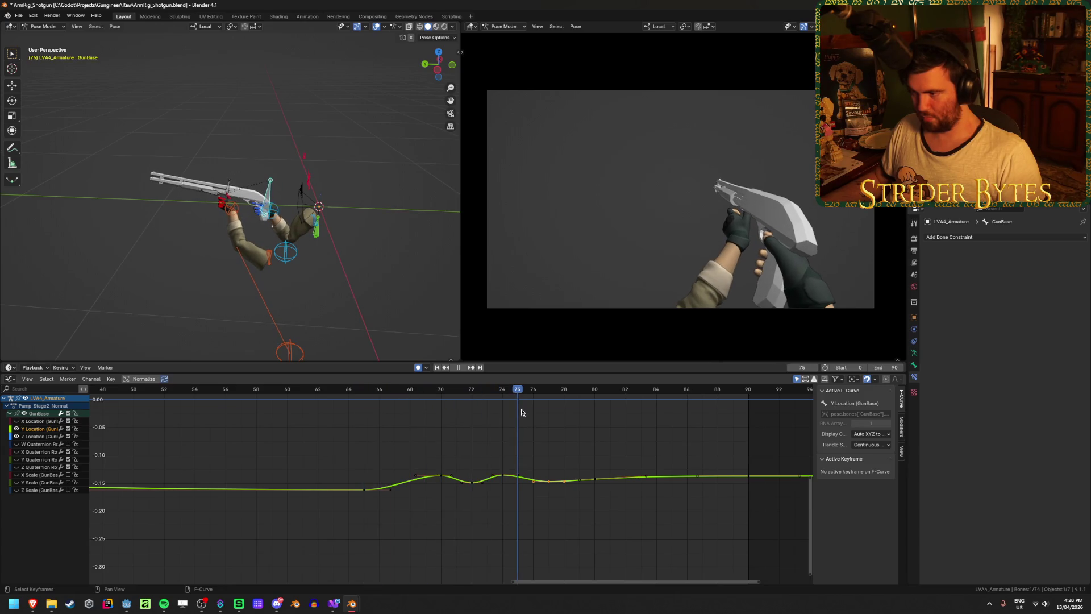
{"action": "left_click_drag", "start_coordinate": [503, 477], "coordinate": [508, 482]}
{"action": "left_click", "coordinate": [469, 479]}
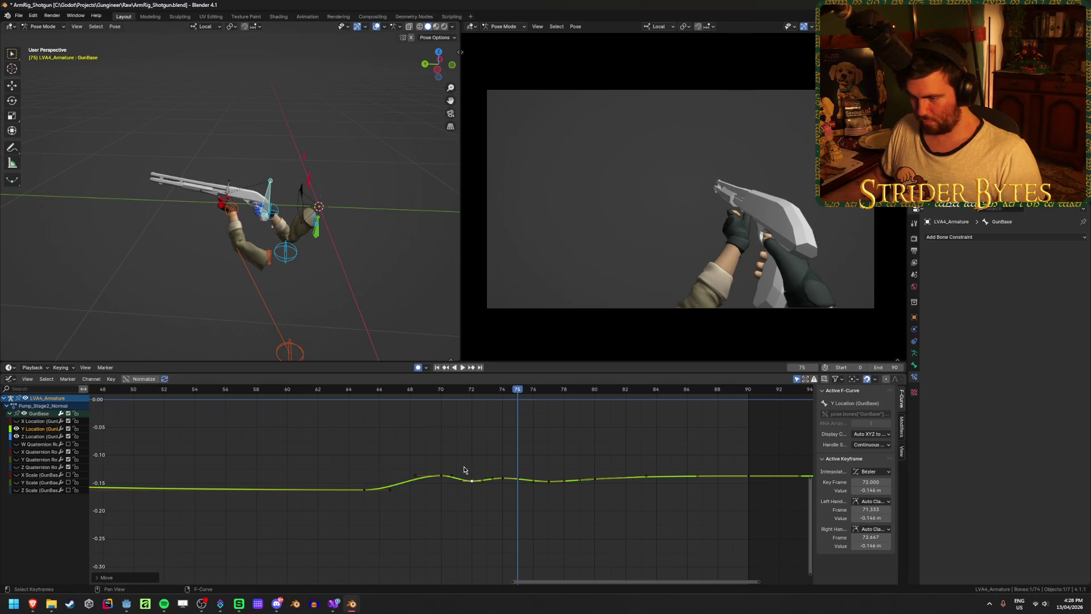
{"action": "left_click", "coordinate": [461, 367]}
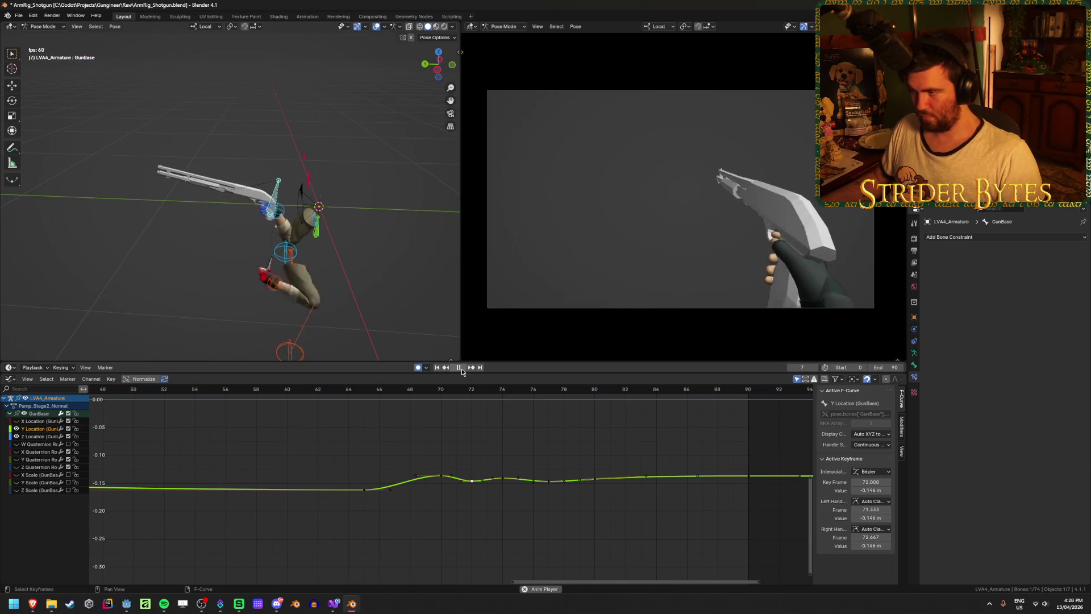
{"action": "left_click", "coordinate": [461, 368]}
{"action": "key", "text": "ctrl+z"}
{"action": "key", "text": "ctrl+z"}
{"action": "key", "text": "ctrl+z"}
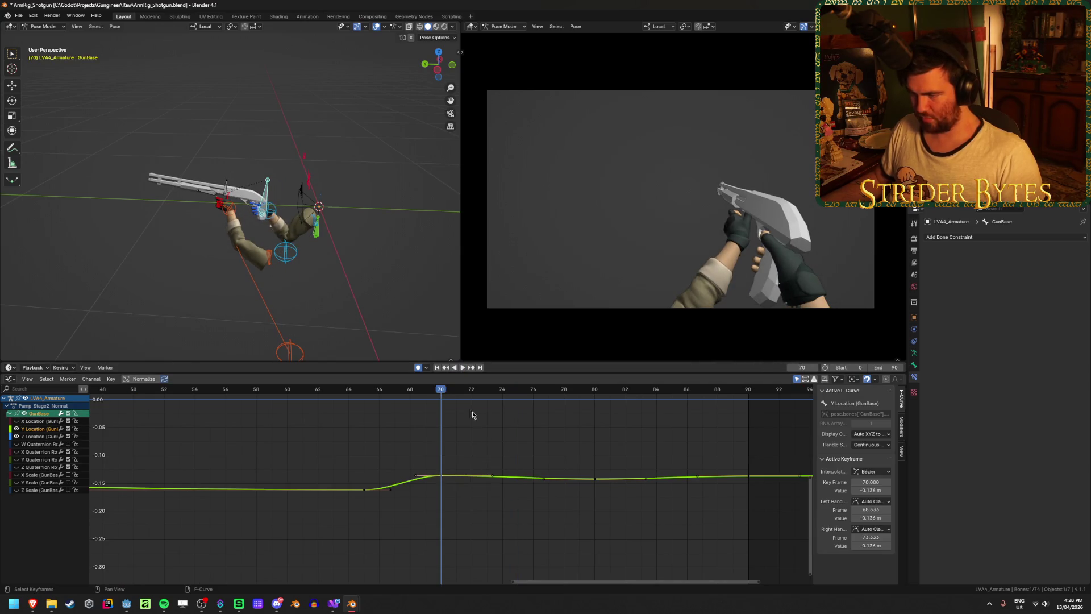
{"action": "left_click", "coordinate": [461, 367]}
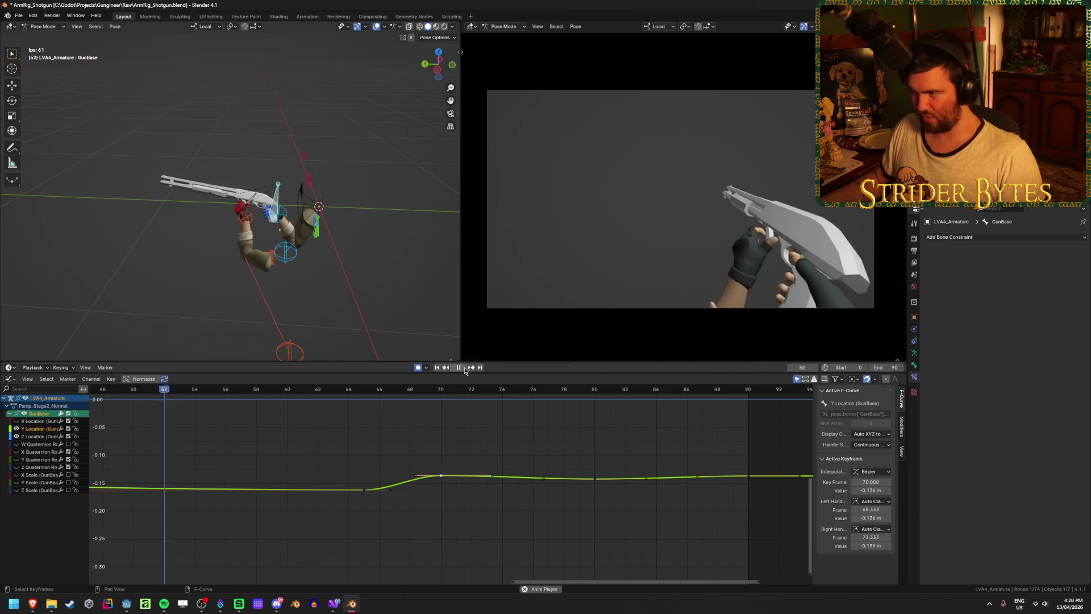
Move the Z Location frame-71 key to frame 72 and preview the recoil
{"action": "left_click", "coordinate": [464, 368]}
{"action": "middle_click_drag", "start_coordinate": [512, 437], "coordinate": [489, 568]}
{"action": "left_click", "coordinate": [463, 368]}
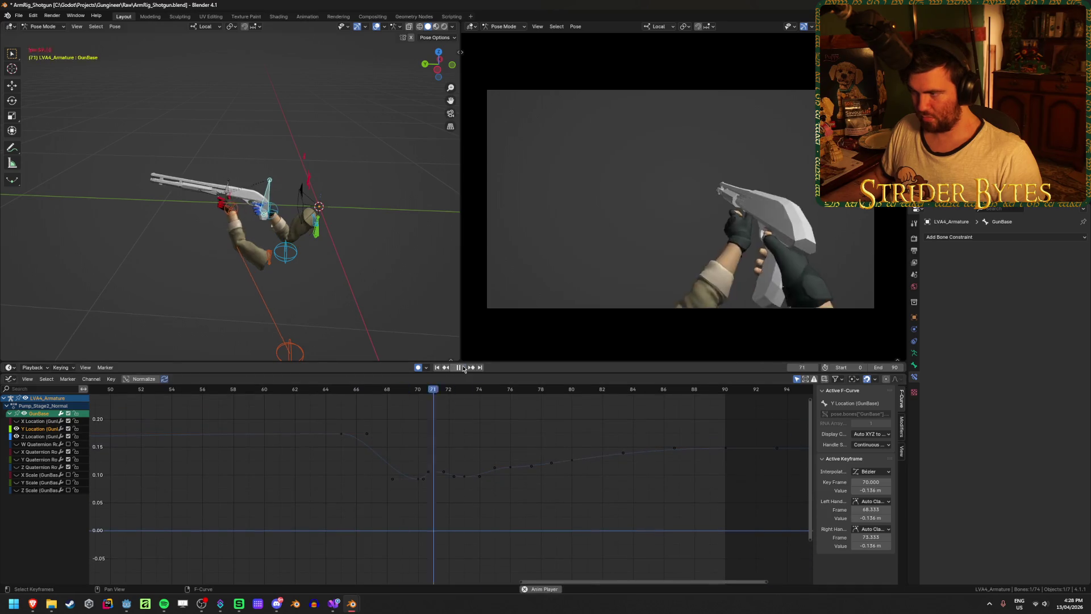
{"action": "left_click_drag", "start_coordinate": [431, 479], "coordinate": [510, 474]}
{"action": "left_click", "coordinate": [461, 367]}
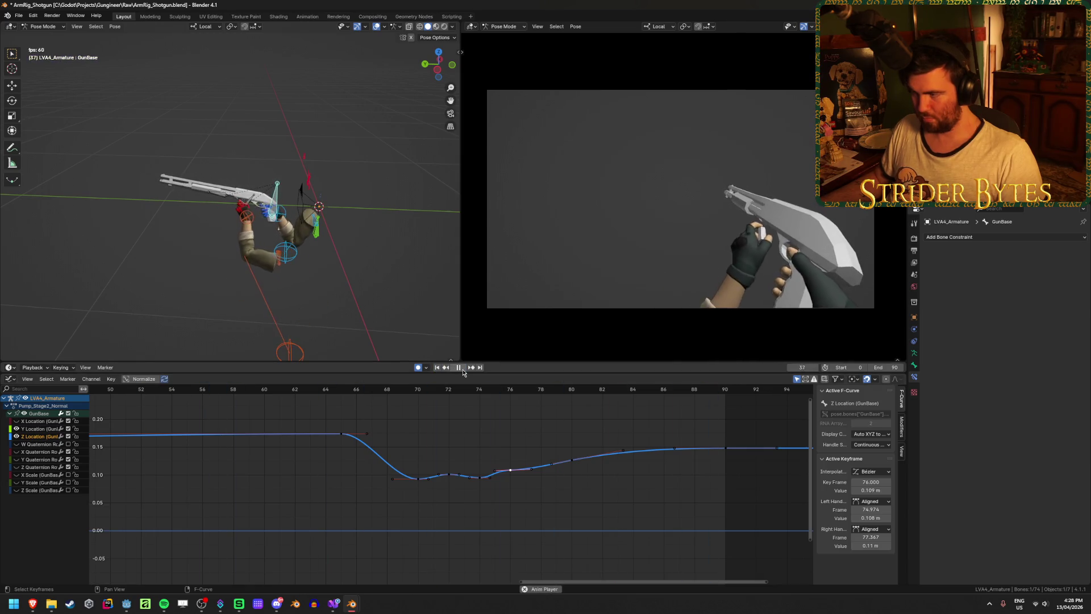
{"action": "left_click", "coordinate": [460, 368]}
{"action": "mouse_move", "coordinate": [498, 392]}
{"action": "left_mouse_down"}
{"action": "mouse_move", "coordinate": [373, 395]}
{"action": "mouse_move", "coordinate": [461, 401]}
{"action": "mouse_move", "coordinate": [452, 402]}
{"action": "left_mouse_up"}
Raise the Z keys at frame 72 (about 0.13) and frame 76 (0.118), then save
{"action": "left_click_drag", "start_coordinate": [450, 476], "coordinate": [480, 476]}
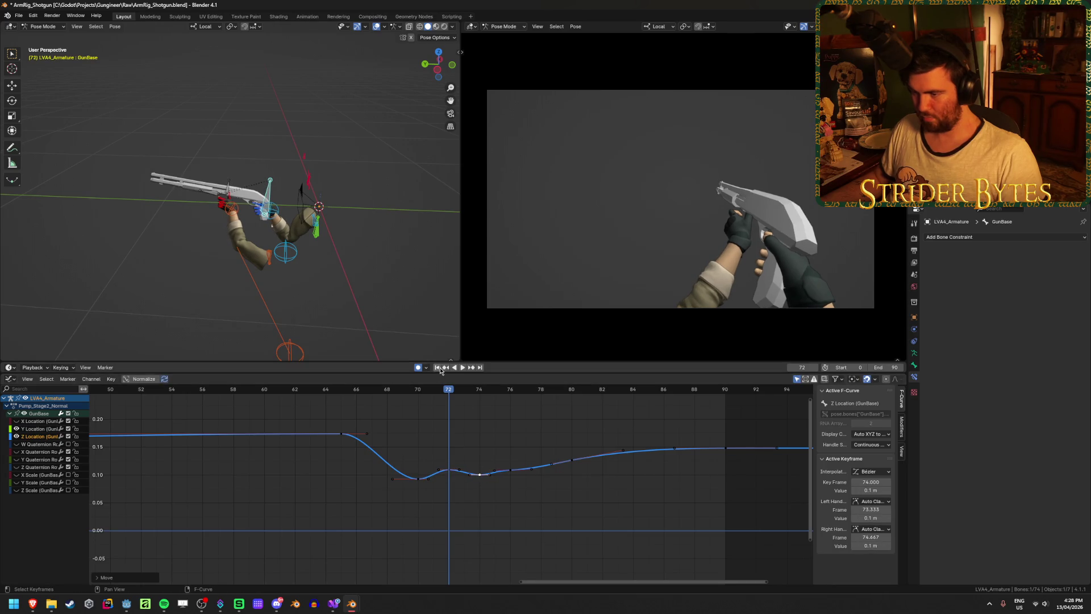
{"action": "left_click", "coordinate": [461, 367]}
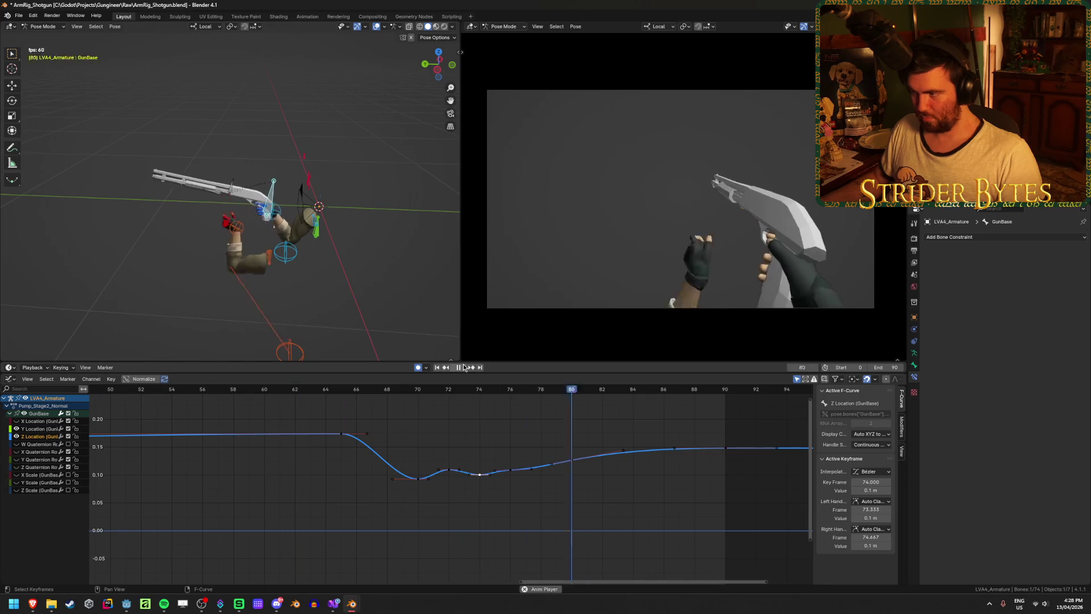
{"action": "key", "text": "space"}
{"action": "mouse_move", "coordinate": [449, 472]}
{"action": "left_mouse_down"}
{"action": "mouse_move", "coordinate": [449, 457]}
{"action": "mouse_move", "coordinate": [510, 464]}
{"action": "left_mouse_up"}
{"action": "left_click", "coordinate": [480, 475]}
{"action": "left_click", "coordinate": [509, 471]}
{"action": "left_click", "coordinate": [461, 367]}
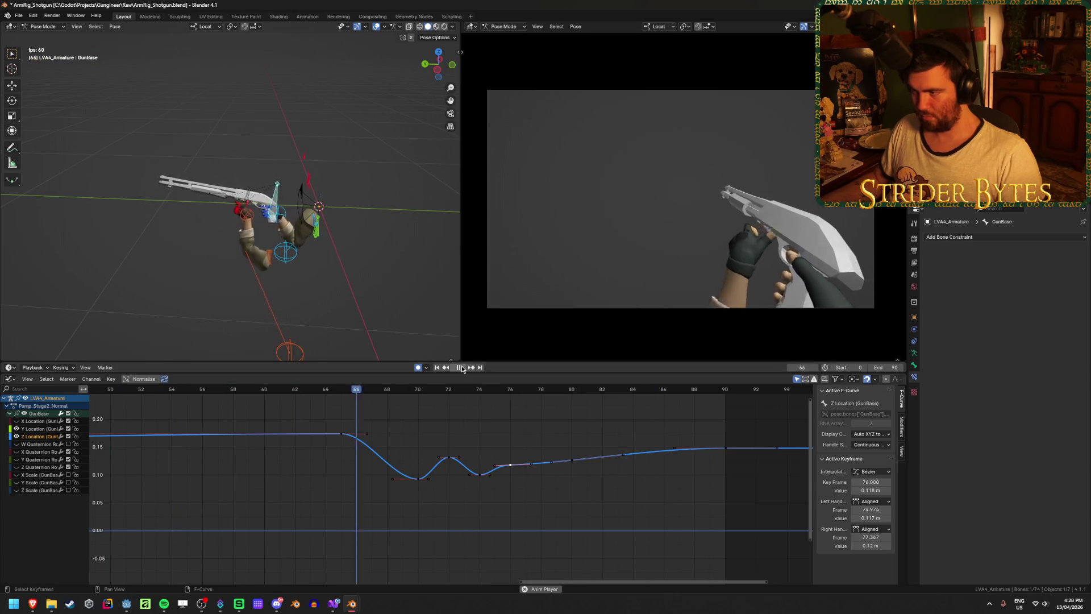
{"action": "left_click", "coordinate": [461, 367]}
{"action": "key", "text": "ctrl+s"}
Raise the Y Location key at frame 70 to -0.125 m and preview from frame 69
{"action": "mouse_move", "coordinate": [470, 494]}
{"action": "middle_mouse_down", "text": "ctrl"}
{"action": "mouse_move", "coordinate": [455, 448]}
{"action": "mouse_move", "coordinate": [455, 479]}
{"action": "middle_mouse_up", "text": "ctrl"}
{"action": "left_click_drag", "start_coordinate": [435, 487], "coordinate": [436, 480]}
{"action": "key", "text": "space"}
{"action": "mouse_move", "coordinate": [433, 389]}
{"action": "left_mouse_down"}
{"action": "mouse_move", "coordinate": [409, 390]}
{"action": "mouse_move", "coordinate": [489, 393]}
{"action": "left_mouse_up"}
Duplicate the frame-70 Y Location key twice to add bounce keys near frame 74
{"action": "key", "text": "space"}
{"action": "key", "text": "shift+d"}
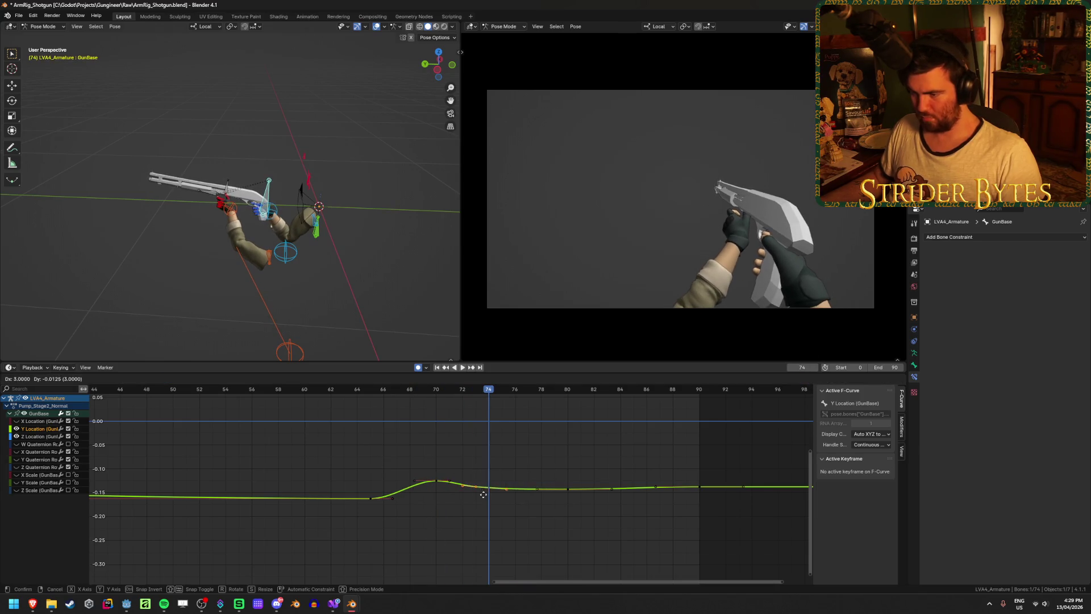
{"action": "left_click", "coordinate": [497, 503]}
{"action": "key", "text": "shift+d"}
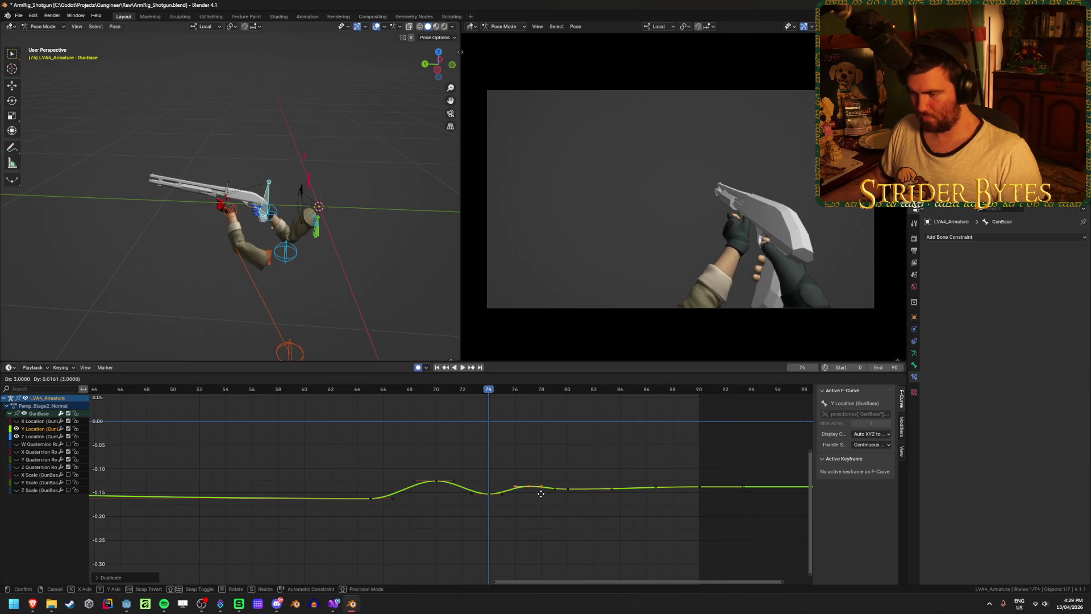
{"action": "left_click", "coordinate": [541, 493]}
{"action": "left_click", "coordinate": [436, 367]}
{"action": "left_click", "coordinate": [462, 367]}
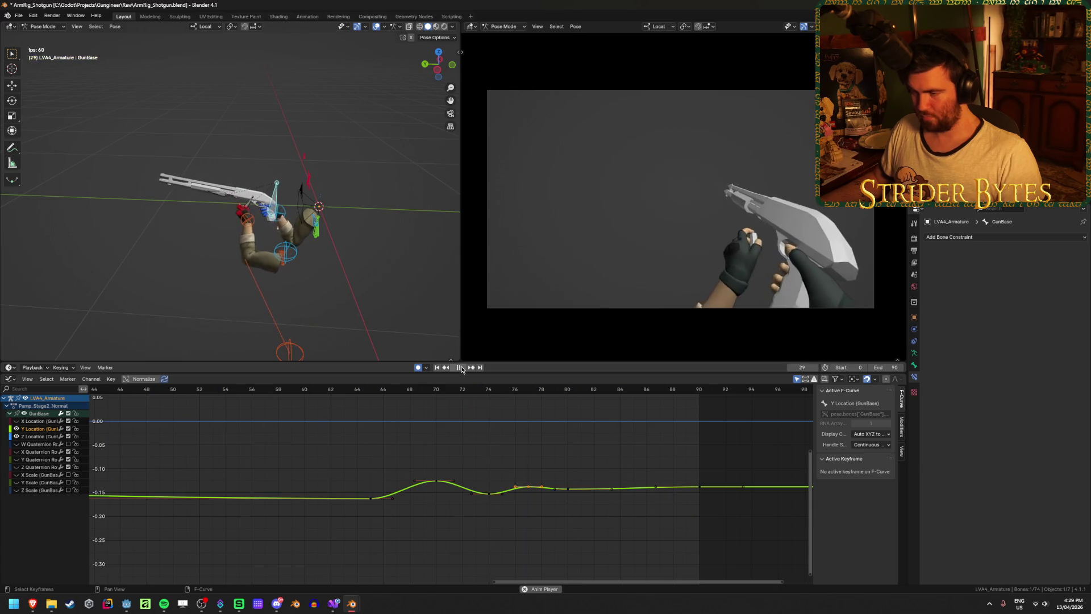
{"action": "key", "text": "space"}
Select the Y keys between frames 66 and 80 and shift them about two frames earlier
{"action": "left_click_drag", "start_coordinate": [395, 394], "coordinate": [423, 394]}
{"action": "left_click_drag", "start_coordinate": [356, 547], "coordinate": [607, 467]}
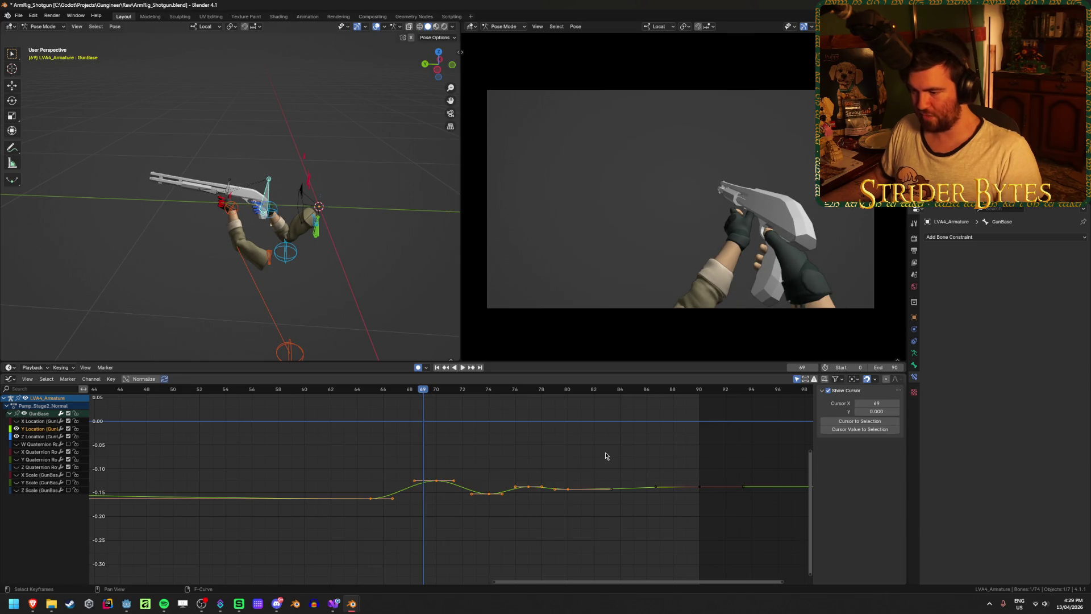
{"action": "mouse_move", "coordinate": [602, 534]}
{"action": "left_mouse_down"}
{"action": "mouse_move", "coordinate": [377, 441]}
{"action": "mouse_move", "coordinate": [386, 448]}
{"action": "left_mouse_up"}
{"action": "key", "text": "h"}
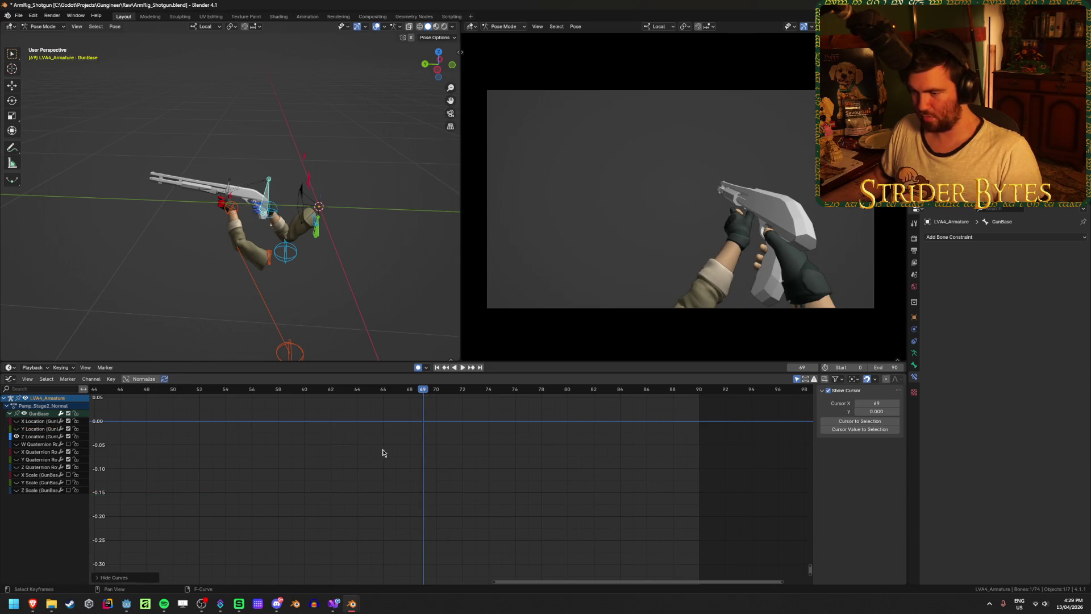
{"action": "key", "text": "ctrl+z"}
{"action": "key", "text": "g"}
{"action": "left_click", "coordinate": [458, 478]}
{"action": "left_click", "coordinate": [437, 367]}
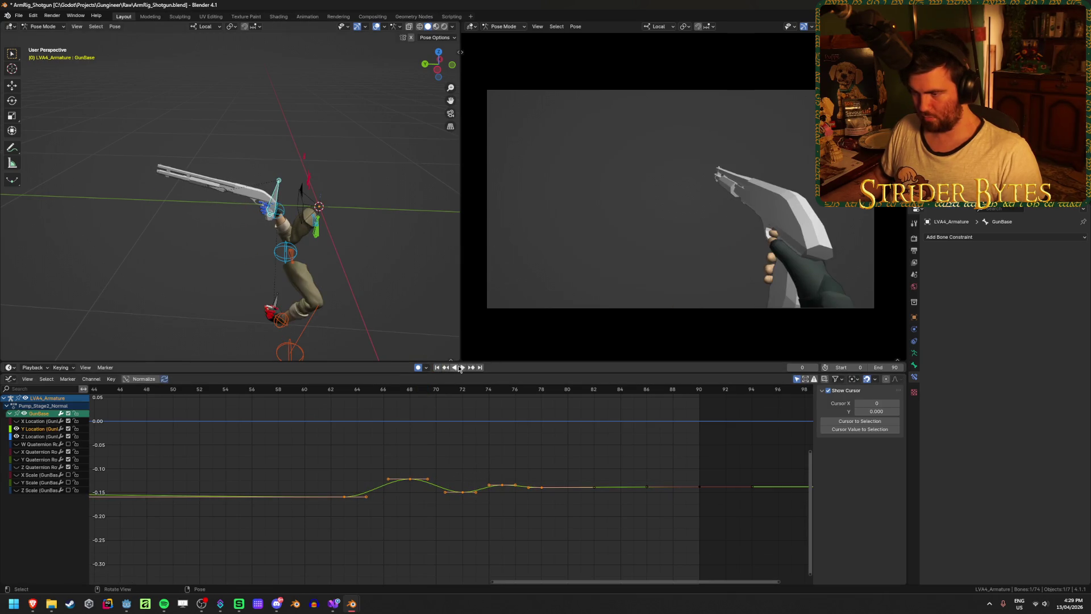
{"action": "left_click", "coordinate": [462, 368]}
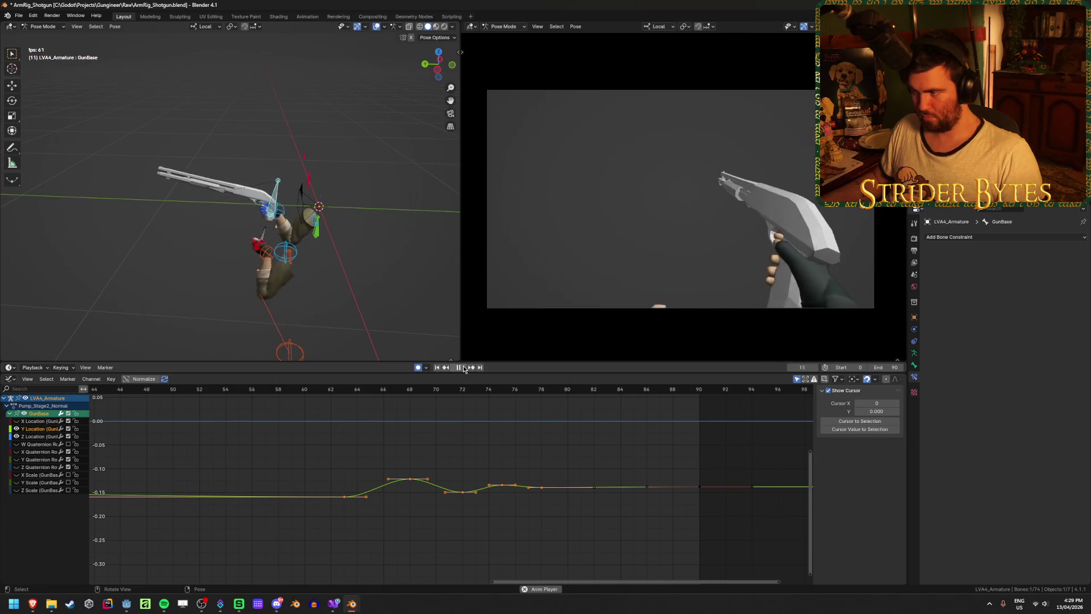
{"action": "left_click", "coordinate": [464, 368]}
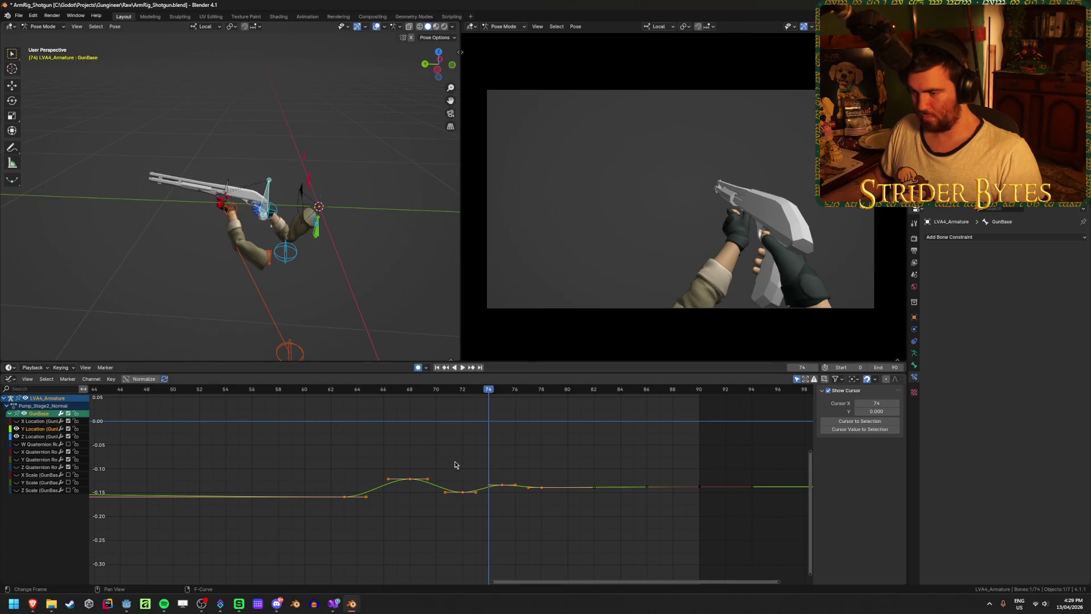
Try shifting the keys later, then undo back to the smooth Y curve and save
{"action": "key", "text": "g"}
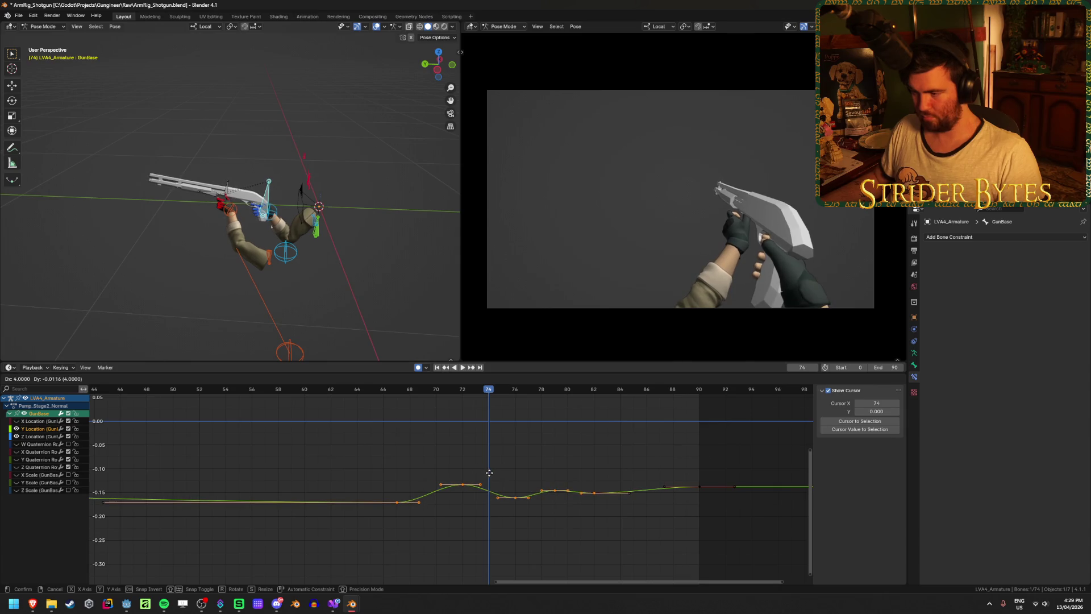
{"action": "left_click", "coordinate": [488, 473]}
{"action": "left_click", "coordinate": [436, 368]}
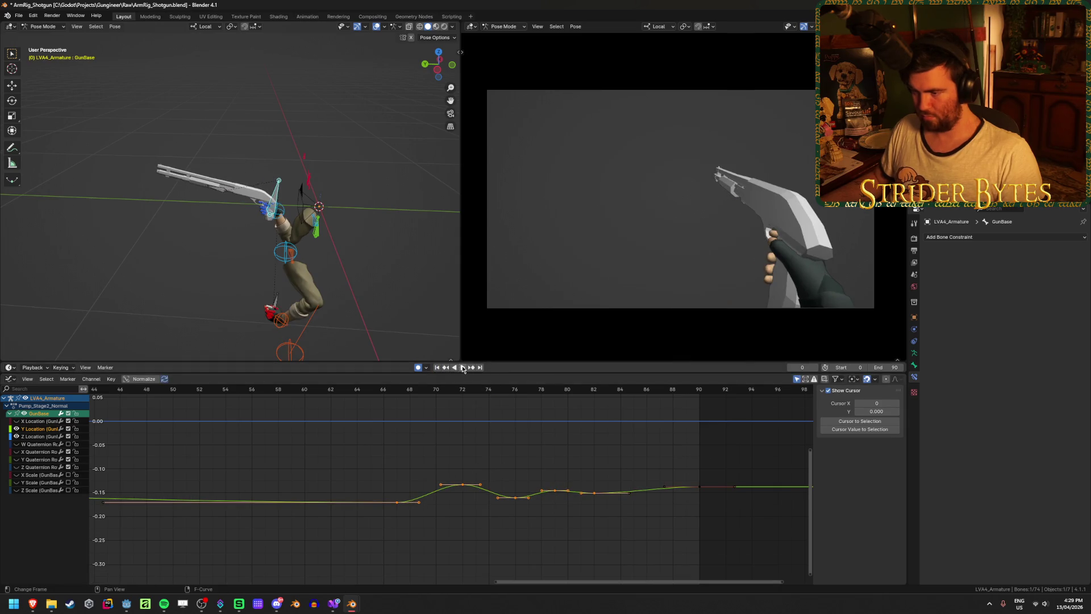
{"action": "left_click", "coordinate": [463, 368]}
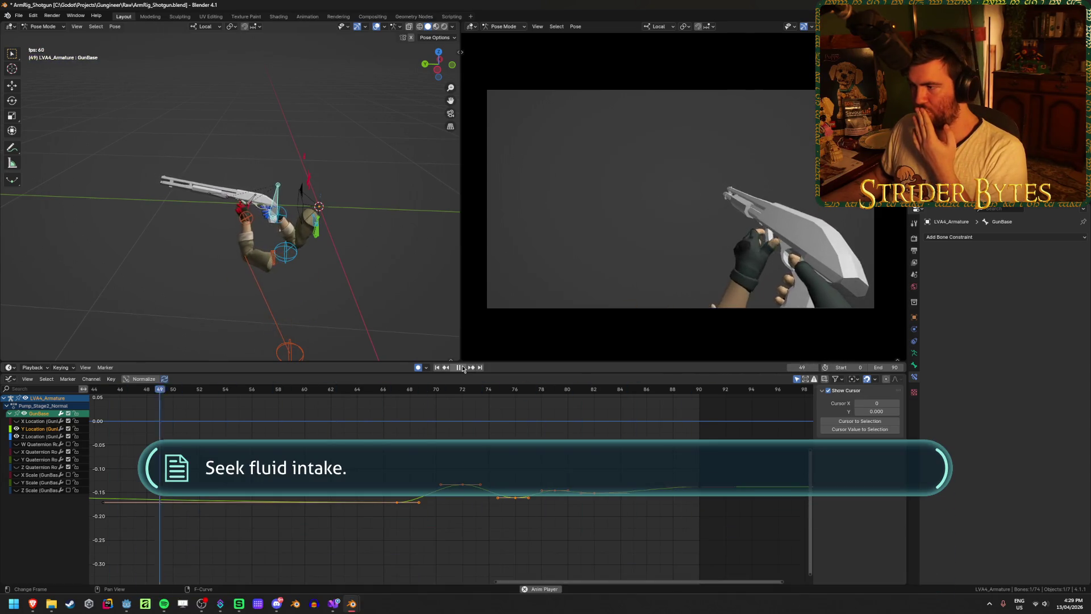
{"action": "left_click", "coordinate": [463, 367]}
{"action": "left_click", "coordinate": [396, 391]}
{"action": "mouse_move", "coordinate": [396, 391]}
{"action": "left_mouse_down"}
{"action": "mouse_move", "coordinate": [451, 392]}
{"action": "mouse_move", "coordinate": [425, 396]}
{"action": "left_mouse_up"}
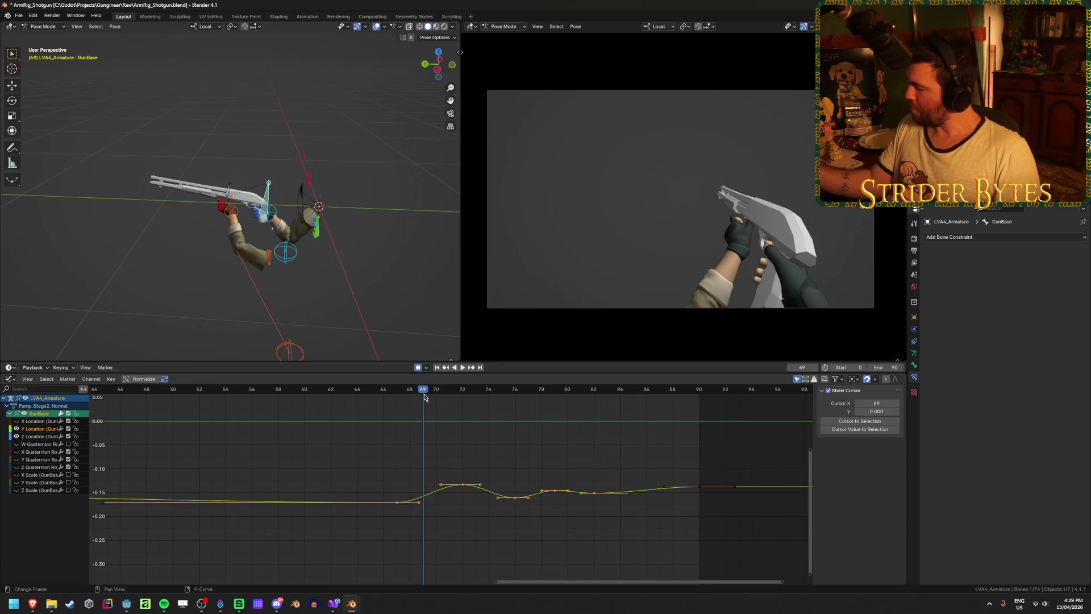
{"action": "key", "text": "ctrl+z"}
{"action": "key", "text": "ctrl+z"}
{"action": "key", "text": "ctrl+z"}
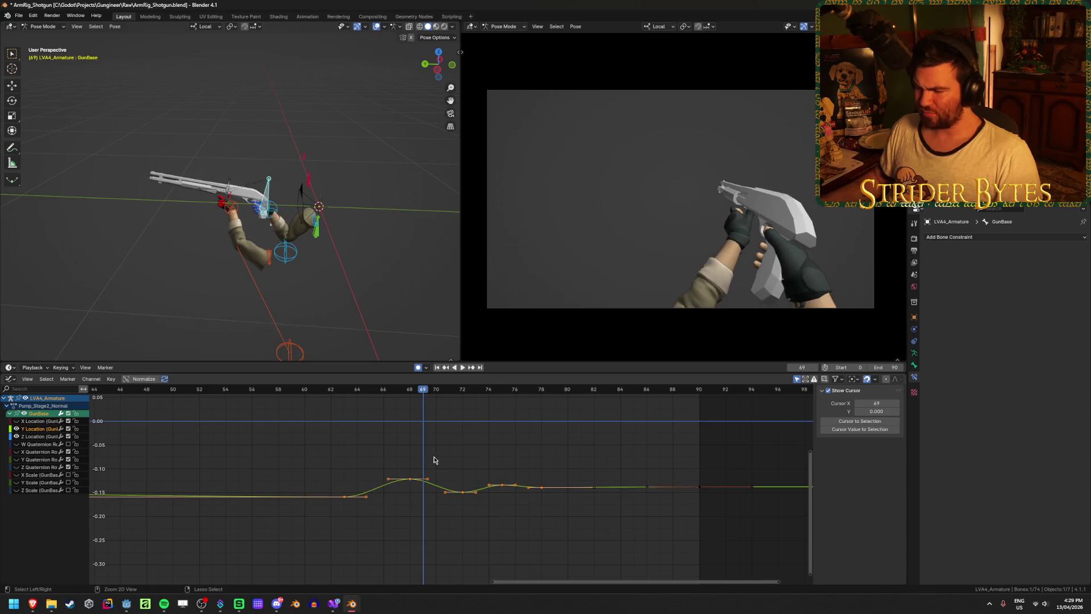
{"action": "key", "text": "ctrl+z"}
{"action": "key", "text": "ctrl+z"}
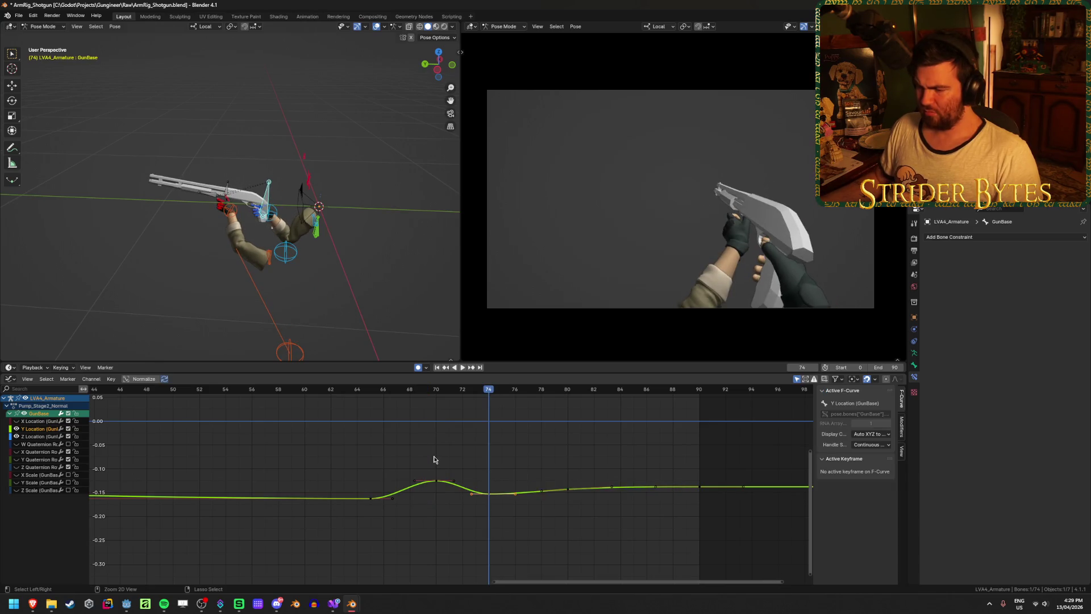
{"action": "key", "text": "ctrl+s"}
Show all location curves, scrub to about frame 75, and frame the Y Location curve
{"action": "left_click", "coordinate": [17, 421]}
{"action": "key", "text": "Home"}
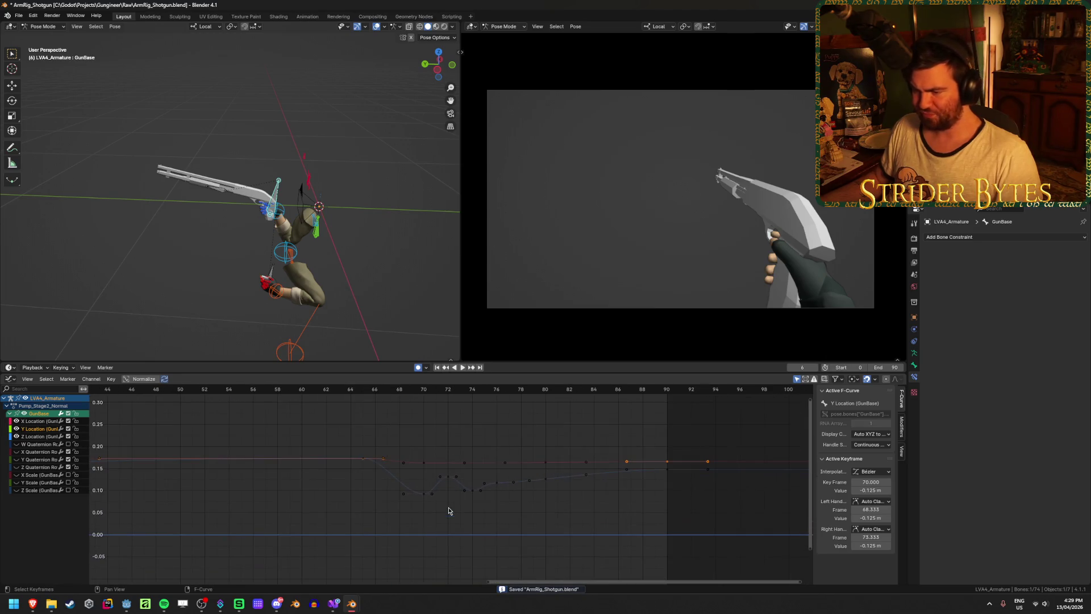
{"action": "mouse_move", "coordinate": [388, 396]}
{"action": "left_mouse_down"}
{"action": "mouse_move", "coordinate": [594, 415]}
{"action": "mouse_move", "coordinate": [513, 417]}
{"action": "left_mouse_up"}
{"action": "key", "text": "Escape"}
{"action": "key", "text": "KP_Decimal"}
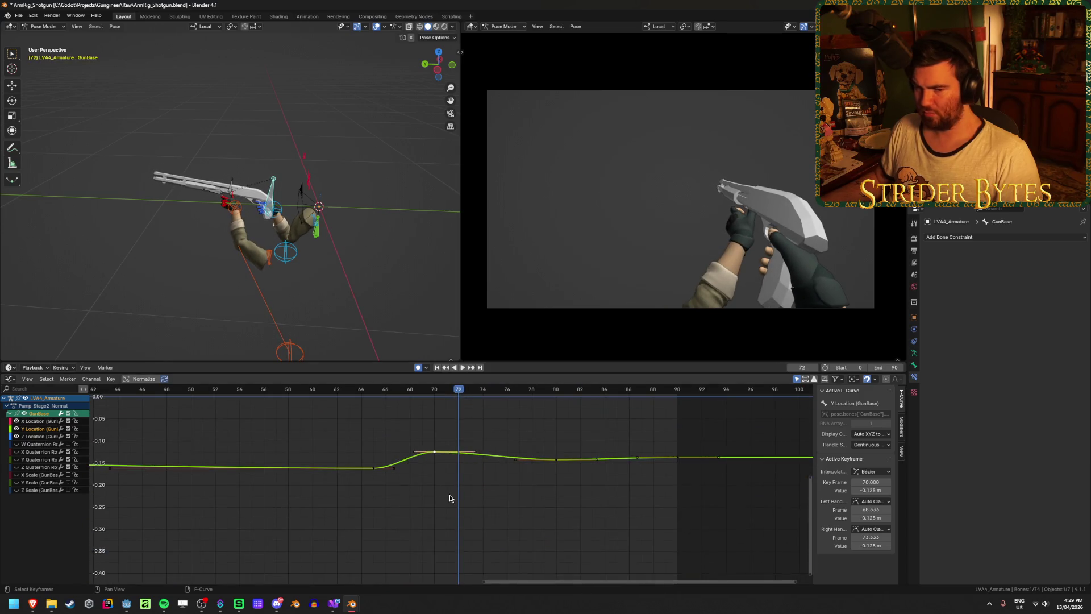
{"action": "scroll", "coordinate": [460, 458], "scroll_direction": "up", "scroll_amount": 3}
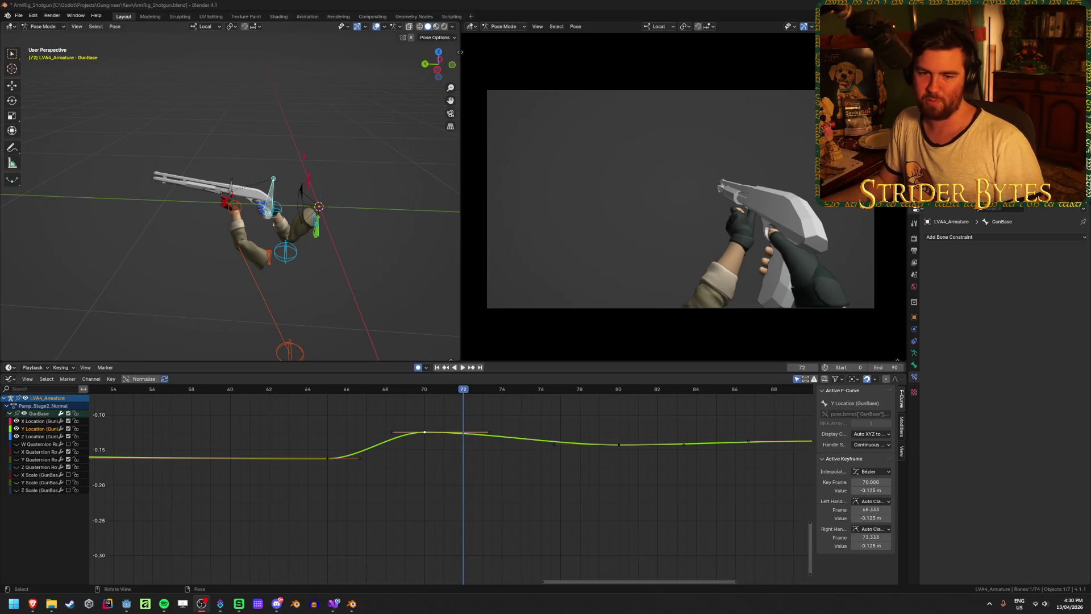
Copy the frame-70 Y Location key to frame 75, slightly lower, save, and play it back
{"action": "left_click", "coordinate": [451, 449]}
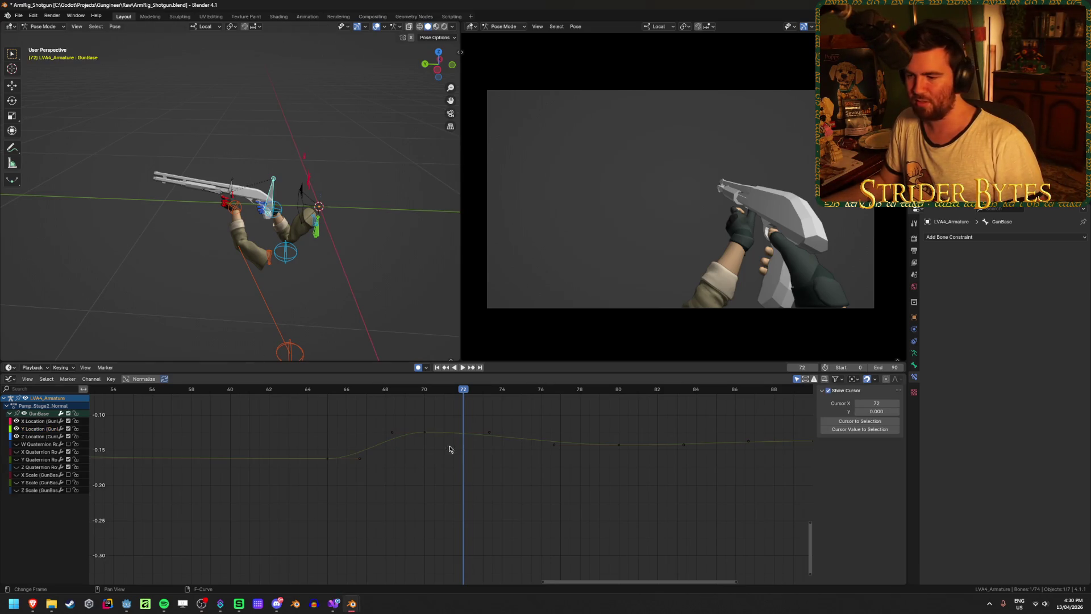
{"action": "left_click", "coordinate": [424, 434]}
{"action": "key", "text": "shift+d"}
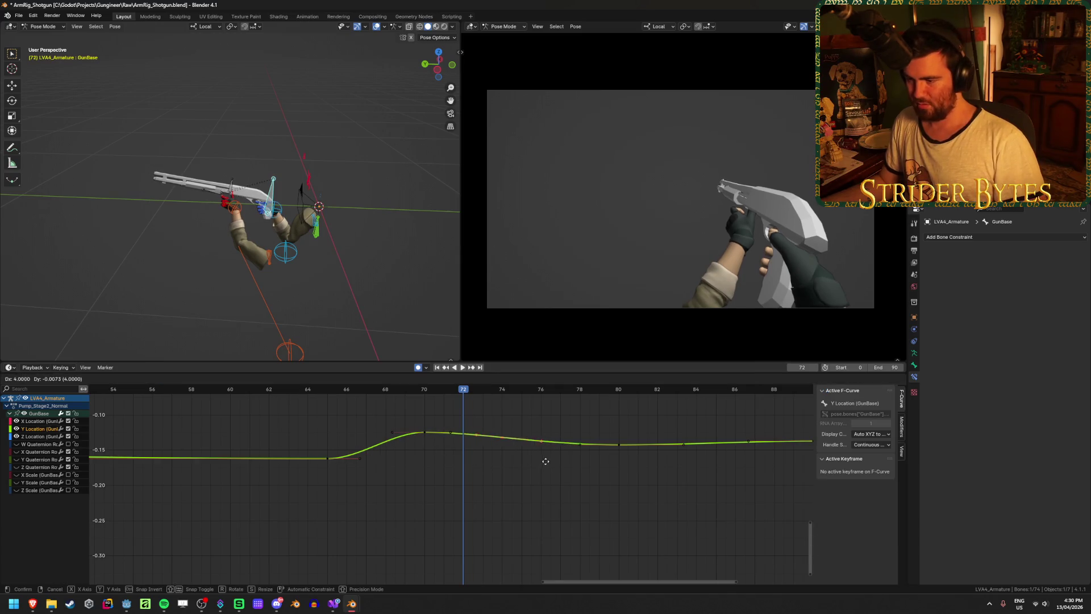
{"action": "left_click", "coordinate": [573, 475]}
{"action": "key", "text": "ctrl+s"}
{"action": "left_click", "coordinate": [462, 368]}
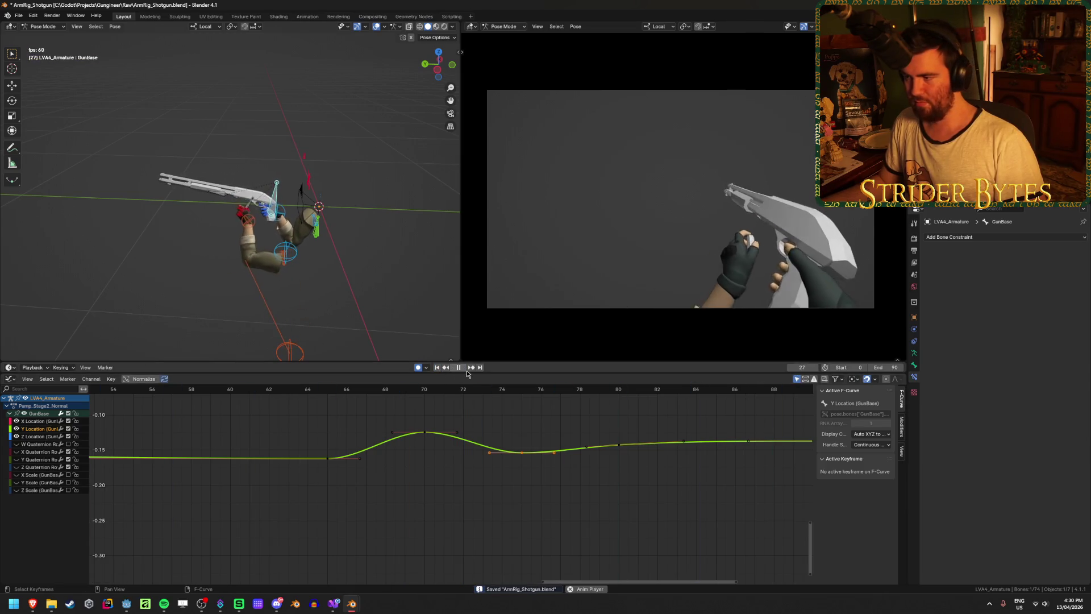
{"action": "left_click_drag", "start_coordinate": [462, 392], "coordinate": [365, 393]}
{"action": "key", "text": "space"}
Box-select the Y Location keys and move them one frame earlier
{"action": "middle_click_drag", "start_coordinate": [365, 393], "coordinate": [500, 548]}
{"action": "scroll", "coordinate": [475, 463], "scroll_direction": "down", "scroll_amount": 1}
{"action": "mouse_move", "coordinate": [475, 463]}
{"action": "middle_mouse_down"}
{"action": "mouse_move", "coordinate": [476, 483]}
{"action": "mouse_move", "coordinate": [480, 445]}
{"action": "mouse_move", "coordinate": [470, 458]}
{"action": "middle_mouse_up"}
{"action": "scroll", "coordinate": [475, 477], "scroll_direction": "down", "scroll_amount": 1}
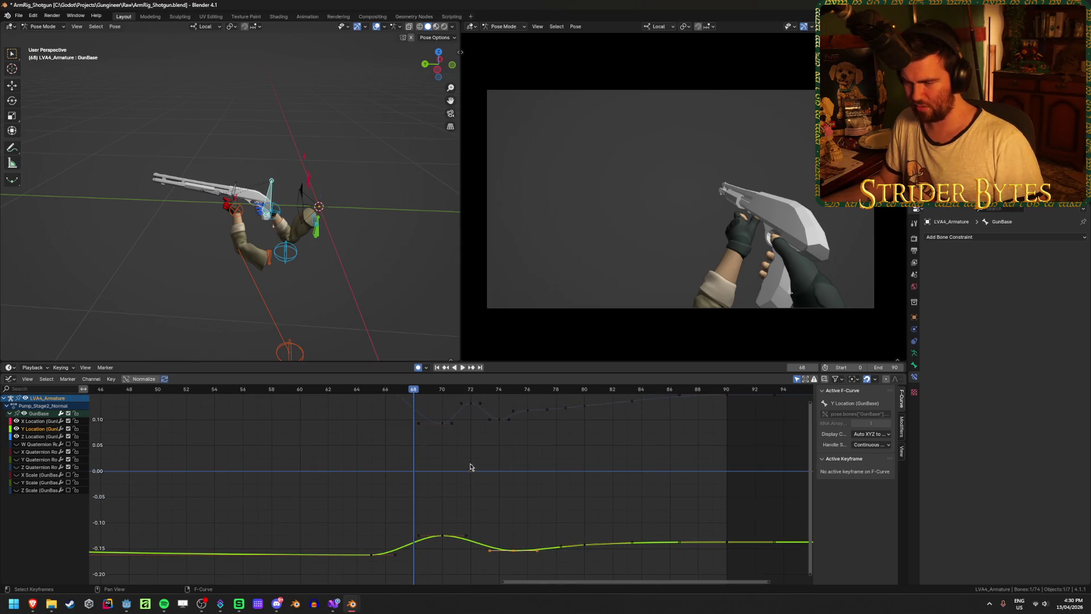
{"action": "left_click_drag", "start_coordinate": [371, 578], "coordinate": [628, 508]}
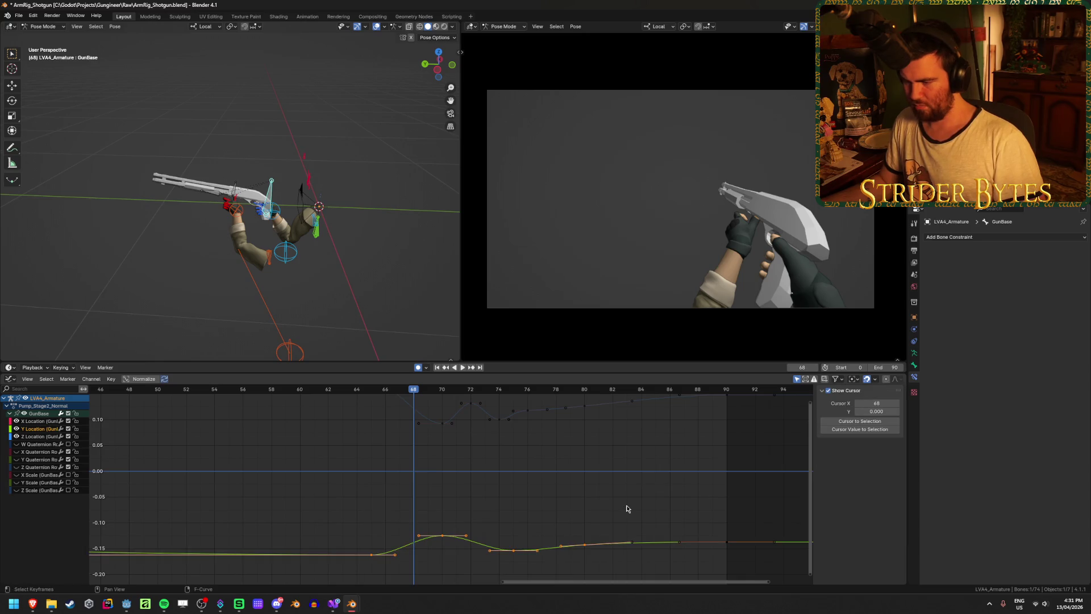
{"action": "key", "text": "g"}
{"action": "left_click", "coordinate": [609, 505]}
Nudge the Z Location key at frame 72 slightly down and play back the pump
{"action": "middle_click_drag", "start_coordinate": [480, 421], "coordinate": [472, 500]}
{"action": "scroll", "coordinate": [482, 491], "scroll_direction": "up", "scroll_amount": 2}
{"action": "scroll", "coordinate": [482, 491], "scroll_direction": "up", "scroll_amount": 3}
{"action": "left_click_drag", "start_coordinate": [472, 465], "coordinate": [473, 464]}
{"action": "left_click", "coordinate": [472, 472]}
{"action": "scroll", "coordinate": [473, 472], "scroll_direction": "up", "scroll_amount": 1}
{"action": "left_click", "coordinate": [479, 409]}
{"action": "key", "text": "space"}
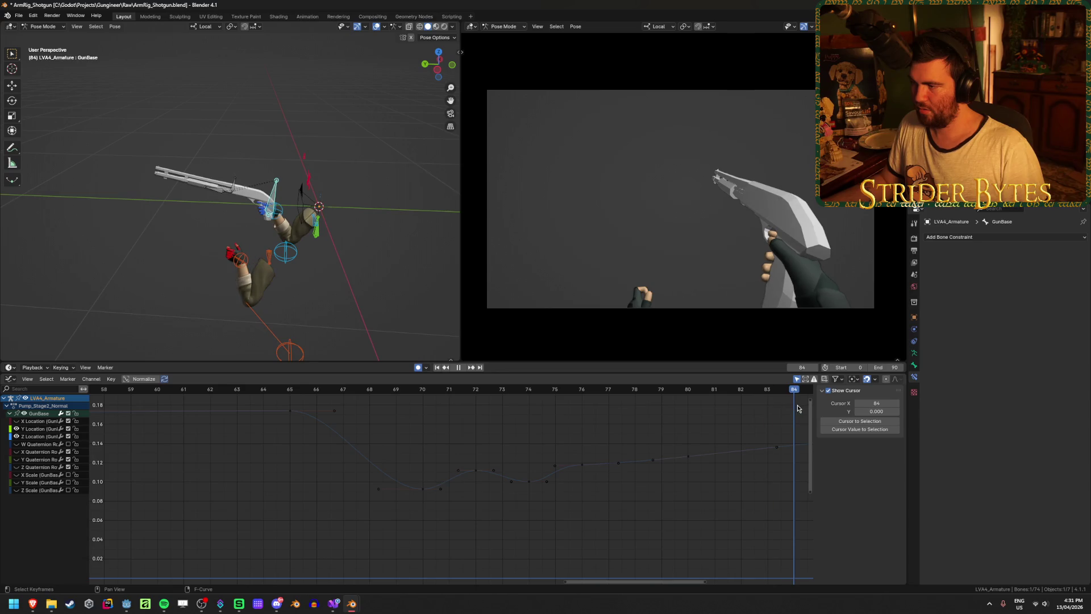
{"action": "left_click_drag", "start_coordinate": [794, 389], "coordinate": [608, 389]}
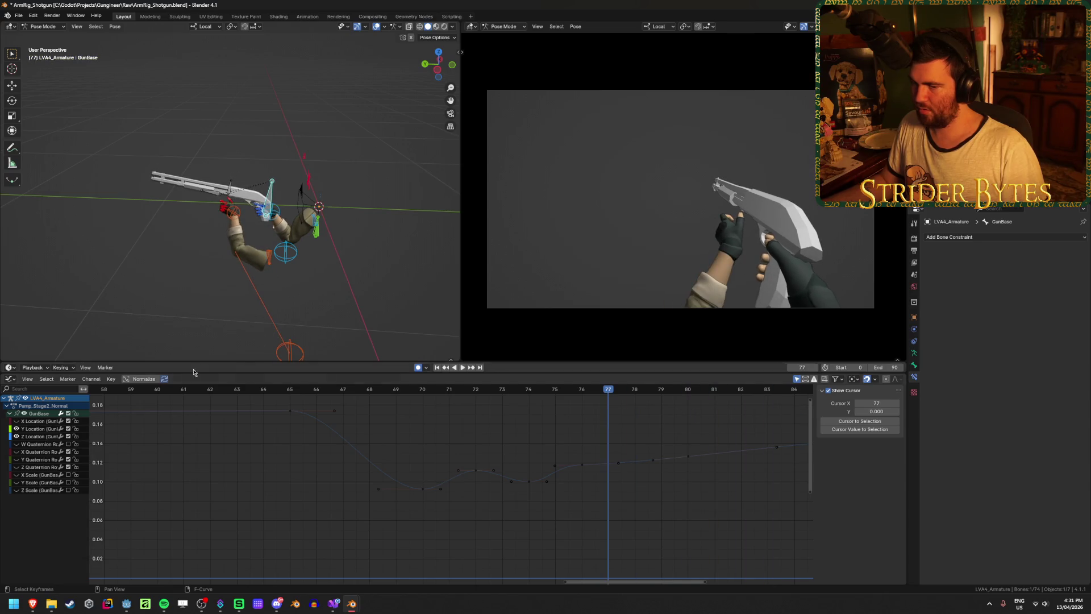
{"action": "middle_click_drag", "start_coordinate": [292, 216], "coordinate": [285, 230]}
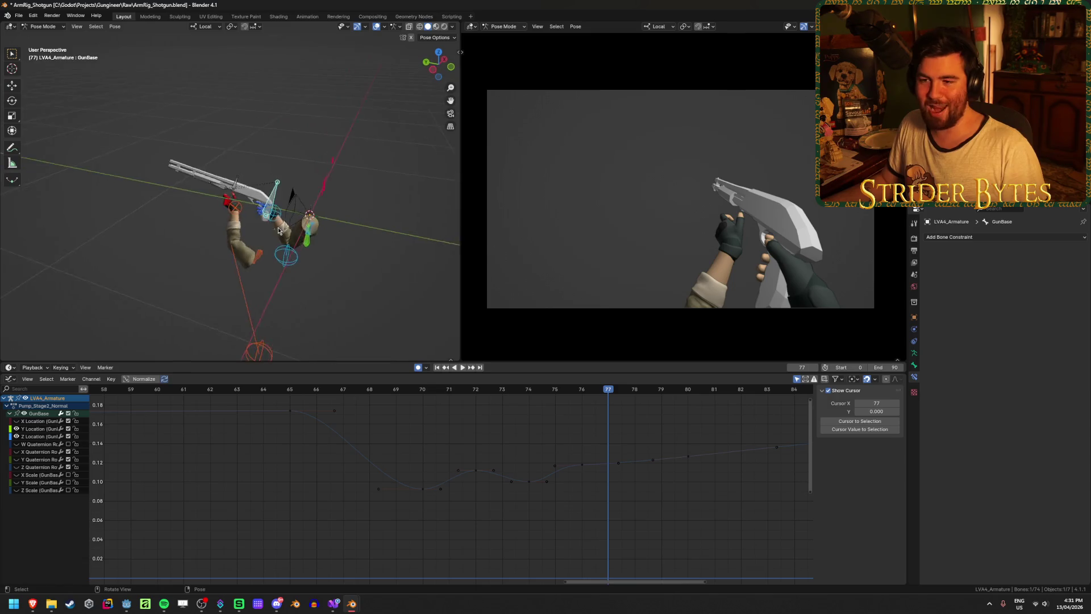
{"action": "scroll", "coordinate": [283, 236], "scroll_direction": "up", "scroll_amount": 2}
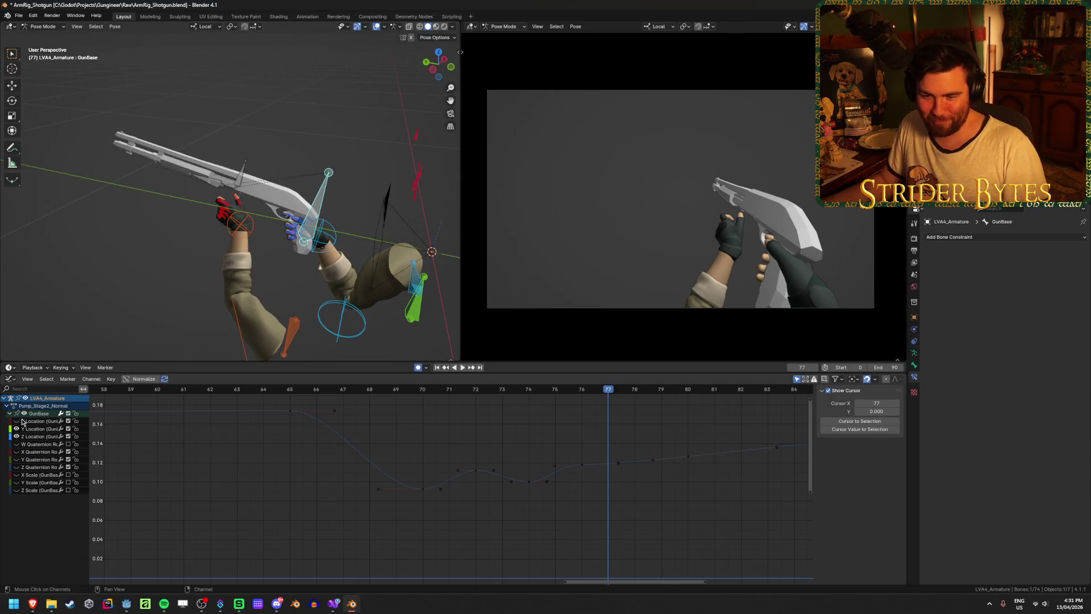
Show only GunBase's X Quaternion curve, frame it in the graph, and save
{"action": "left_click", "coordinate": [17, 435]}
{"action": "left_click", "coordinate": [16, 451]}
{"action": "key", "text": "Home"}
{"action": "key", "text": "ctrl+s"}
Duplicate the frame-80 X Quaternion key into a raised trial bump near frame 84, then save
{"action": "scroll", "coordinate": [566, 484], "scroll_direction": "up", "scroll_amount": 1}
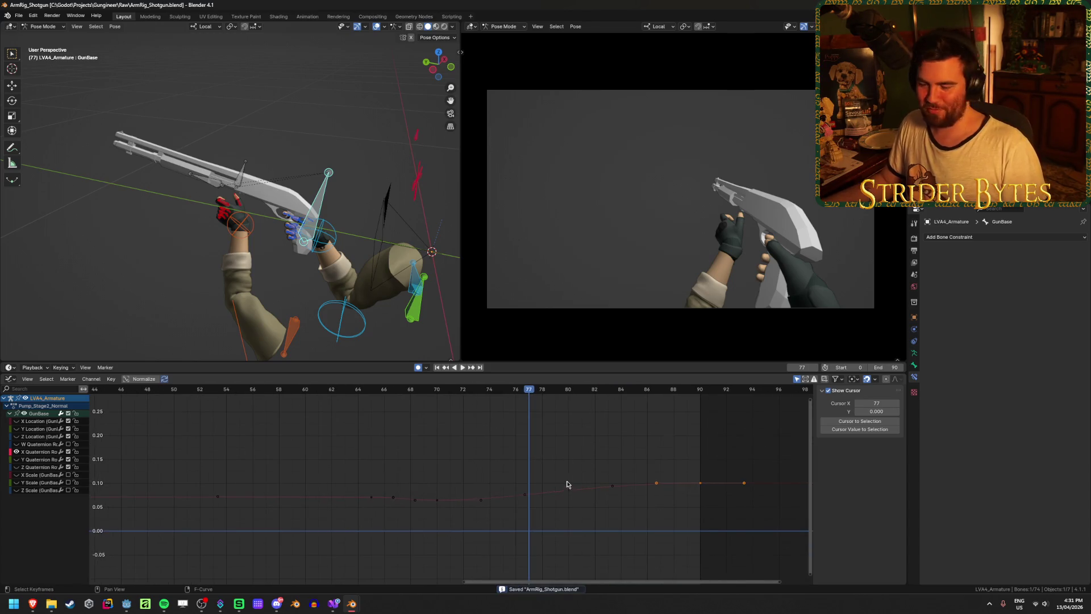
{"action": "mouse_move", "coordinate": [532, 394]}
{"action": "left_mouse_down"}
{"action": "mouse_move", "coordinate": [401, 405]}
{"action": "mouse_move", "coordinate": [568, 408]}
{"action": "left_mouse_up"}
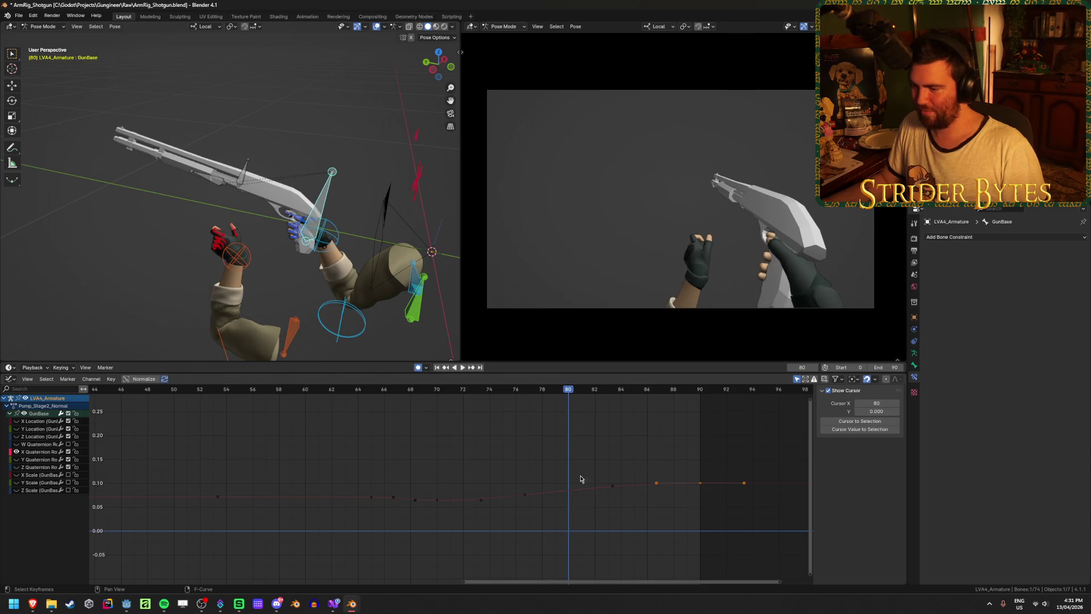
{"action": "left_click", "coordinate": [569, 491]}
{"action": "mouse_move", "coordinate": [597, 470]}
{"action": "middle_mouse_down", "text": "ctrl"}
{"action": "mouse_move", "coordinate": [601, 453]}
{"action": "mouse_move", "coordinate": [558, 457]}
{"action": "mouse_move", "coordinate": [557, 470]}
{"action": "mouse_move", "coordinate": [551, 462]}
{"action": "middle_mouse_up", "text": "ctrl"}
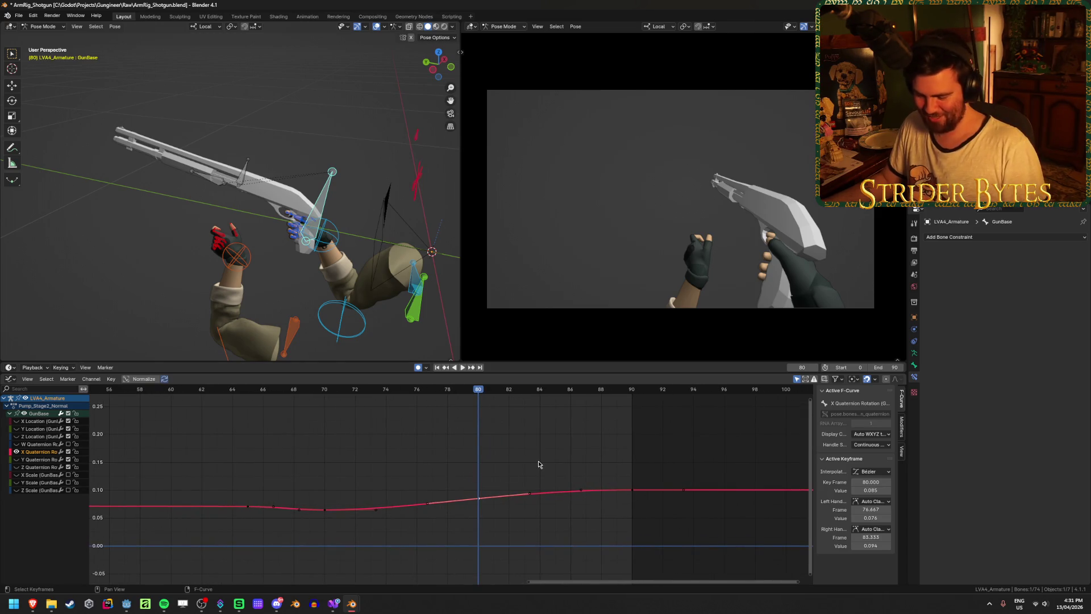
{"action": "mouse_move", "coordinate": [548, 503]}
{"action": "left_mouse_down"}
{"action": "mouse_move", "coordinate": [577, 487]}
{"action": "mouse_move", "coordinate": [548, 446]}
{"action": "mouse_move", "coordinate": [540, 462]}
{"action": "mouse_move", "coordinate": [632, 476]}
{"action": "left_mouse_up"}
{"action": "left_click", "coordinate": [628, 483]}
{"action": "left_click_drag", "start_coordinate": [479, 393], "coordinate": [631, 393]}
{"action": "key", "text": "ctrl+s"}
Play the animation to judge the bump, then undo the added bump keyframes
{"action": "left_click", "coordinate": [462, 368]}
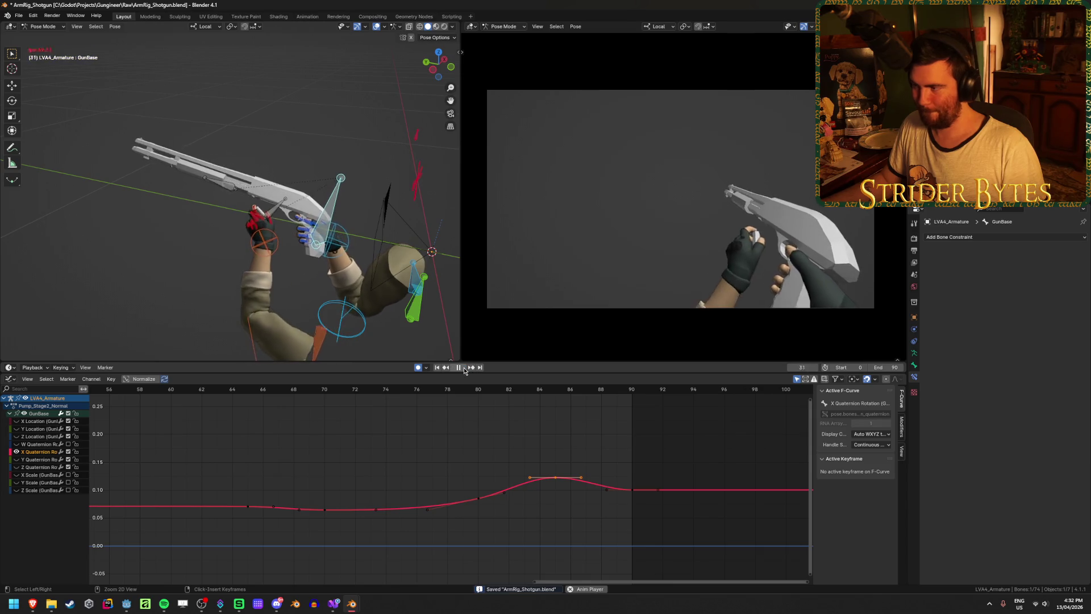
{"action": "left_click", "coordinate": [463, 368]}
{"action": "mouse_move", "coordinate": [454, 390]}
{"action": "left_mouse_down"}
{"action": "mouse_move", "coordinate": [446, 392]}
{"action": "mouse_move", "coordinate": [632, 412]}
{"action": "mouse_move", "coordinate": [448, 424]}
{"action": "left_mouse_up"}
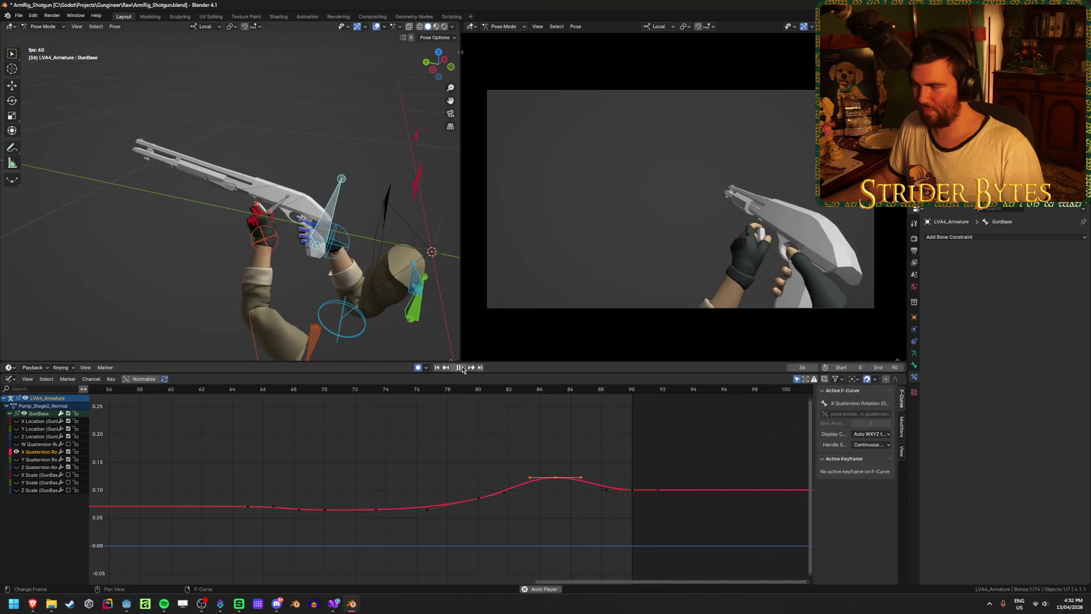
{"action": "left_click", "coordinate": [462, 367]}
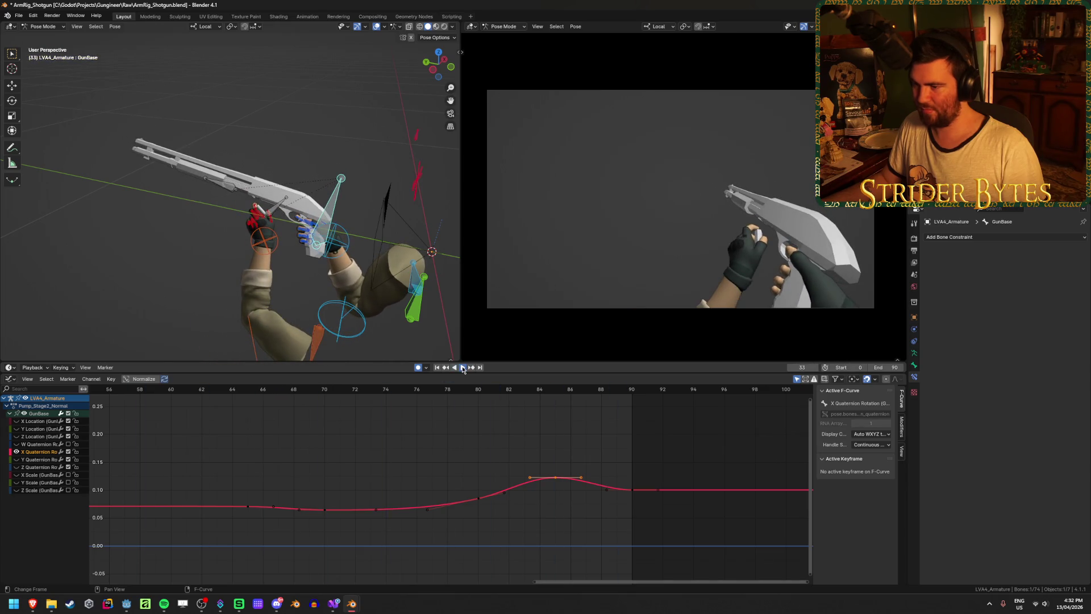
{"action": "left_click", "coordinate": [462, 367]}
{"action": "key", "text": "ctrl+z"}
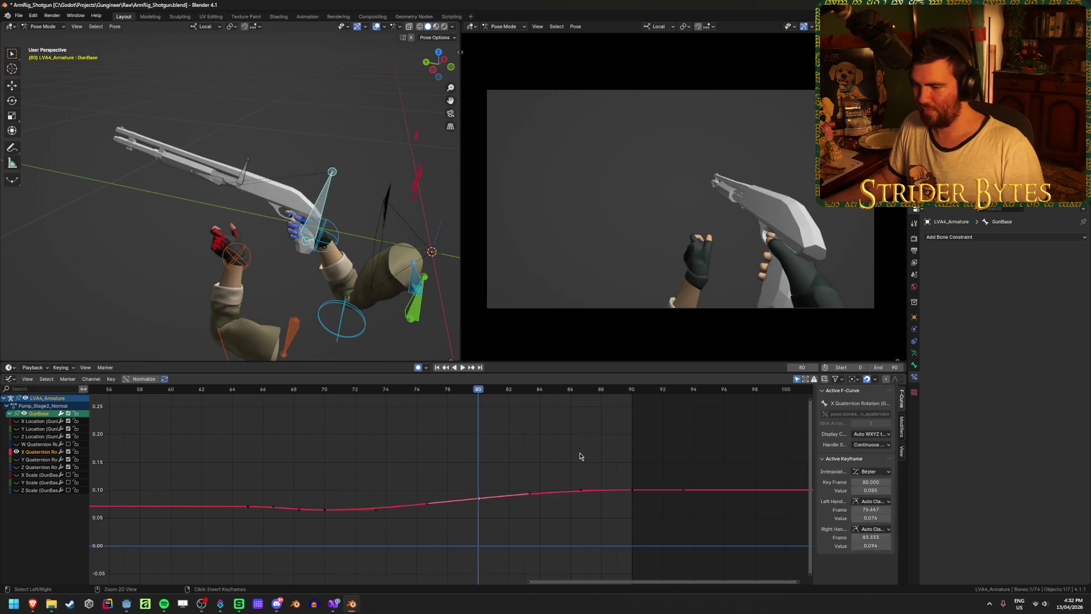
Replay the animation without the bump between frames 32 and 90 and save
{"action": "left_click", "coordinate": [462, 368]}
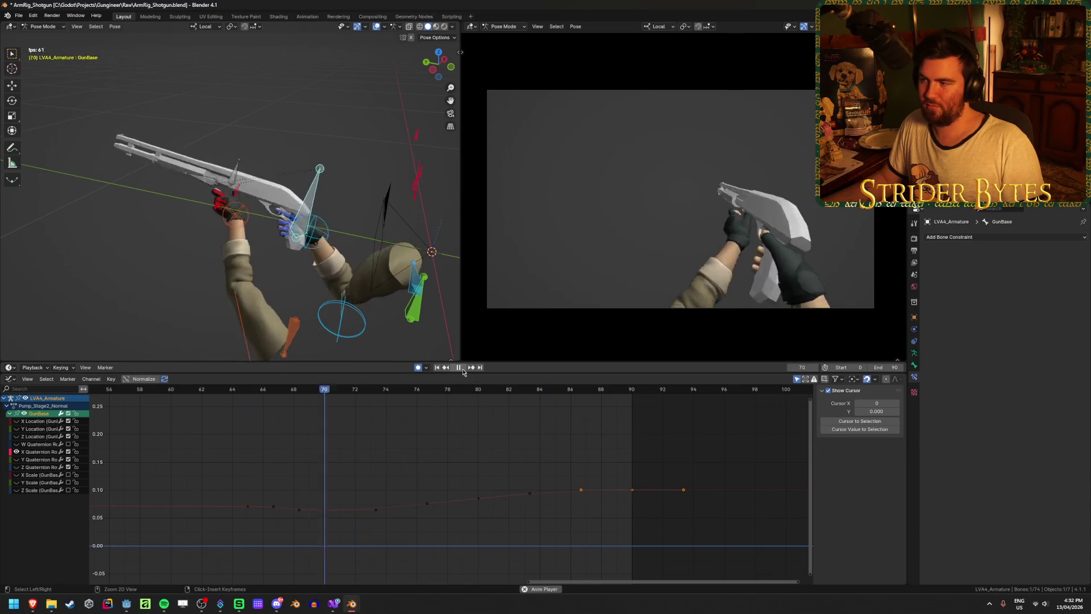
{"action": "left_click", "coordinate": [462, 370]}
{"action": "mouse_move", "coordinate": [481, 390]}
{"action": "left_mouse_down"}
{"action": "mouse_move", "coordinate": [635, 399]}
{"action": "mouse_move", "coordinate": [401, 410]}
{"action": "left_mouse_up"}
{"action": "key", "text": "ctrl+s"}
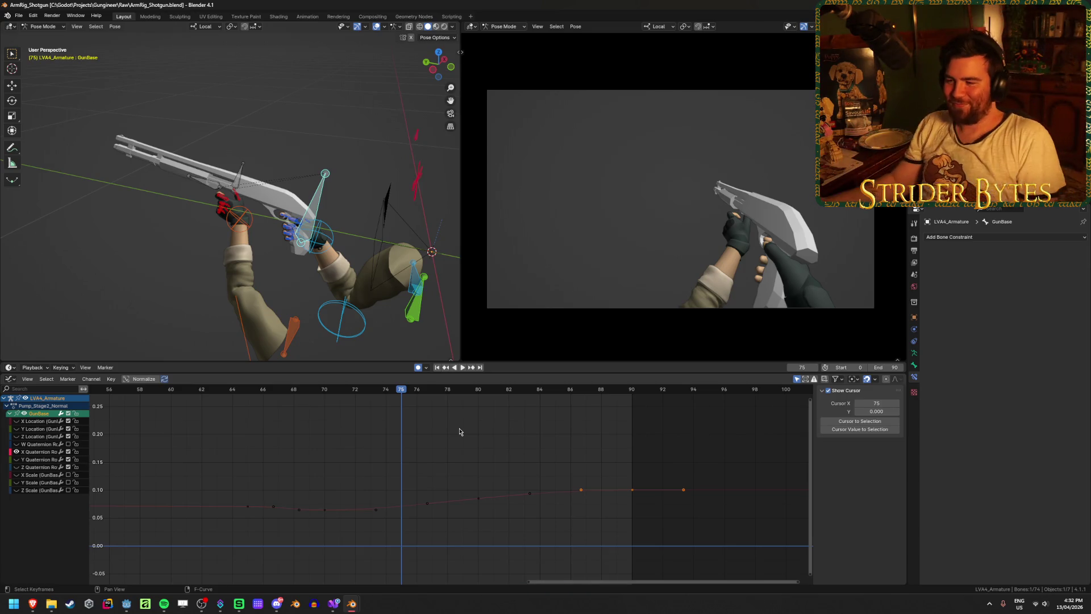
{"action": "key", "text": "ctrl+s"}
Replay the pump from the first frame to review the restored curve
{"action": "scroll", "coordinate": [420, 436], "scroll_direction": "down", "scroll_amount": 3}
{"action": "scroll", "coordinate": [329, 441], "scroll_direction": "down", "scroll_amount": 4}
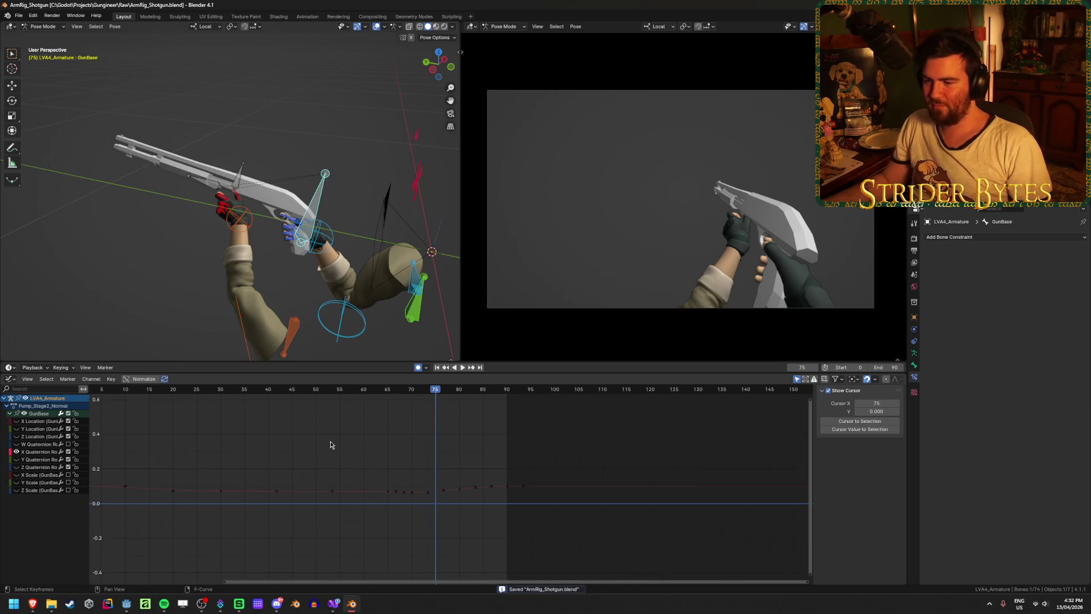
{"action": "scroll", "coordinate": [366, 449], "scroll_direction": "up", "scroll_amount": 2}
{"action": "scroll", "coordinate": [371, 449], "scroll_direction": "down", "scroll_amount": 1}
{"action": "scroll", "coordinate": [594, 446], "scroll_direction": "up", "scroll_amount": 1}
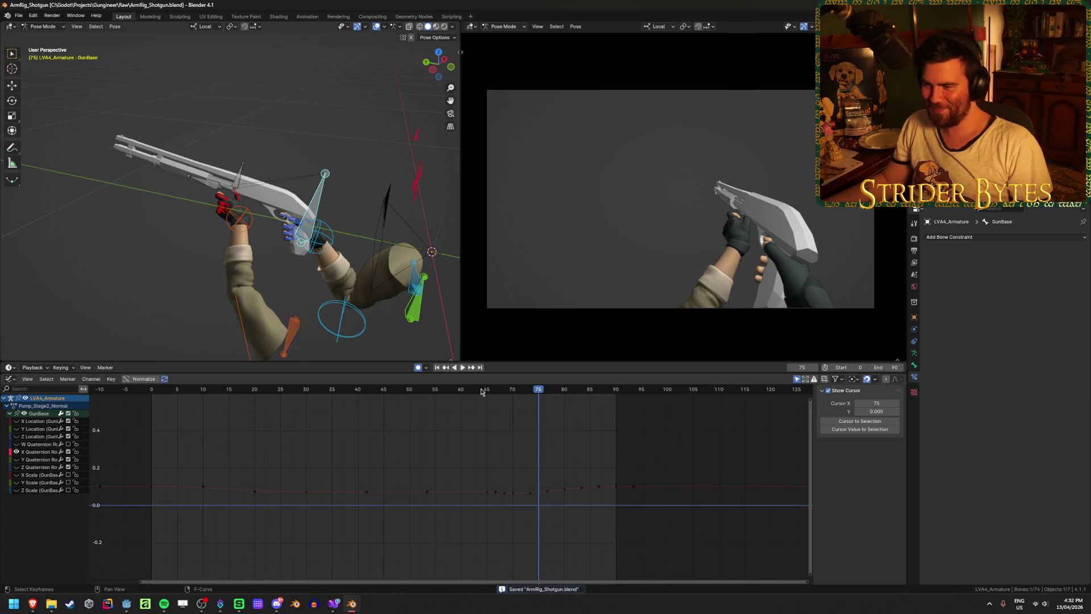
{"action": "left_click", "coordinate": [436, 368]}
{"action": "left_click", "coordinate": [462, 369]}
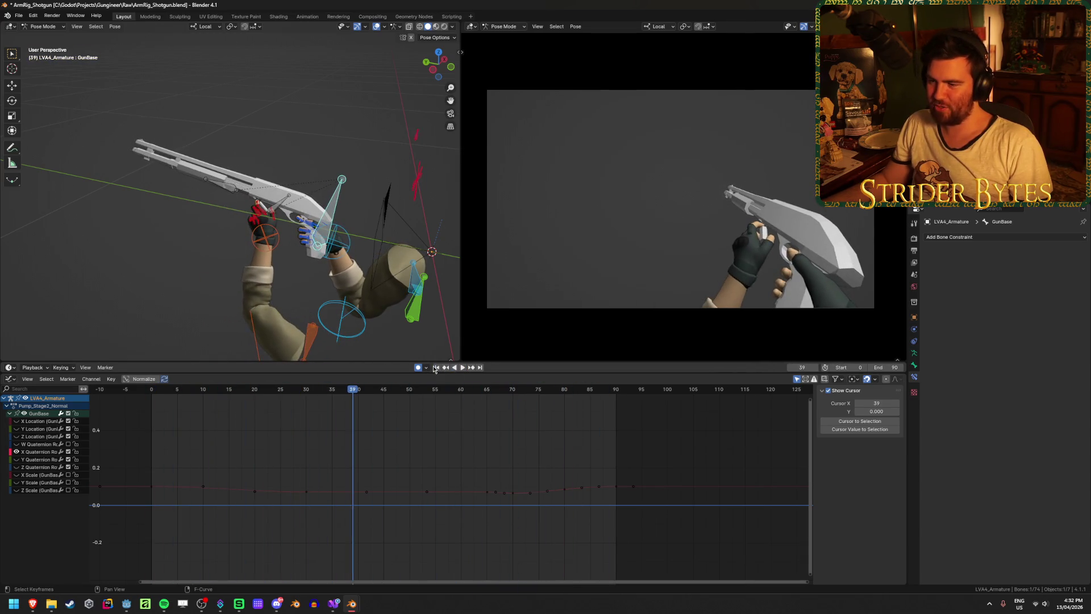
{"action": "left_click", "coordinate": [438, 368]}
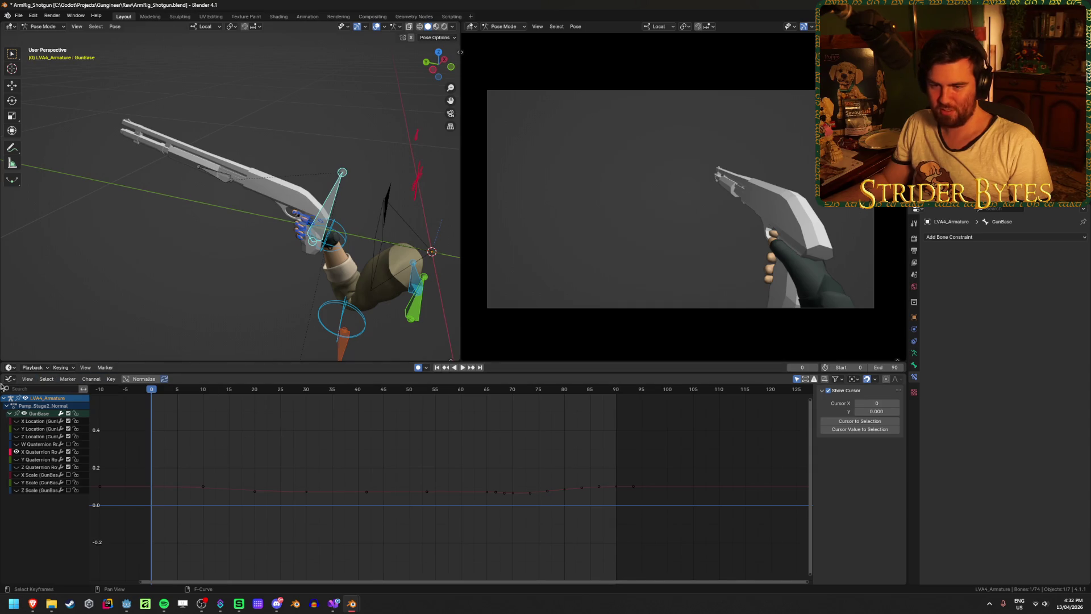
{"action": "key", "text": "ctrl+Tab"}
Load the Pump_Stage1 action with end frame 60 and play the slow pump
{"action": "left_click", "coordinate": [402, 378]}
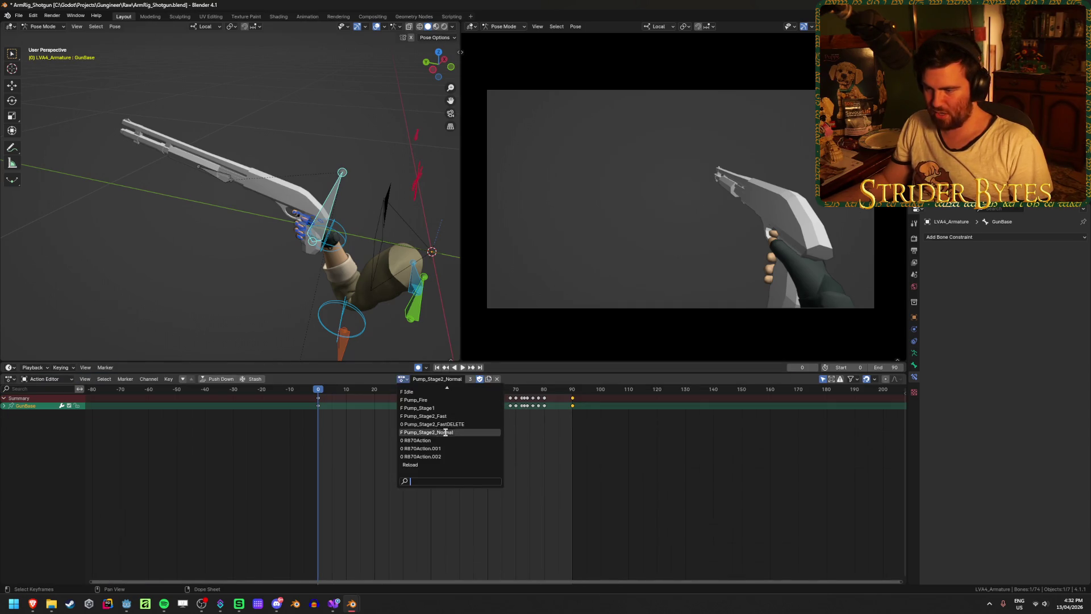
{"action": "left_click", "coordinate": [463, 408]}
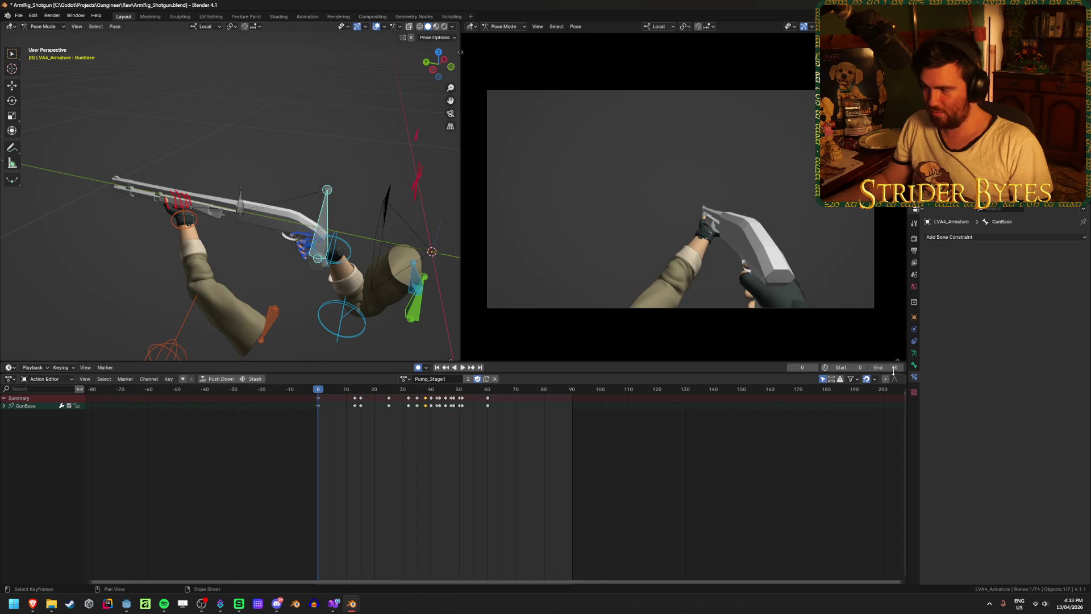
{"action": "left_click", "coordinate": [884, 366]}
{"action": "type", "text": "60"}
{"action": "key", "text": "Return"}
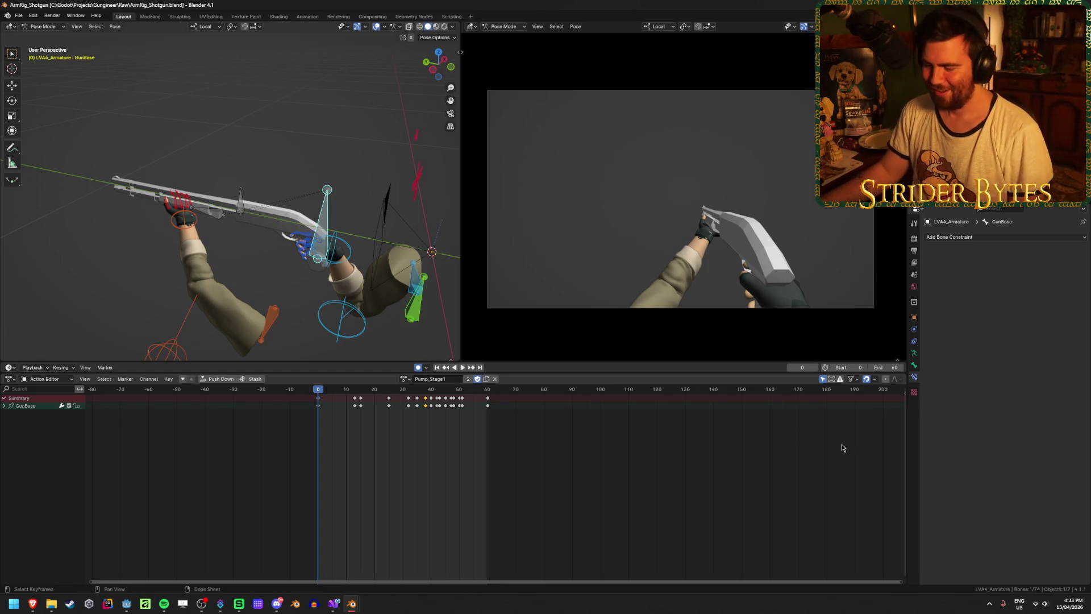
{"action": "key", "text": "space"}
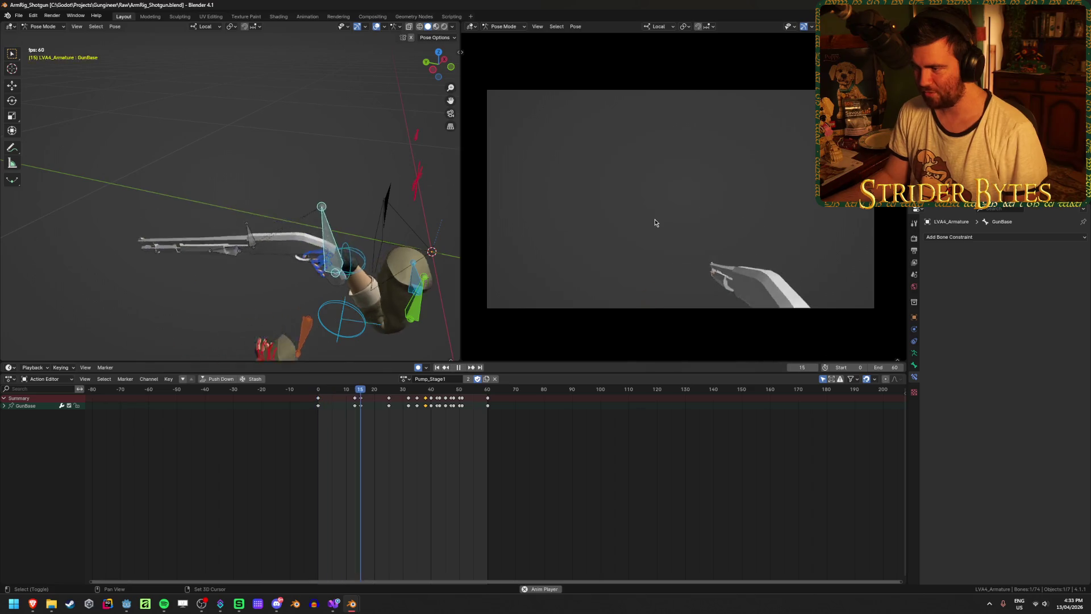
{"action": "key", "text": "space"}
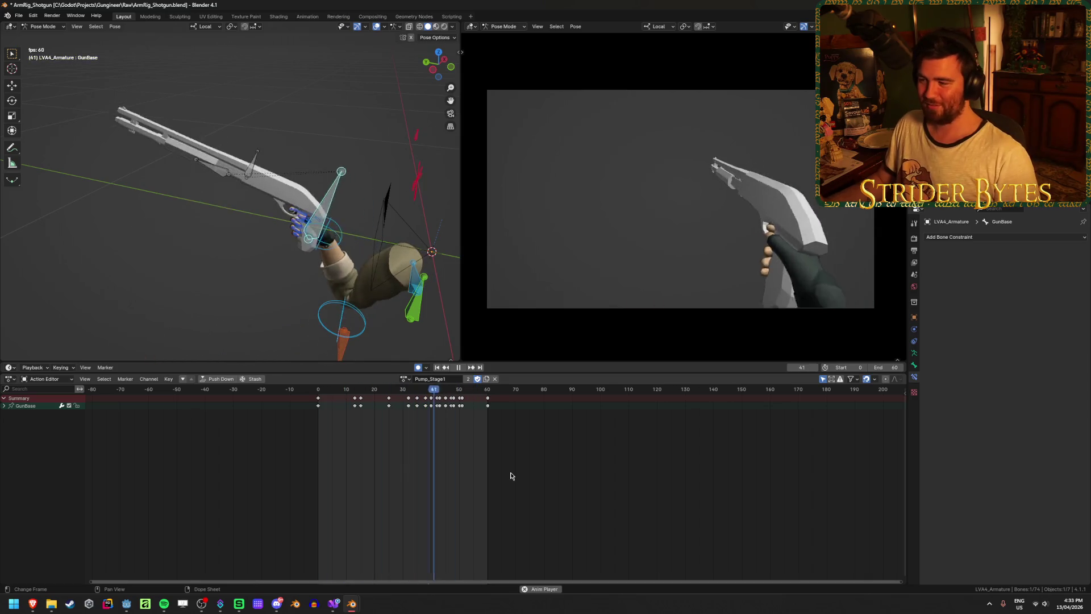
{"action": "key", "text": "Escape"}
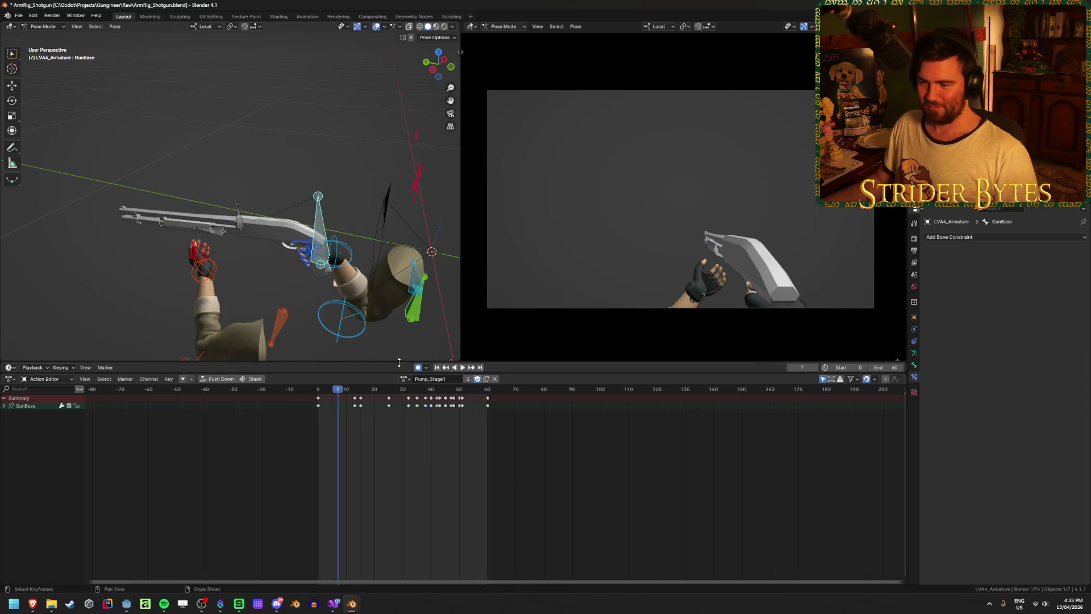
Switch the rig to Pump_Stage2_Normal, set the end frame to 90, and play it
{"action": "left_click", "coordinate": [403, 378]}
{"action": "scroll", "coordinate": [451, 451], "scroll_direction": "down", "scroll_amount": 3}
{"action": "left_click", "coordinate": [472, 431]}
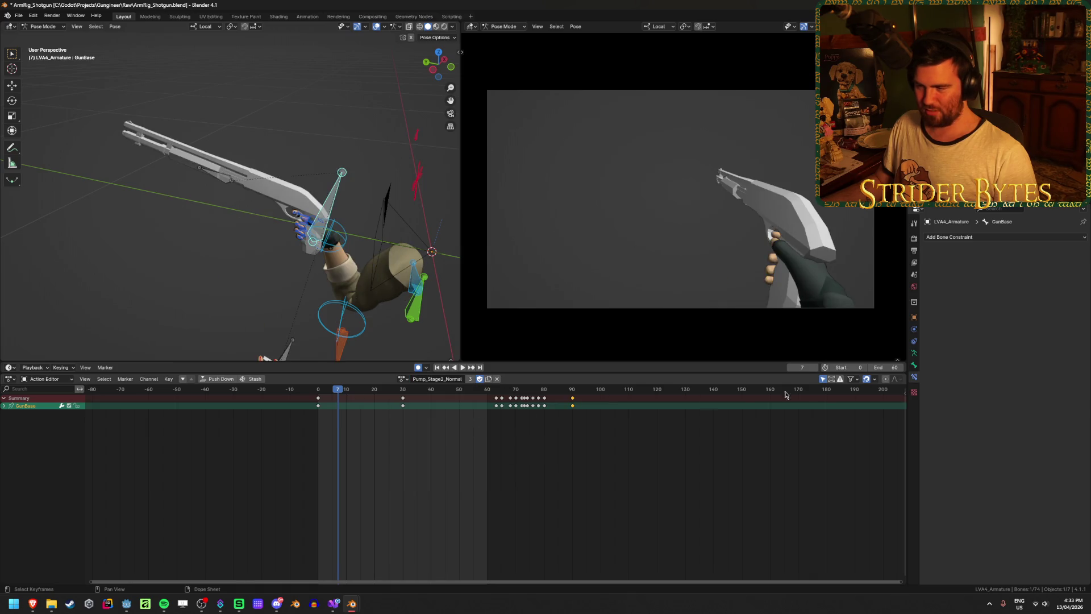
{"action": "type", "text": "90"}
{"action": "key", "text": "Return"}
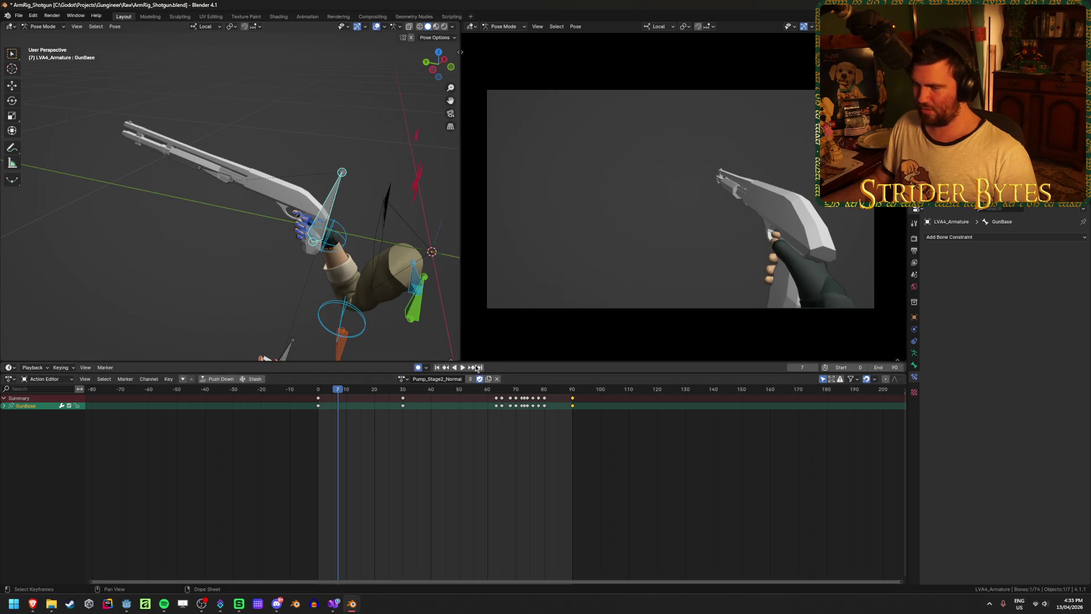
{"action": "left_click", "coordinate": [462, 368]}
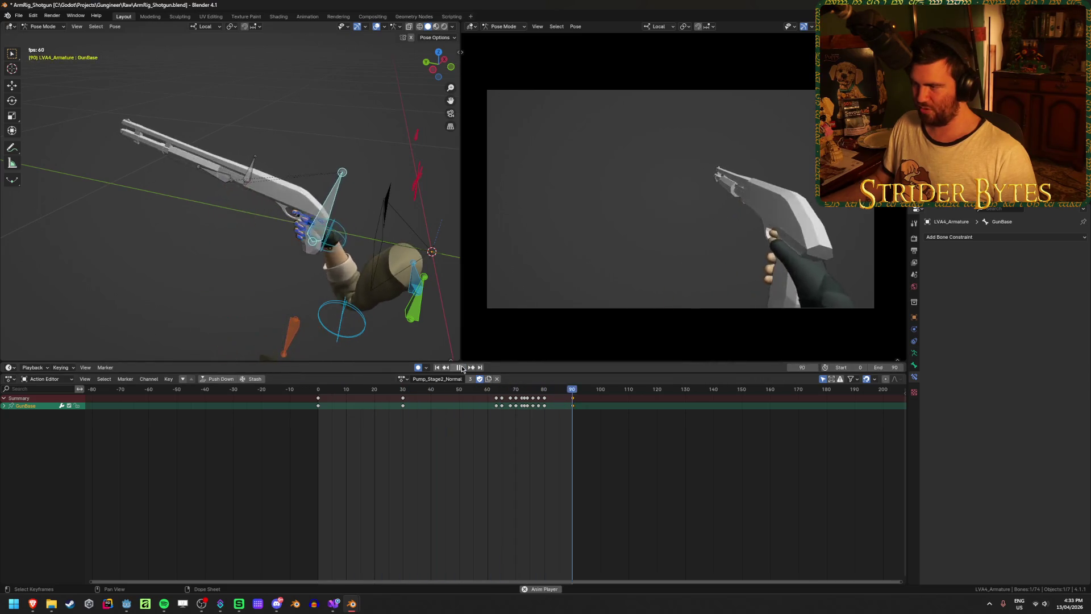
{"action": "left_click", "coordinate": [462, 368]}
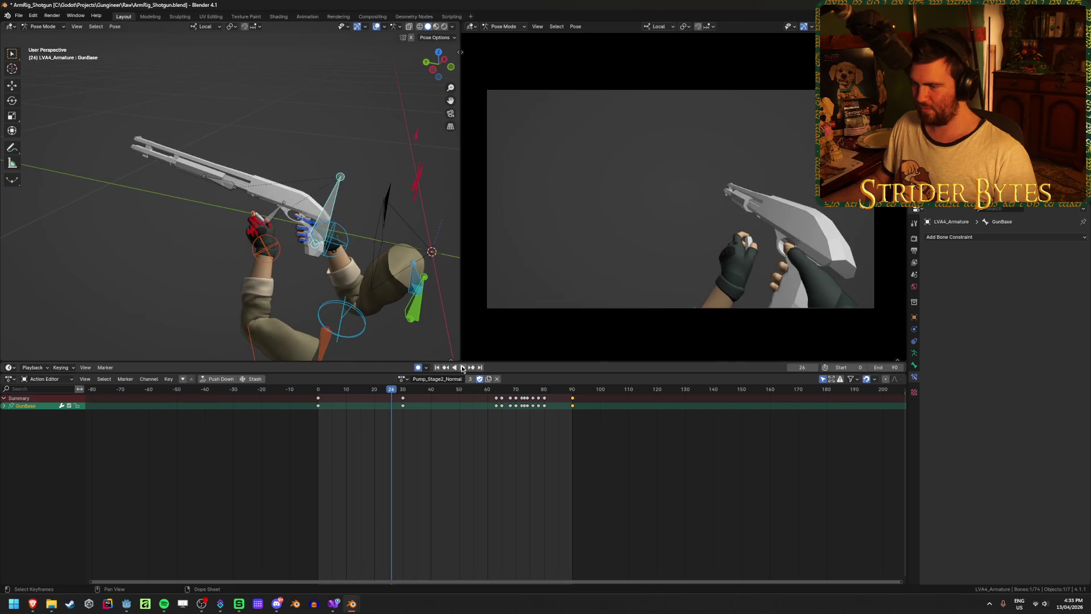
Switch the rig to Pump_Stage2_Fast and play it from the start
{"action": "left_click", "coordinate": [404, 379]}
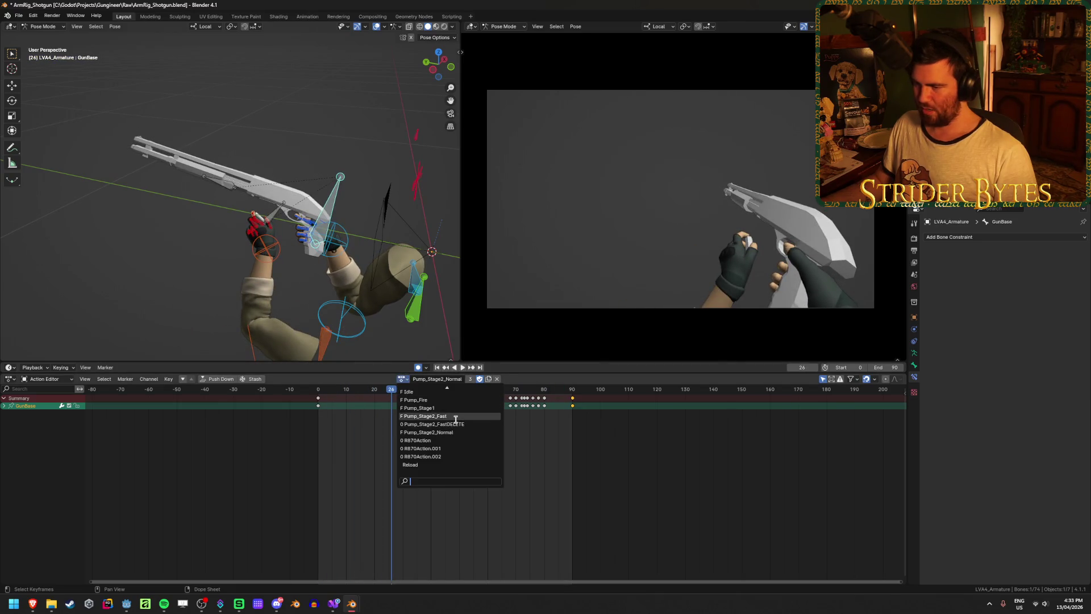
{"action": "left_click", "coordinate": [449, 422]}
{"action": "left_click", "coordinate": [446, 368]}
{"action": "left_click", "coordinate": [462, 368]}
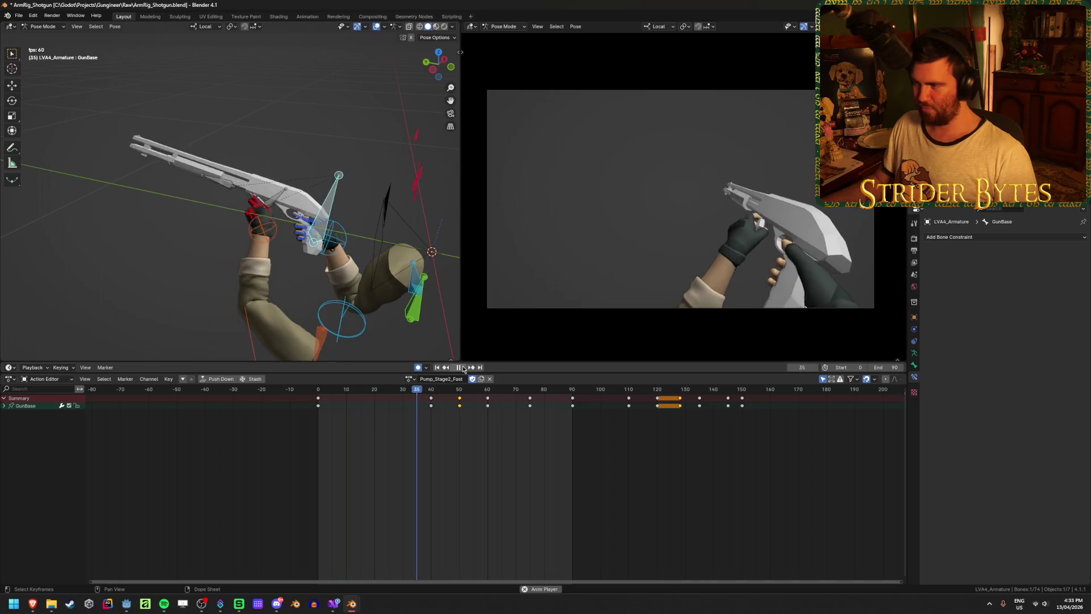
{"action": "left_click", "coordinate": [462, 368]}
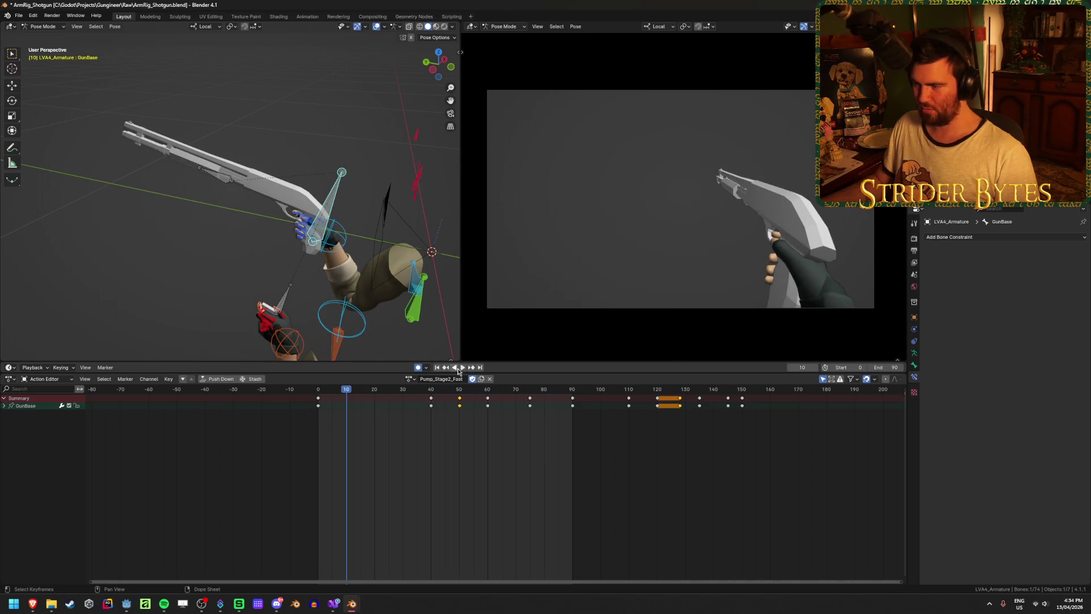
{"action": "scroll", "coordinate": [489, 421], "scroll_direction": "down", "scroll_amount": 2}
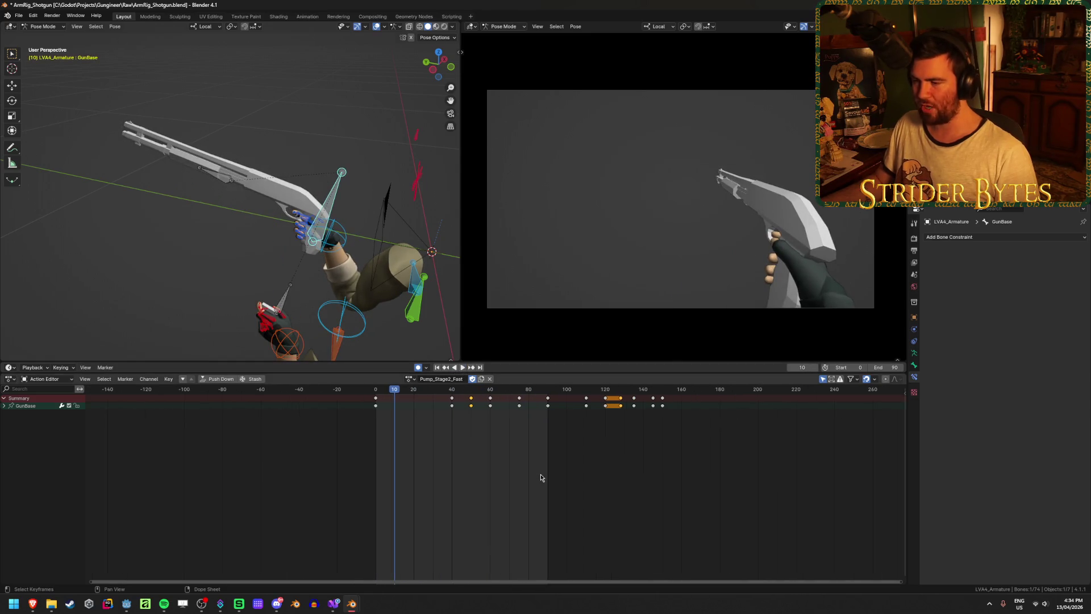
{"action": "left_click", "coordinate": [411, 380]}
{"action": "scroll", "coordinate": [460, 414], "scroll_direction": "down", "scroll_amount": 2}
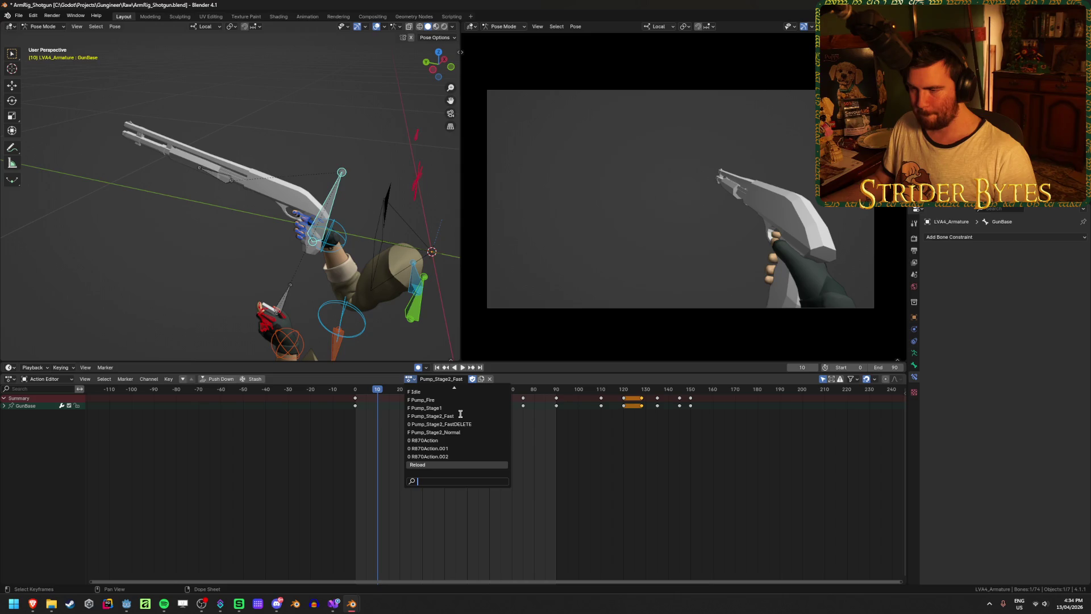
Assign Pump_Stage2_FastDELETE to the rig and rename it Pump_Stage2_Slow
{"action": "key", "text": "Up"}
{"action": "key", "text": "Up"}
{"action": "key", "text": "Up"}
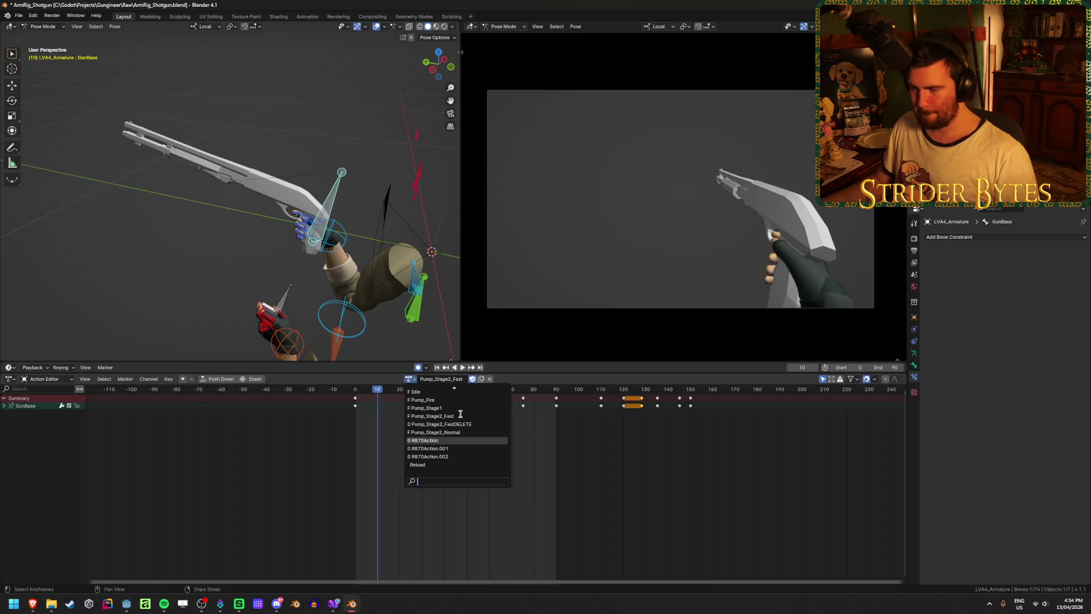
{"action": "key", "text": "Return"}
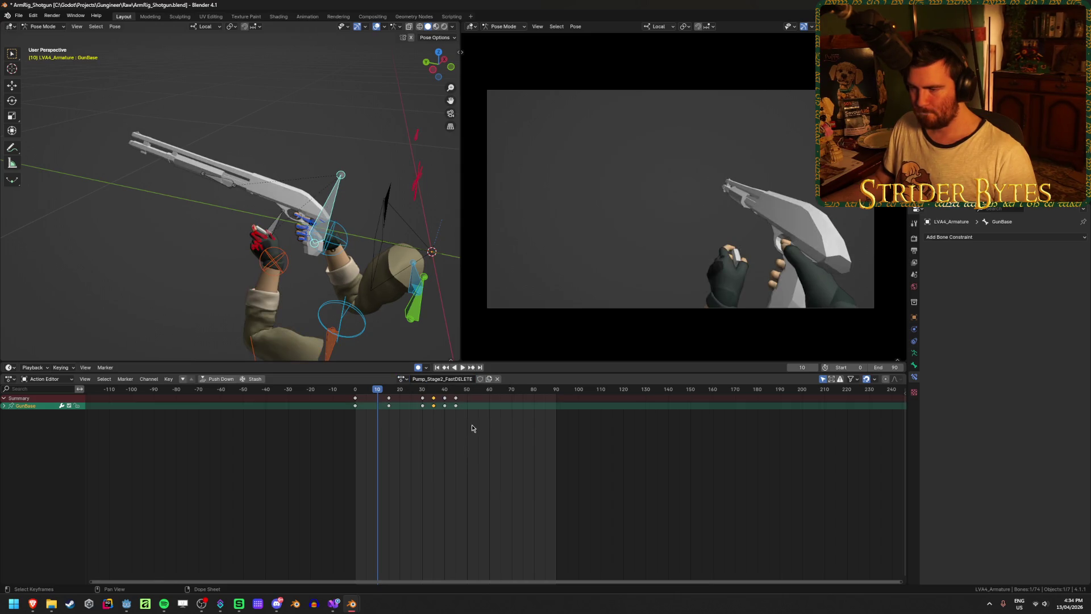
{"action": "left_click", "coordinate": [441, 378]}
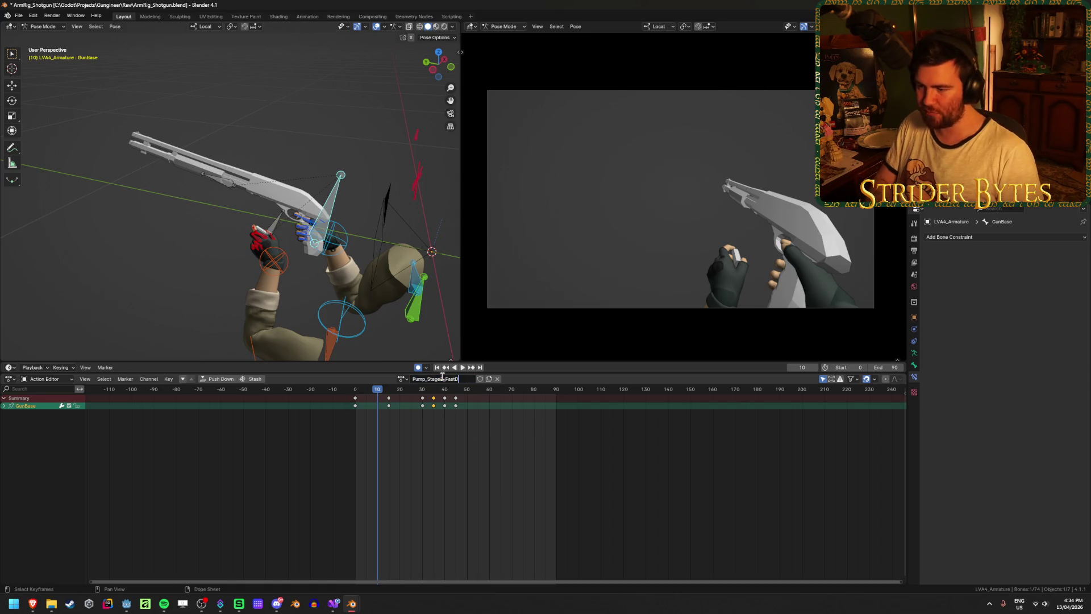
{"action": "type", "text": "Slow"}
{"action": "key", "text": "Return"}
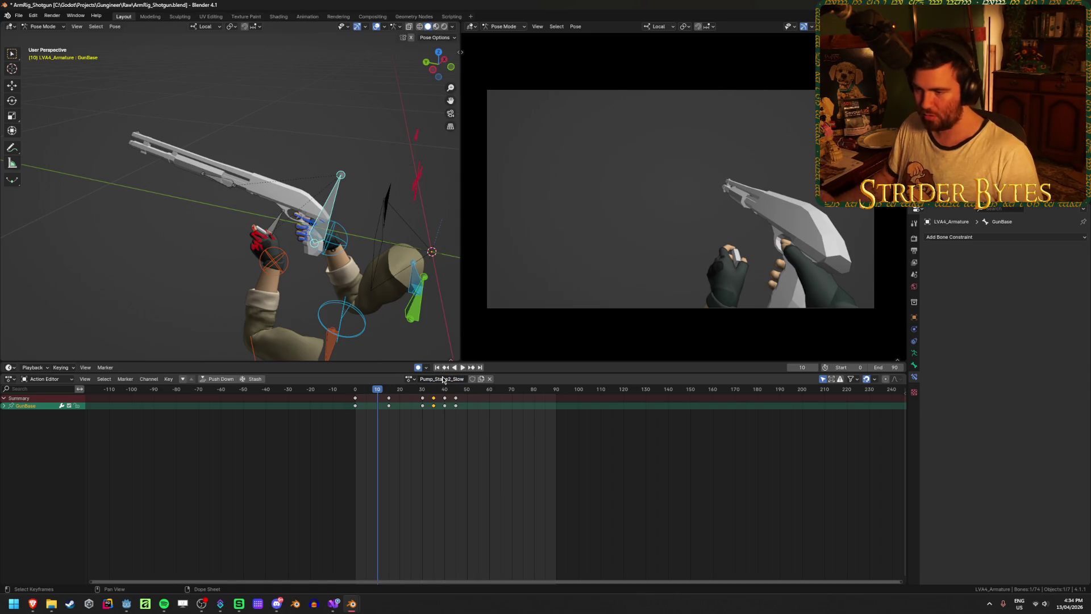
Set the scene end frame to 45, play the slow pump, and save
{"action": "left_click", "coordinate": [880, 368]}
{"action": "type", "text": "45"}
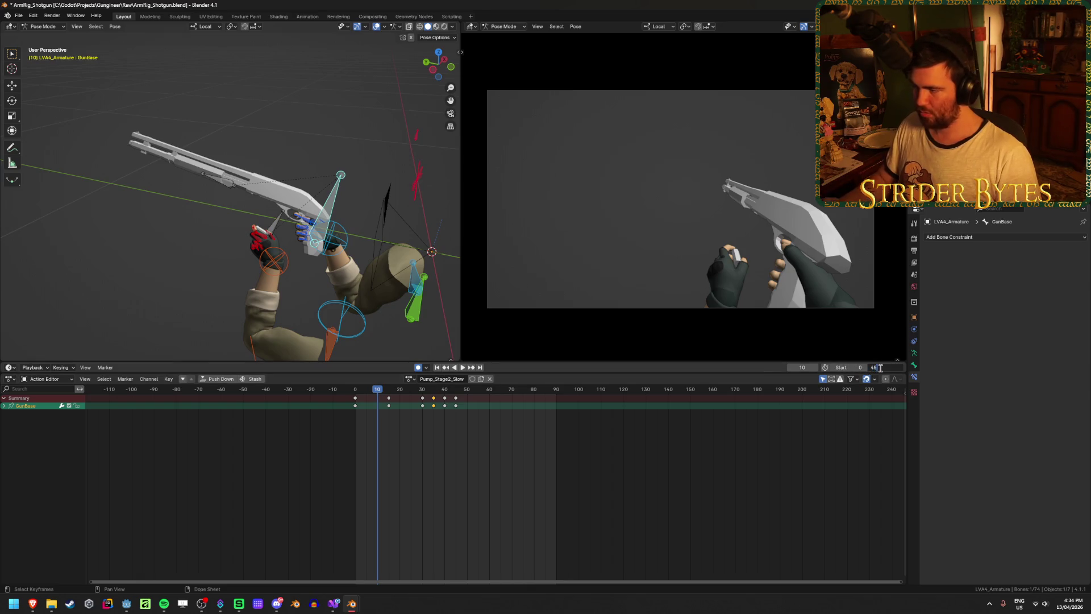
{"action": "key", "text": "Return"}
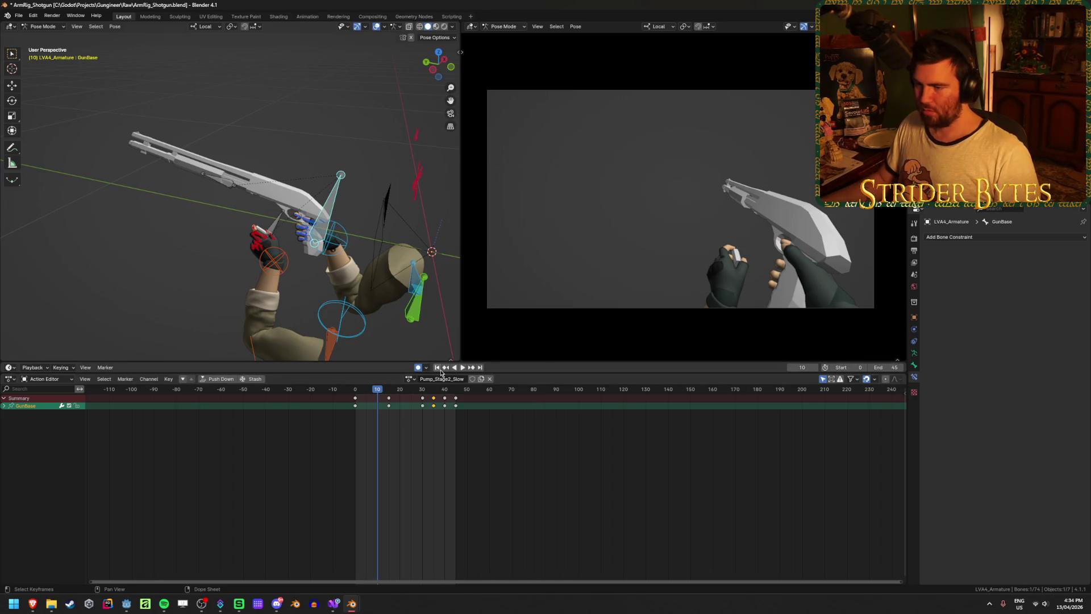
{"action": "left_click", "coordinate": [461, 367]}
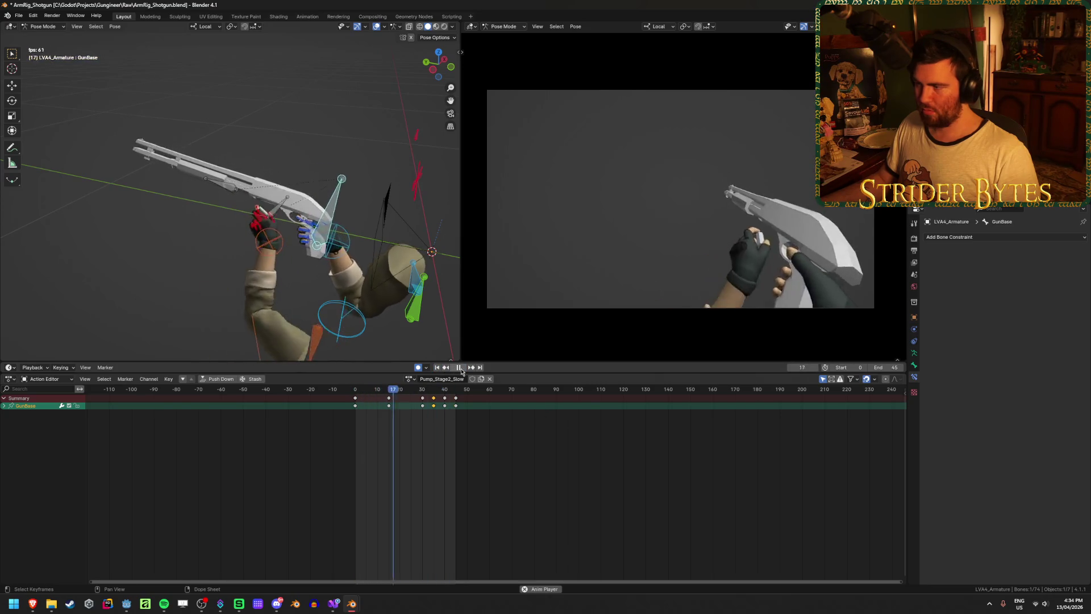
{"action": "left_click", "coordinate": [459, 368]}
{"action": "key", "text": "ctrl+s"}
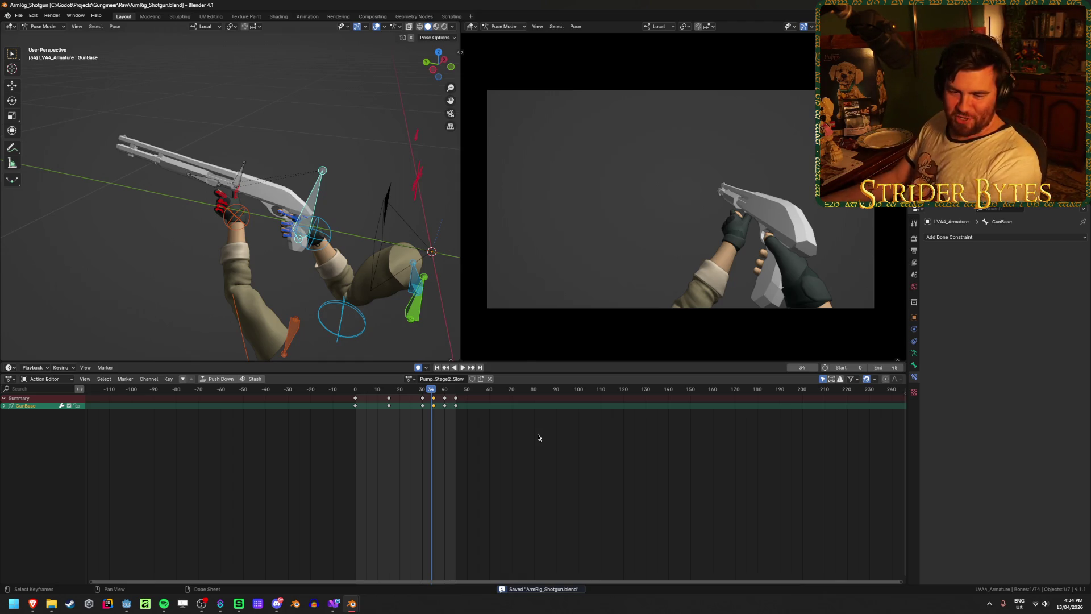
{"action": "left_click_drag", "start_coordinate": [431, 389], "coordinate": [353, 392]}
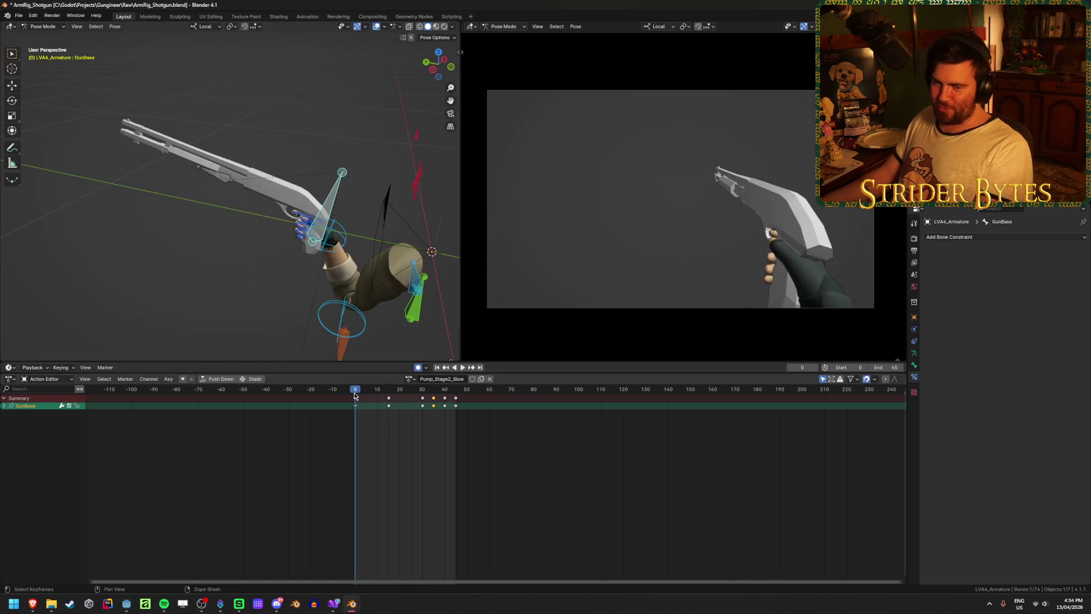
Copy the current keyframes and load the Pump_Stage2_Slow action
{"action": "right_click", "coordinate": [354, 392]}
{"action": "left_click", "coordinate": [354, 393]}
{"action": "left_click", "coordinate": [410, 379]}
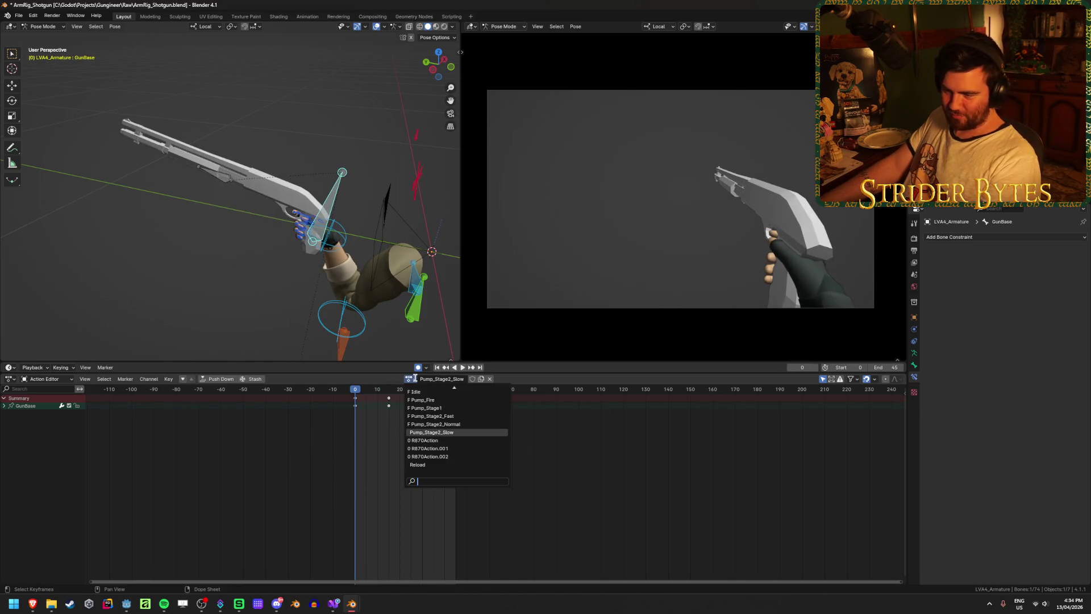
{"action": "left_click", "coordinate": [466, 432]}
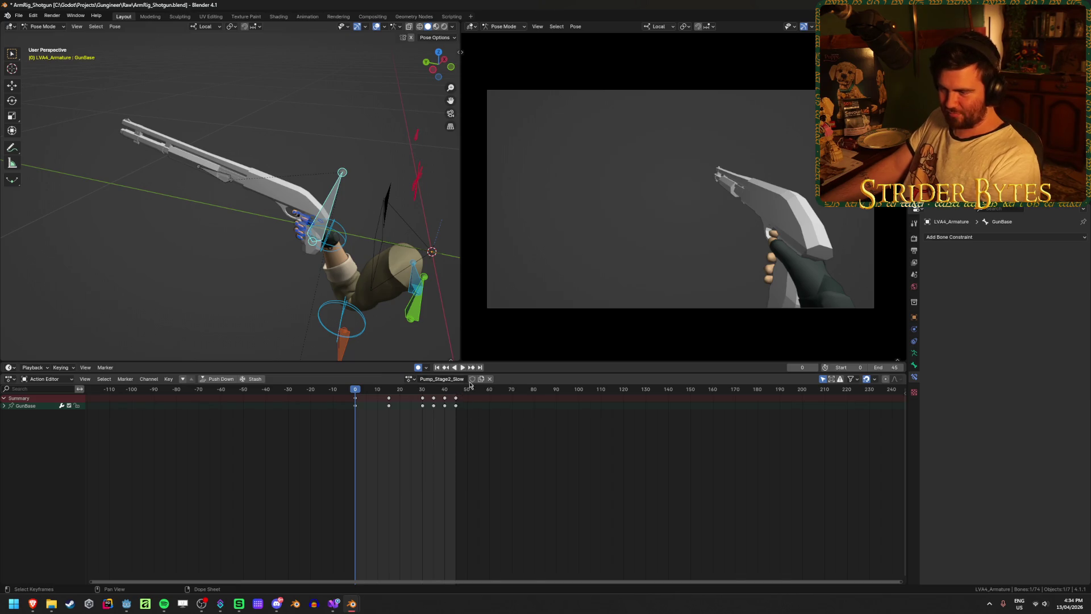
Switch between Pump_Stage2_Fast, Pump_Stage2_Slow and other actions, checking their names
{"action": "left_click", "coordinate": [410, 378]}
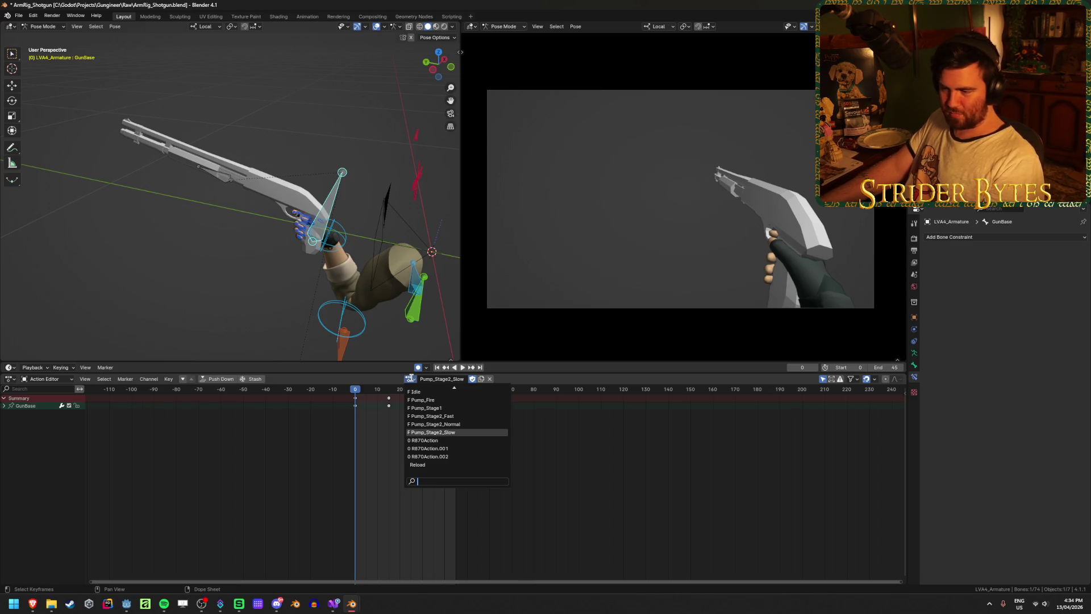
{"action": "left_click", "coordinate": [433, 416]}
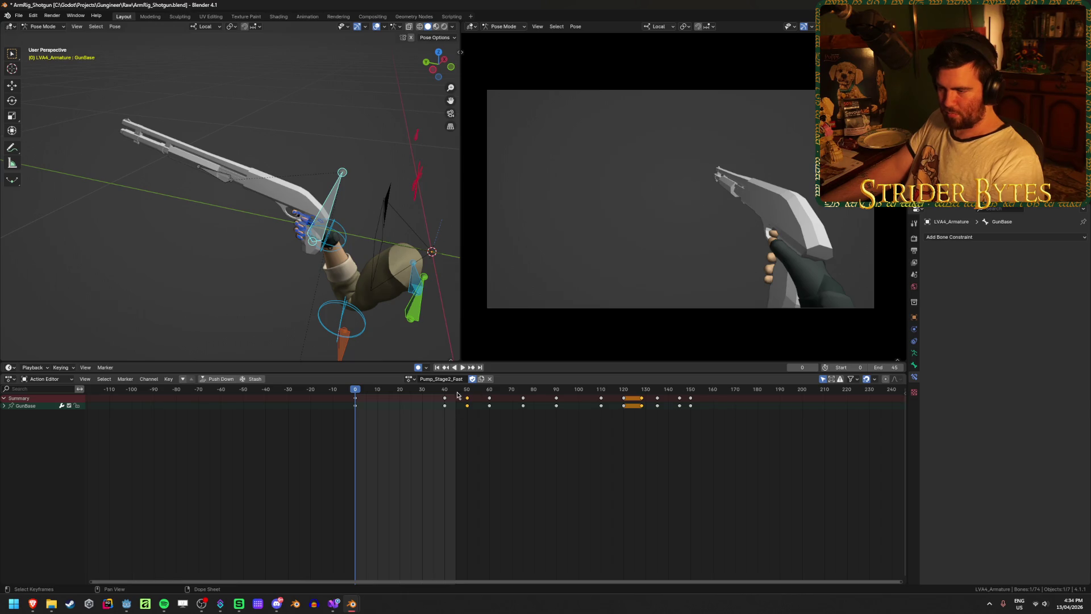
{"action": "left_click", "coordinate": [427, 379]}
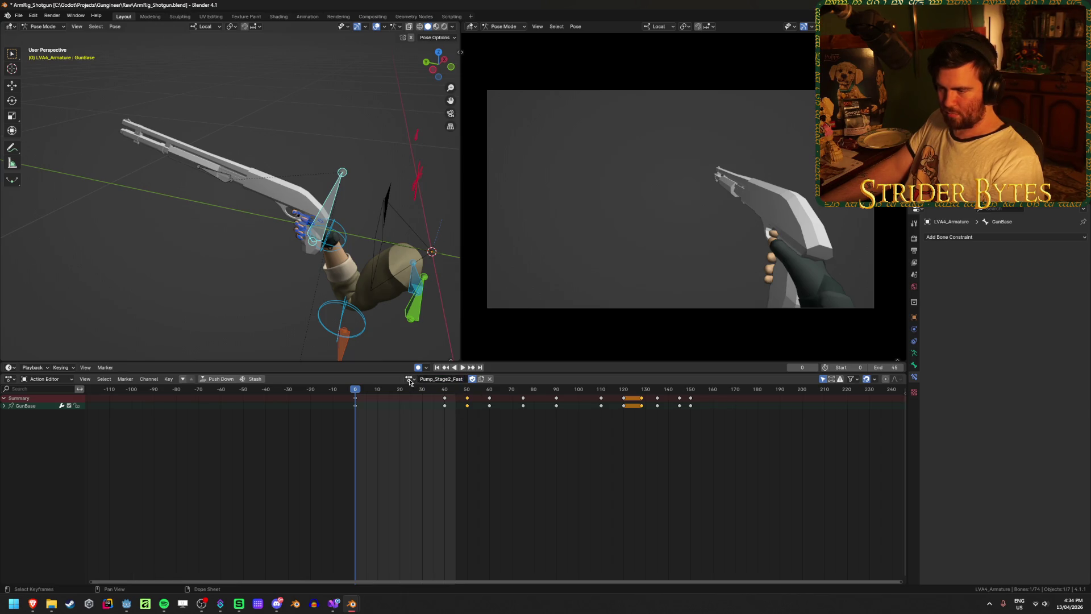
{"action": "left_click", "coordinate": [409, 379]}
{"action": "left_click", "coordinate": [463, 443]}
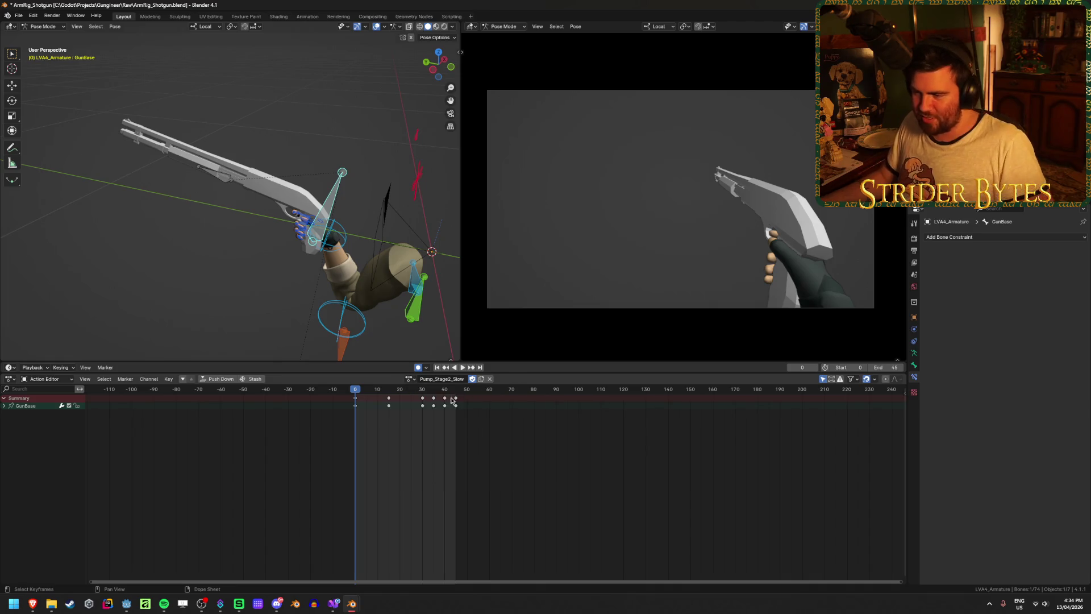
{"action": "left_click", "coordinate": [458, 379]}
{"action": "type", "text": "Fast2"}
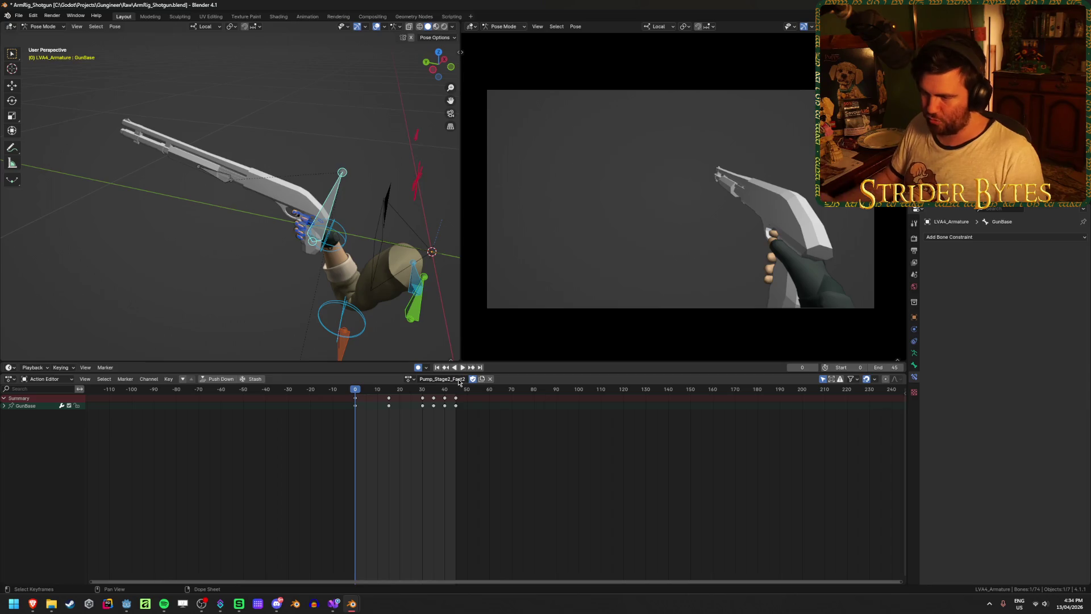
{"action": "left_click", "coordinate": [409, 379]}
{"action": "left_click", "coordinate": [455, 423]}
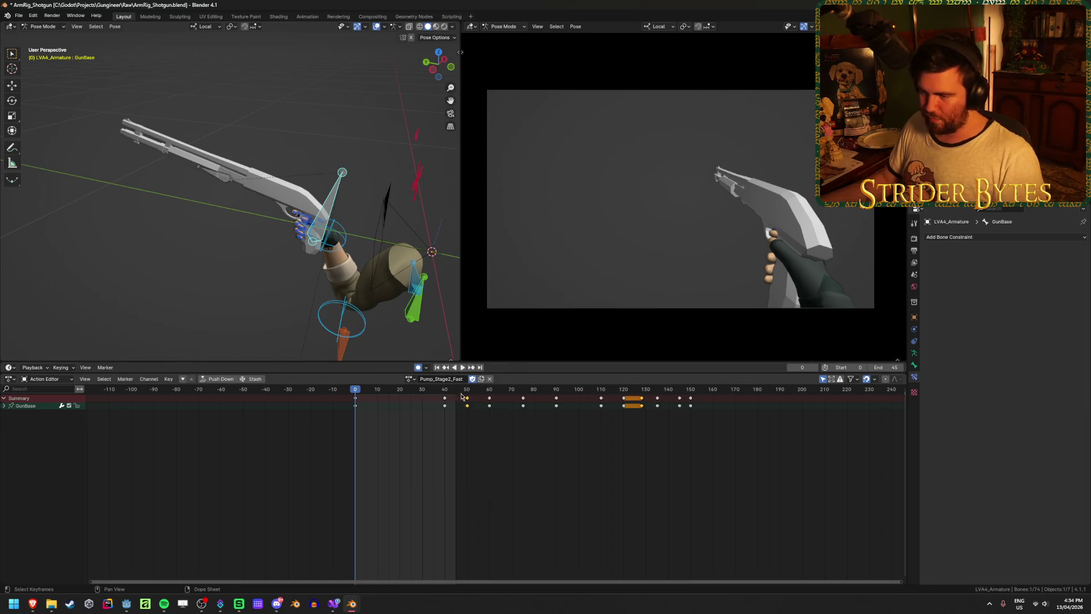
{"action": "left_click", "coordinate": [457, 378]}
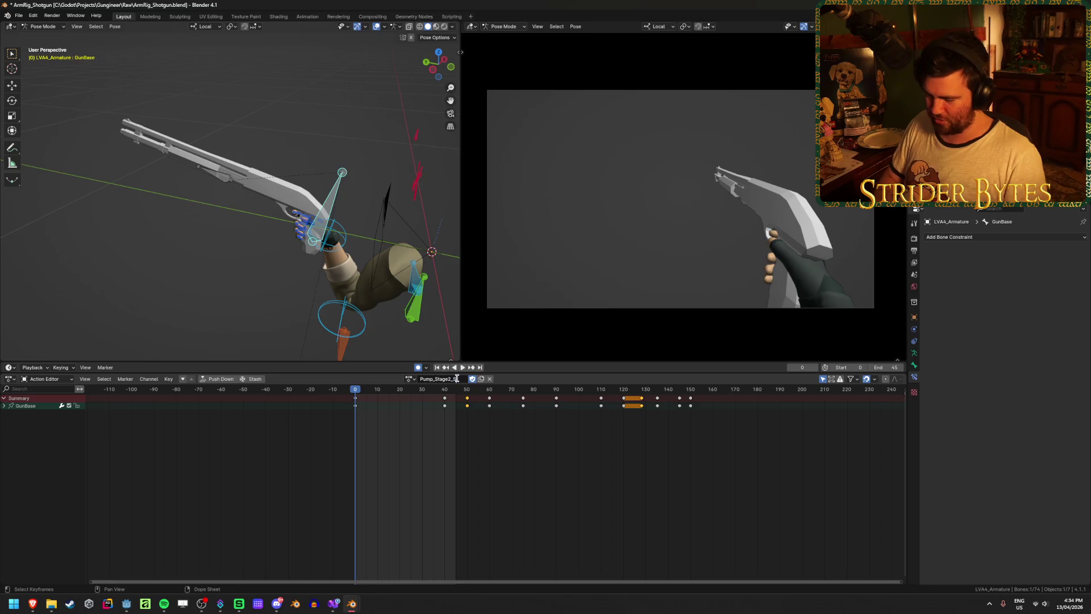
{"action": "type", "text": "Slow"}
{"action": "left_click", "coordinate": [409, 379]}
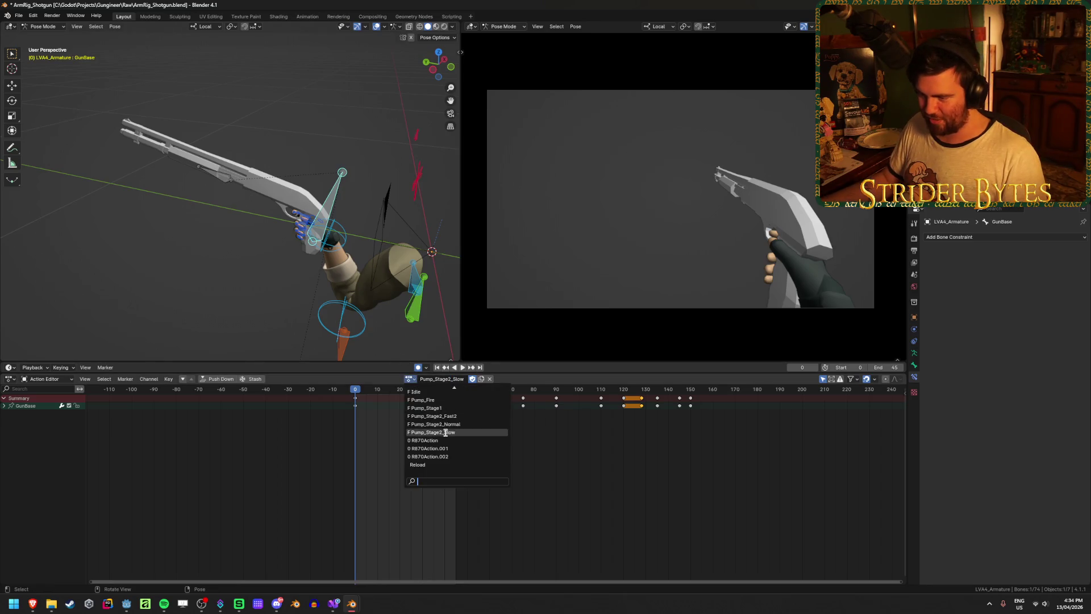
{"action": "left_click", "coordinate": [449, 416]}
Rename Pump_Stage2_Fast2 to Pump_Stage2_Fast and save the file
{"action": "left_click", "coordinate": [450, 377]}
{"action": "key", "text": "End"}
{"action": "key", "text": "BackSpace"}
{"action": "key", "text": "Return"}
{"action": "key", "text": "ctrl+s"}
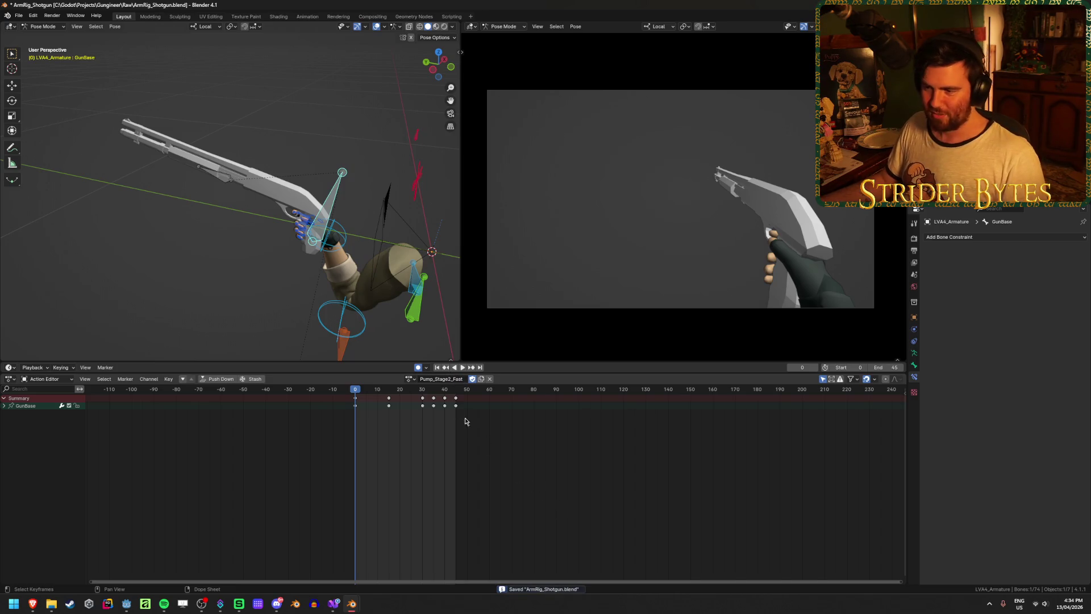
Preview Pump_Stage2_Normal, then reassign Pump_Stage2_Slow and save
{"action": "left_click", "coordinate": [409, 378]}
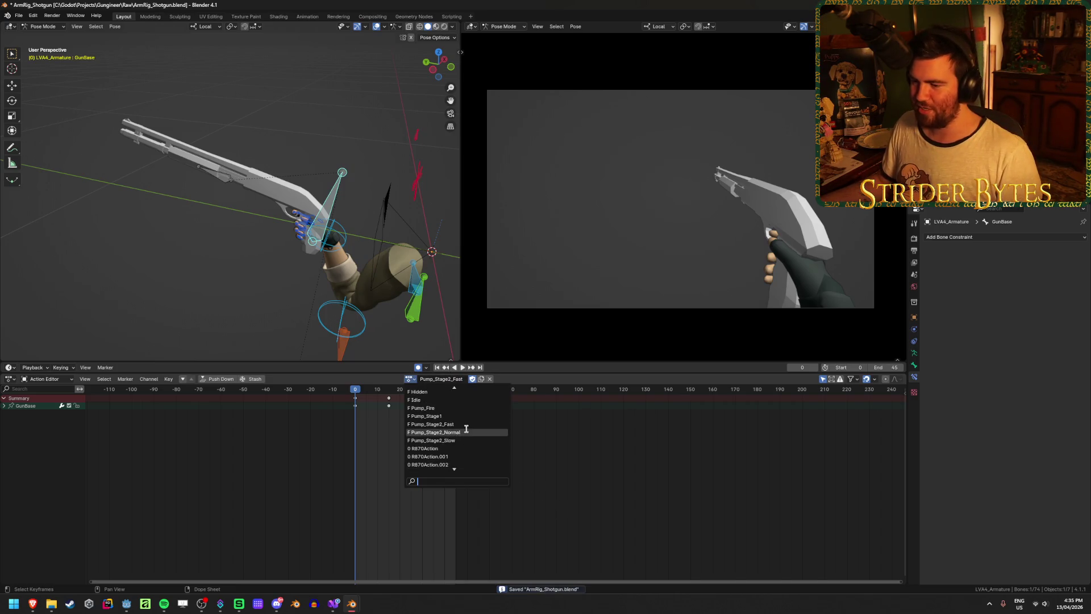
{"action": "left_click", "coordinate": [471, 435]}
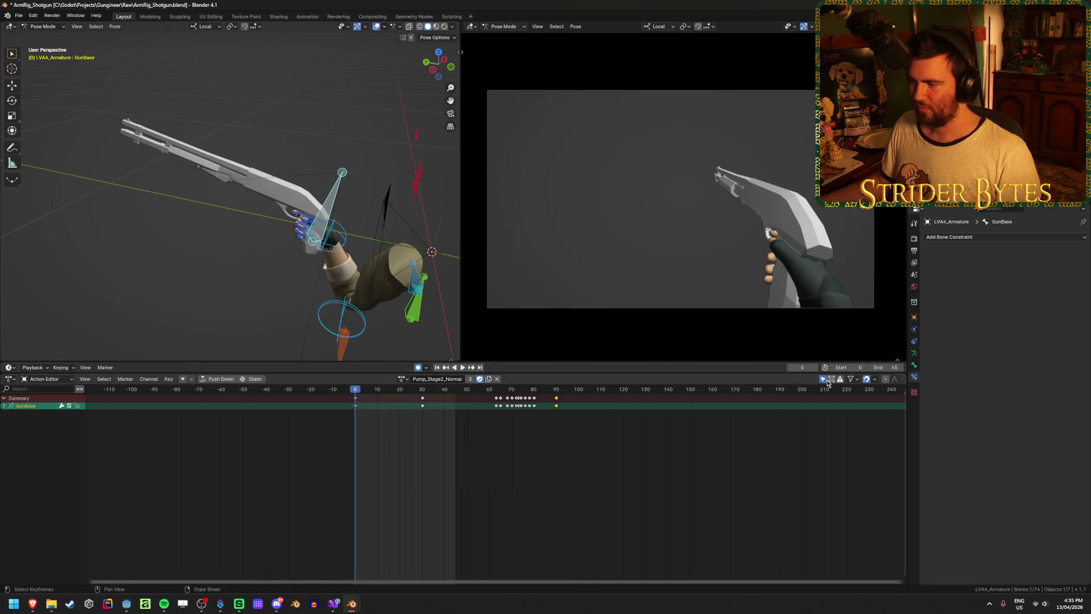
{"action": "left_click", "coordinate": [463, 368]}
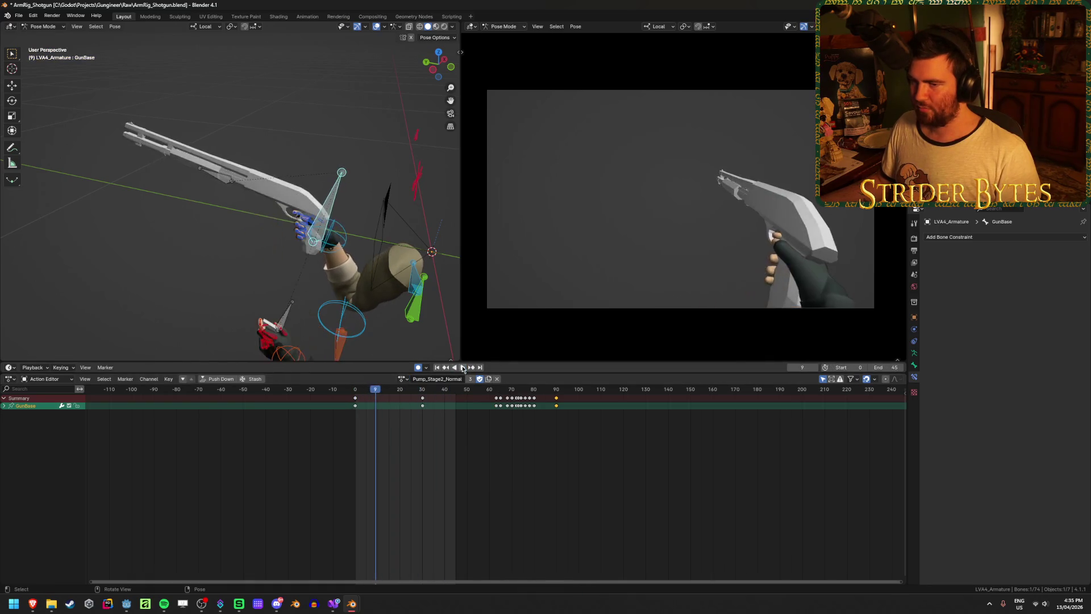
{"action": "left_click", "coordinate": [402, 378]}
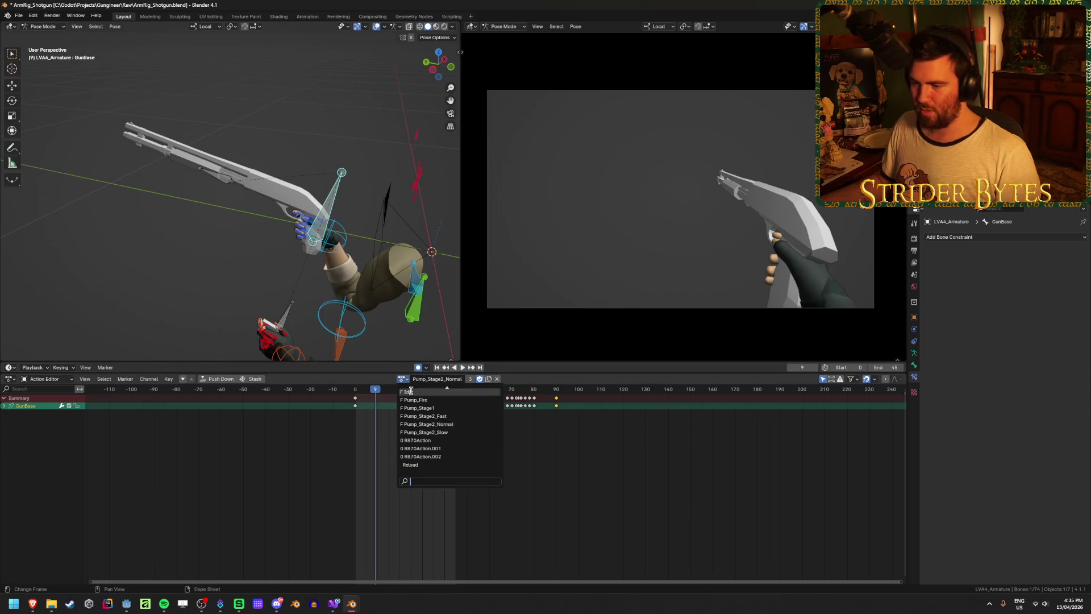
{"action": "left_click", "coordinate": [439, 433]}
{"action": "key", "text": "ctrl+s"}
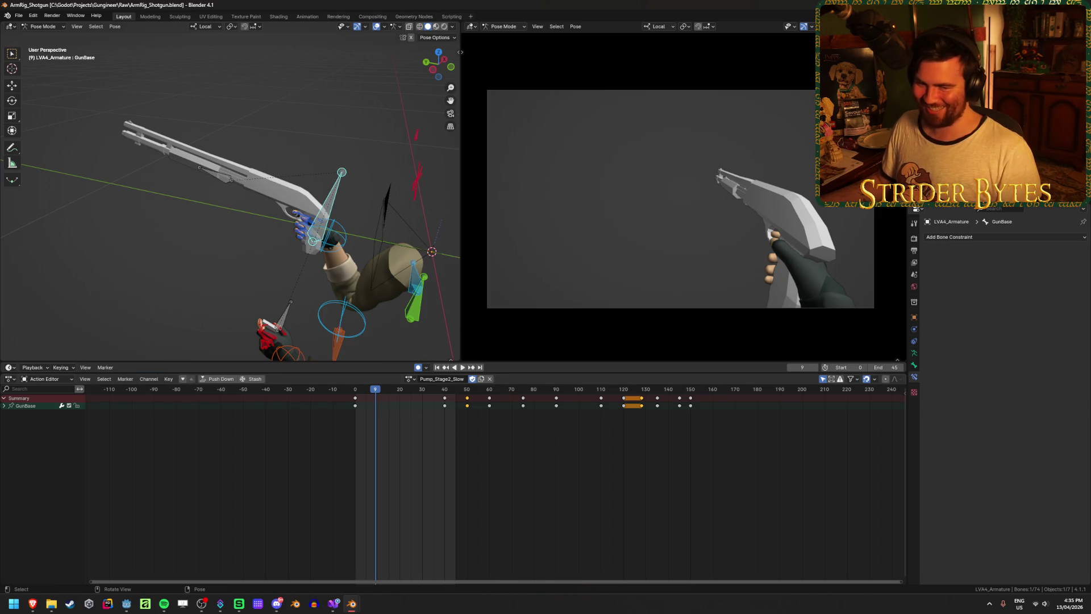
{"action": "left_click", "coordinate": [884, 367]}
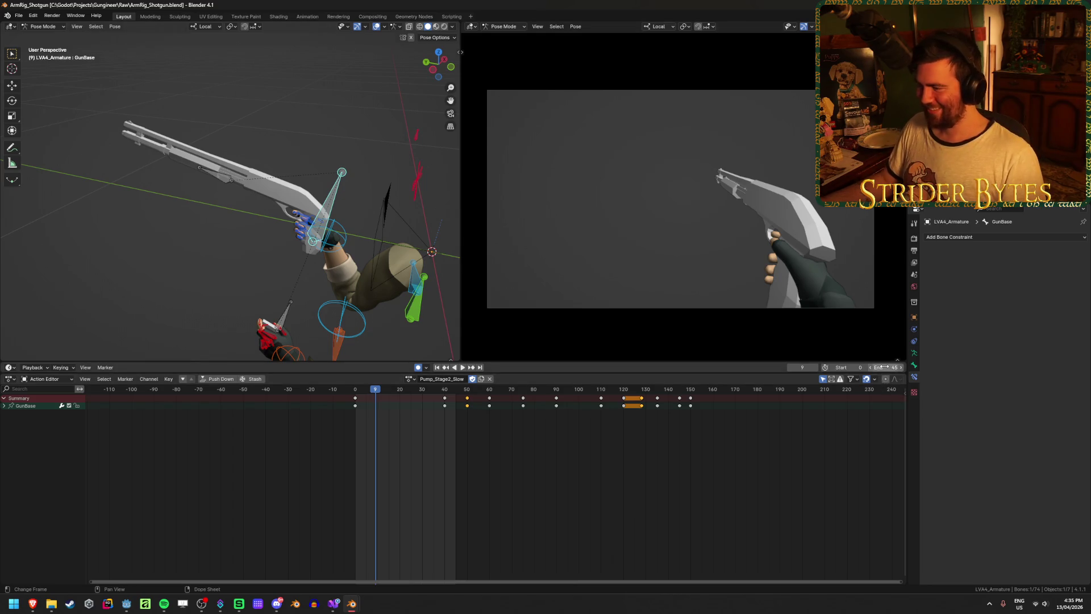
Set the end frame to 150, play the slow pump from the start, and save
{"action": "type", "text": "150"}
{"action": "key", "text": "Return"}
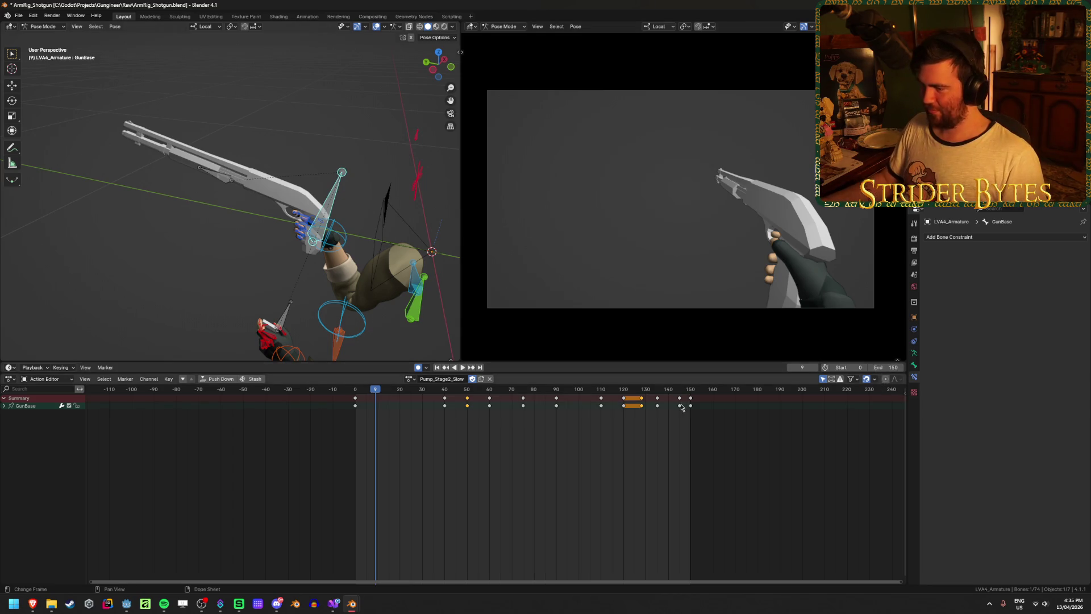
{"action": "left_click", "coordinate": [437, 367]}
{"action": "left_click", "coordinate": [462, 368]}
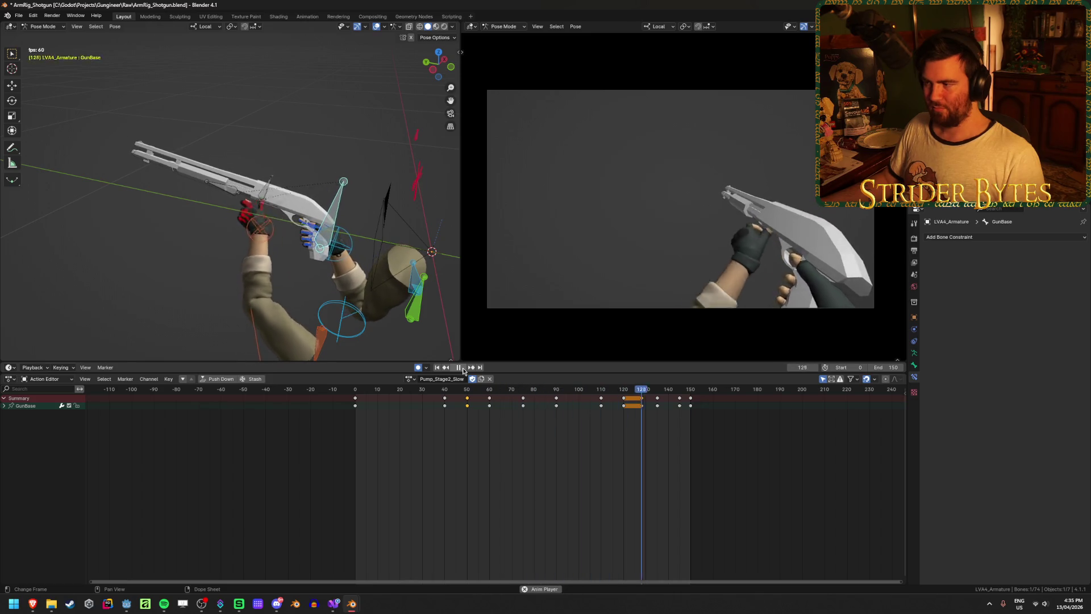
{"action": "left_click", "coordinate": [462, 368]}
{"action": "left_click", "coordinate": [637, 462]}
{"action": "key", "text": "ctrl+s"}
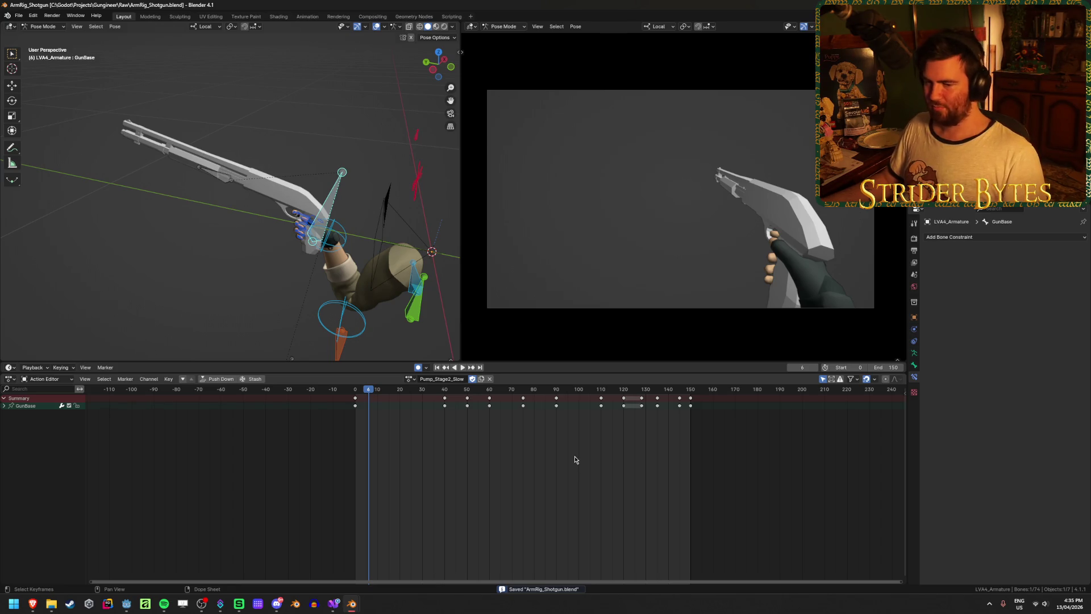
Switch the rig to Pump_Stage2_Normal and view its keys as curves
{"action": "left_click", "coordinate": [410, 380]}
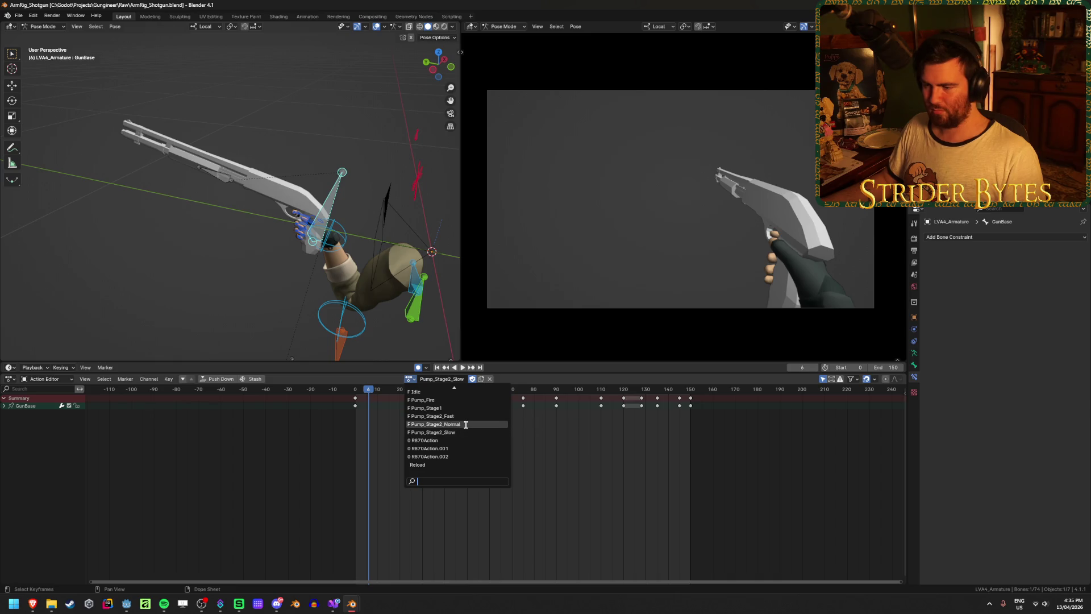
{"action": "left_click", "coordinate": [459, 424]}
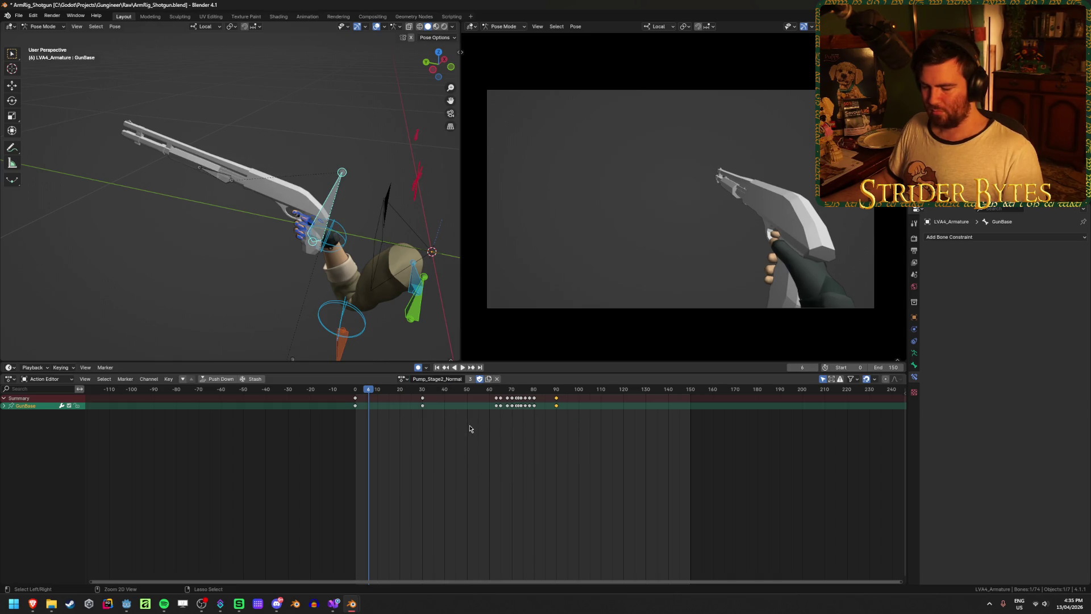
{"action": "key", "text": "ctrl+Tab"}
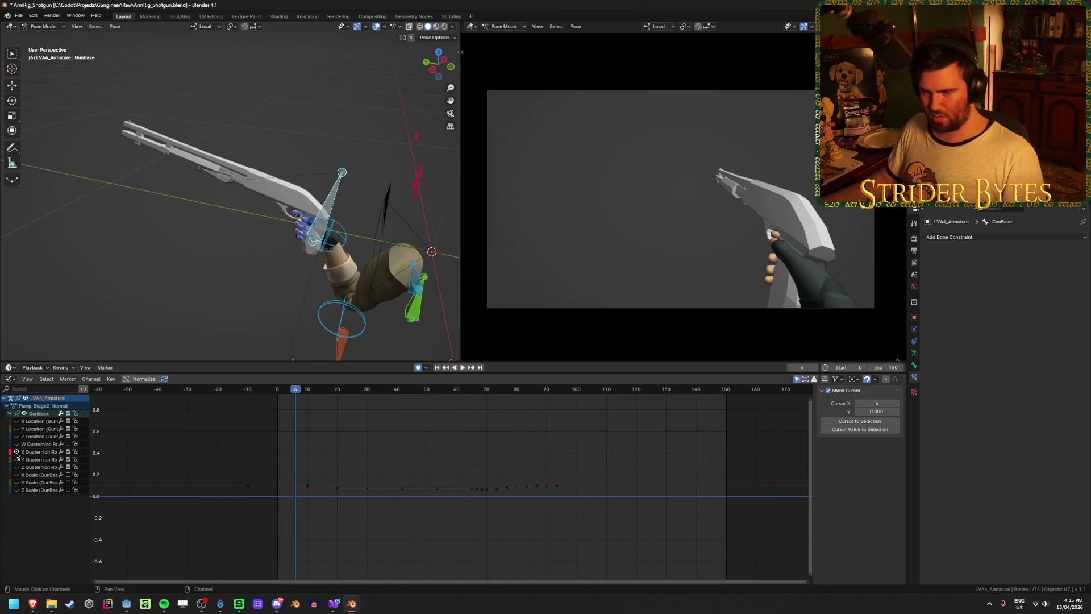
Select Pump_Stage2_Normal's location recoil keys between frames 65 and 87
{"action": "left_click", "coordinate": [15, 429], "text": "ctrl"}
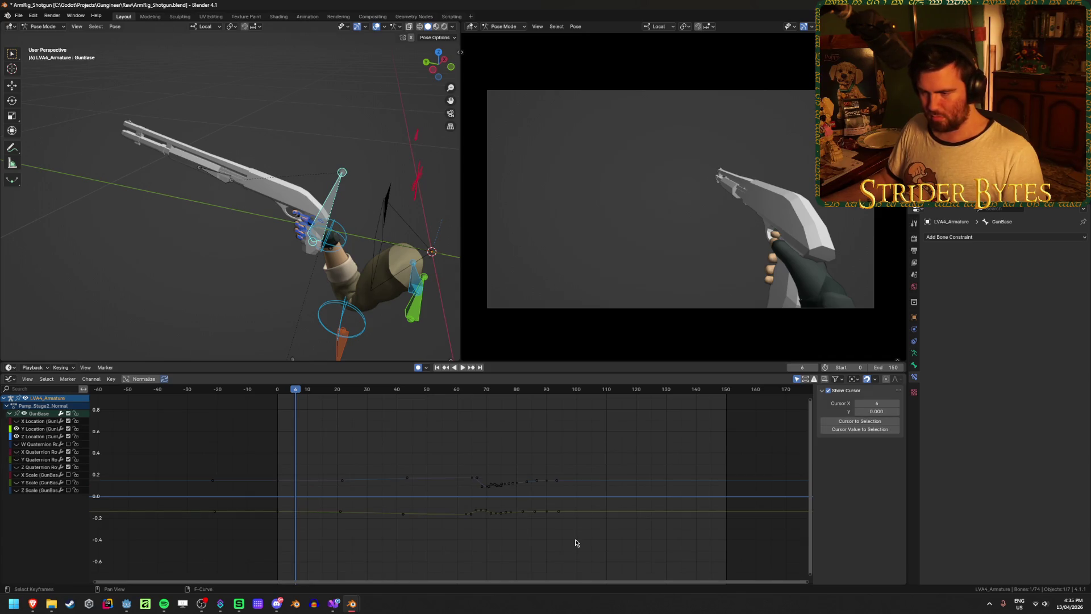
{"action": "scroll", "coordinate": [575, 541], "scroll_direction": "up", "scroll_amount": 4}
{"action": "left_click_drag", "start_coordinate": [409, 534], "coordinate": [547, 418]}
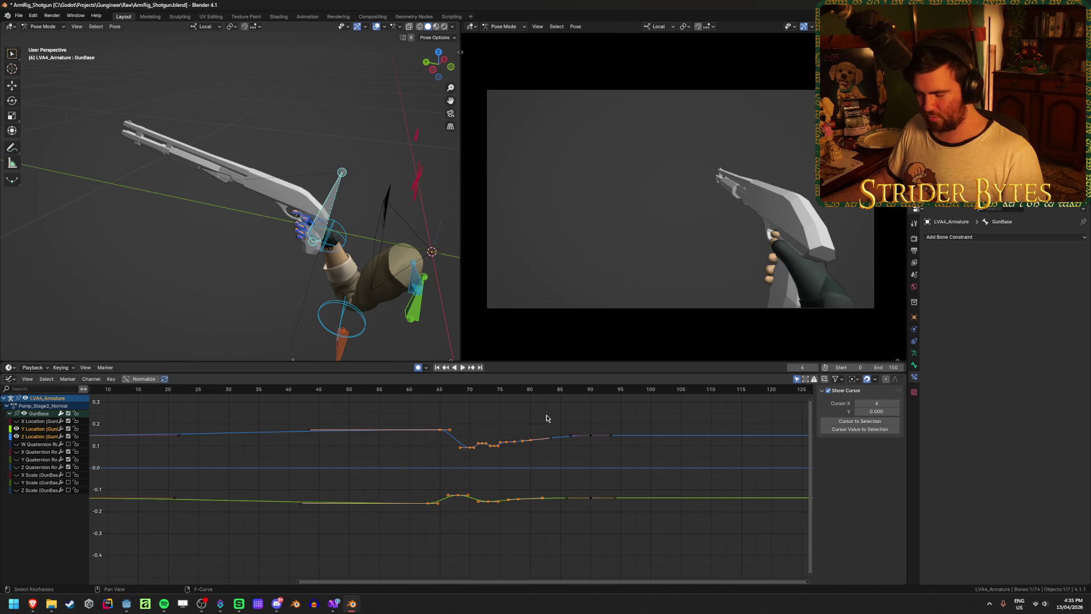
{"action": "left_click", "coordinate": [638, 390]}
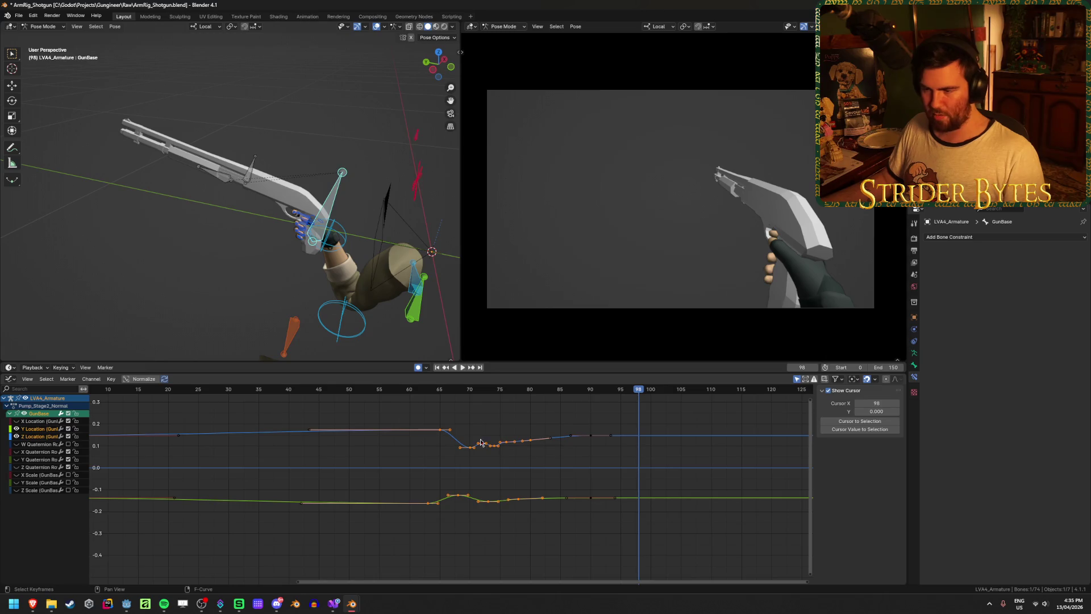
{"action": "left_click_drag", "start_coordinate": [451, 389], "coordinate": [440, 388]}
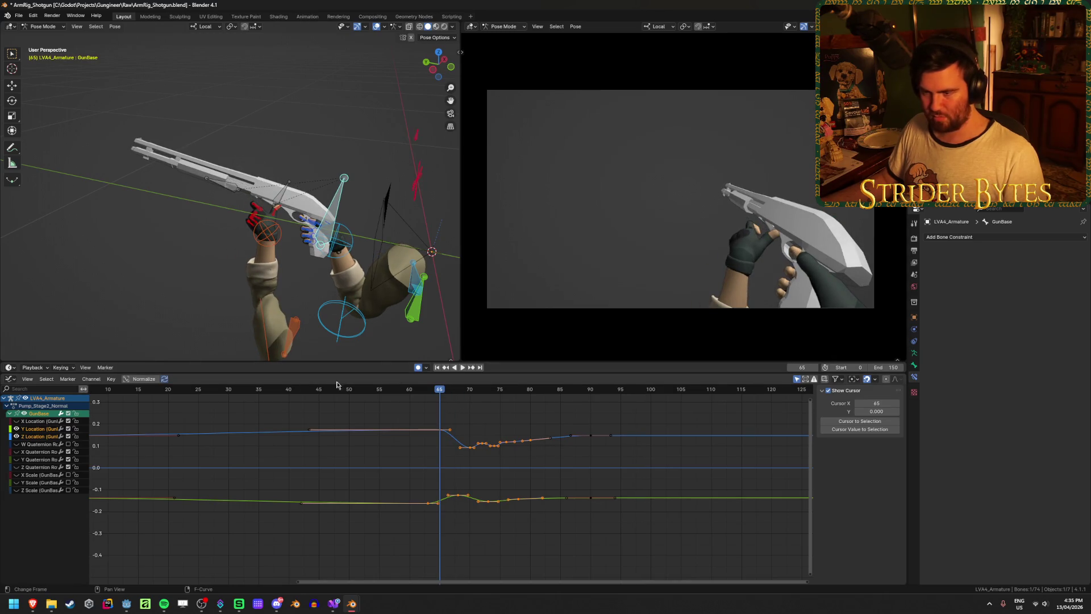
{"action": "key", "text": "ctrl+Tab"}
Paste the recoil keys into Pump_Stage2_Fast at frame 30, placing them around frame 31
{"action": "left_click", "coordinate": [402, 379]}
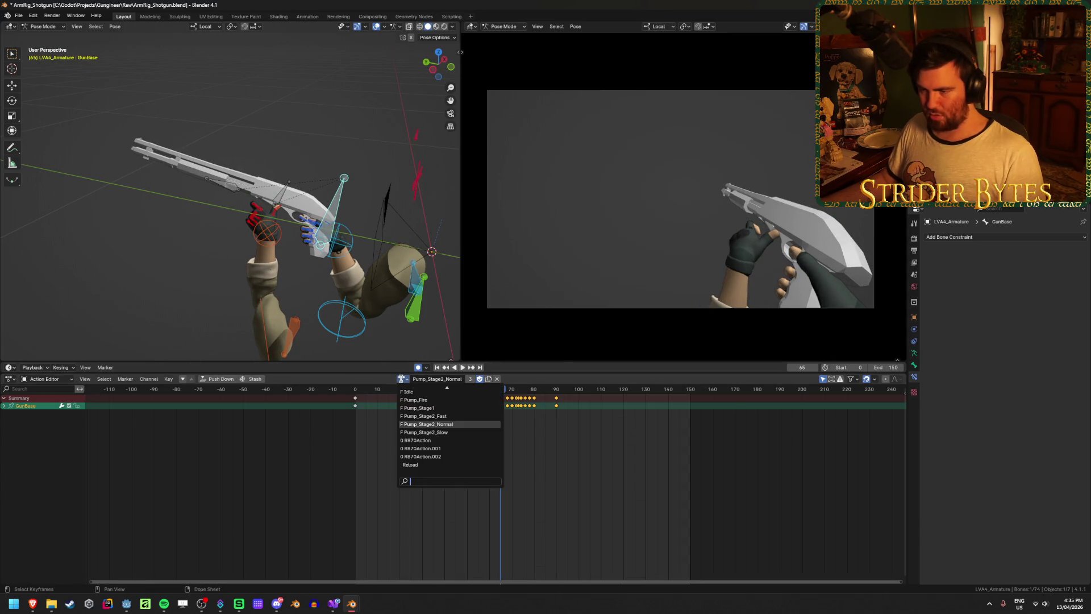
{"action": "left_click", "coordinate": [462, 415]}
{"action": "left_click", "coordinate": [10, 379]}
{"action": "key", "text": "ctrl+Tab"}
{"action": "key", "text": "Home"}
{"action": "left_click", "coordinate": [341, 390]}
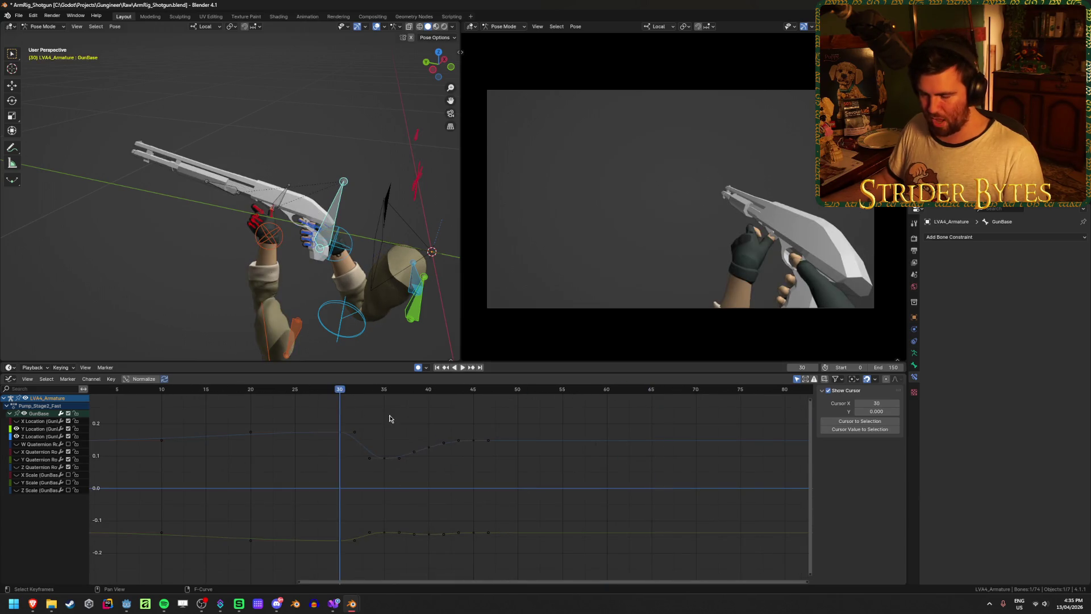
{"action": "key", "text": "ctrl+v"}
{"action": "scroll", "coordinate": [344, 512], "scroll_direction": "up", "scroll_amount": 2}
{"action": "key", "text": "g"}
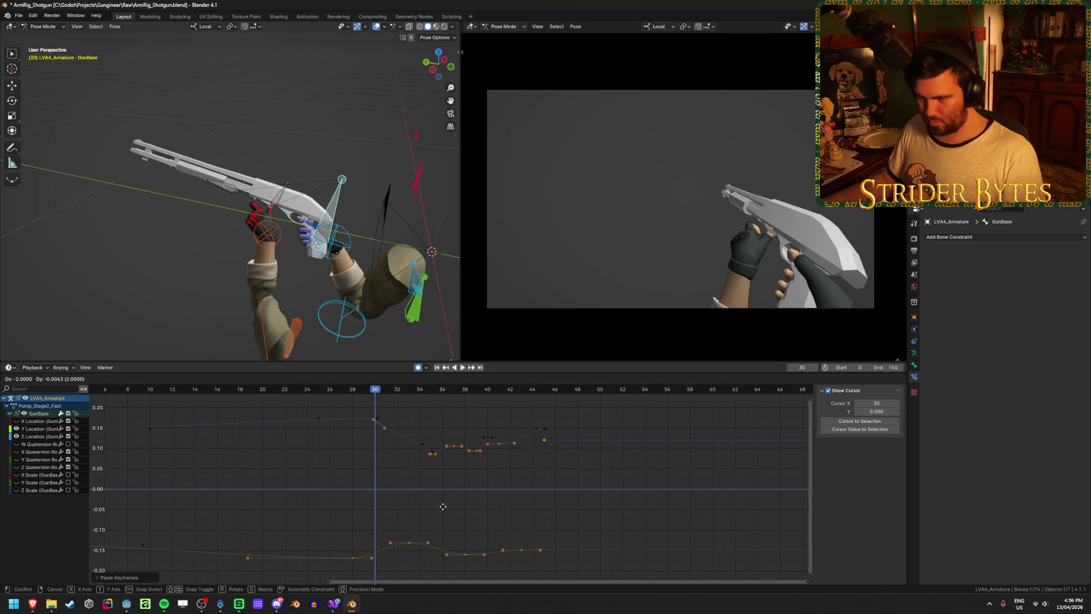
{"action": "left_click", "coordinate": [492, 520]}
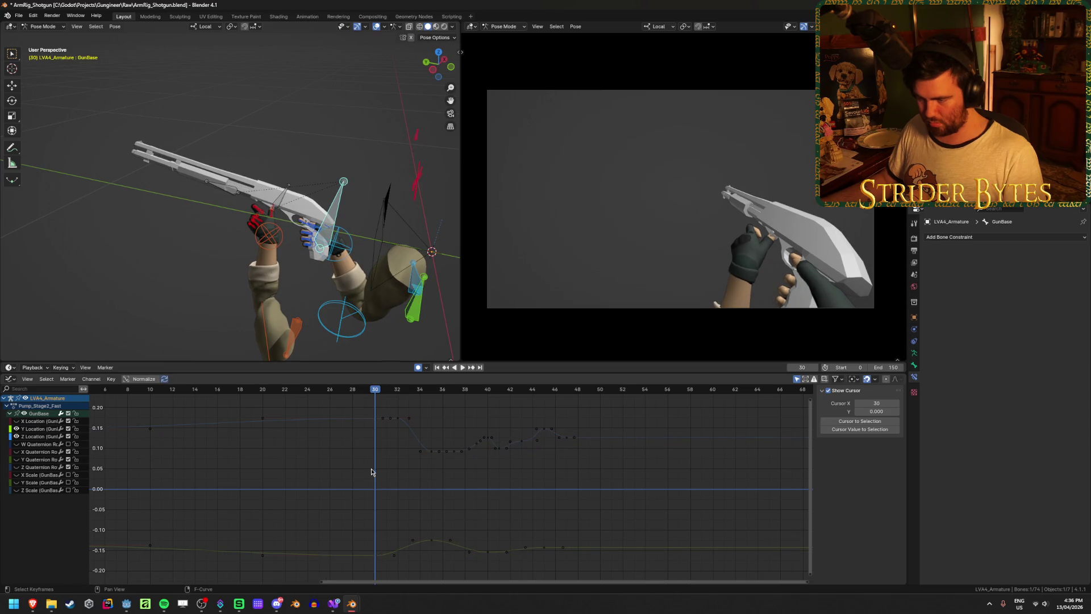
Shift the pasted recoil keys after frame 32 on both location curves 2 frames earlier
{"action": "left_click", "coordinate": [377, 420]}
{"action": "scroll", "coordinate": [383, 428], "scroll_direction": "down", "scroll_amount": 1}
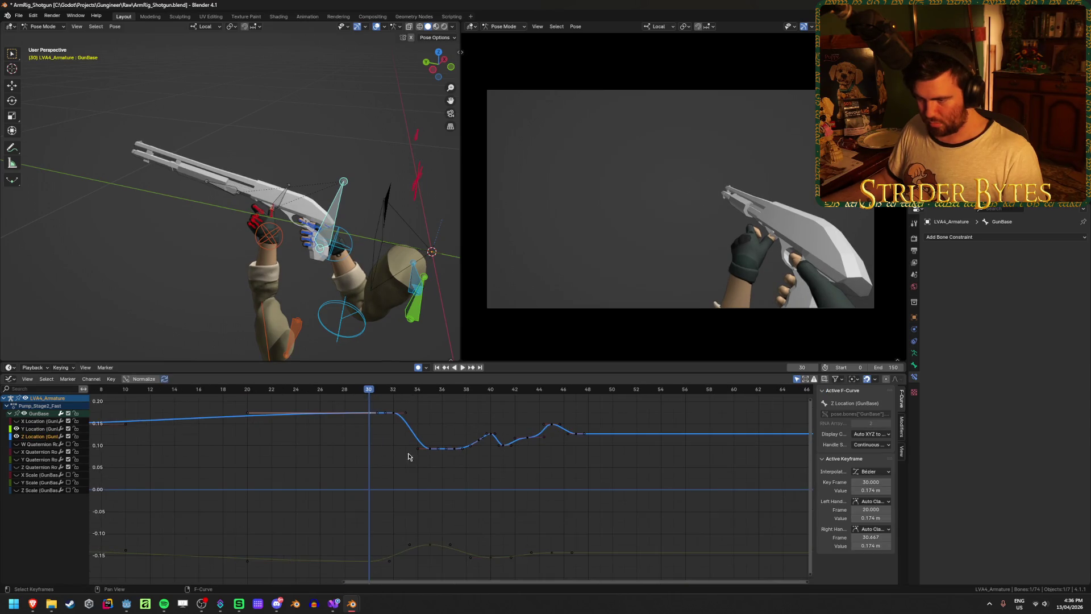
{"action": "left_click", "coordinate": [427, 461]}
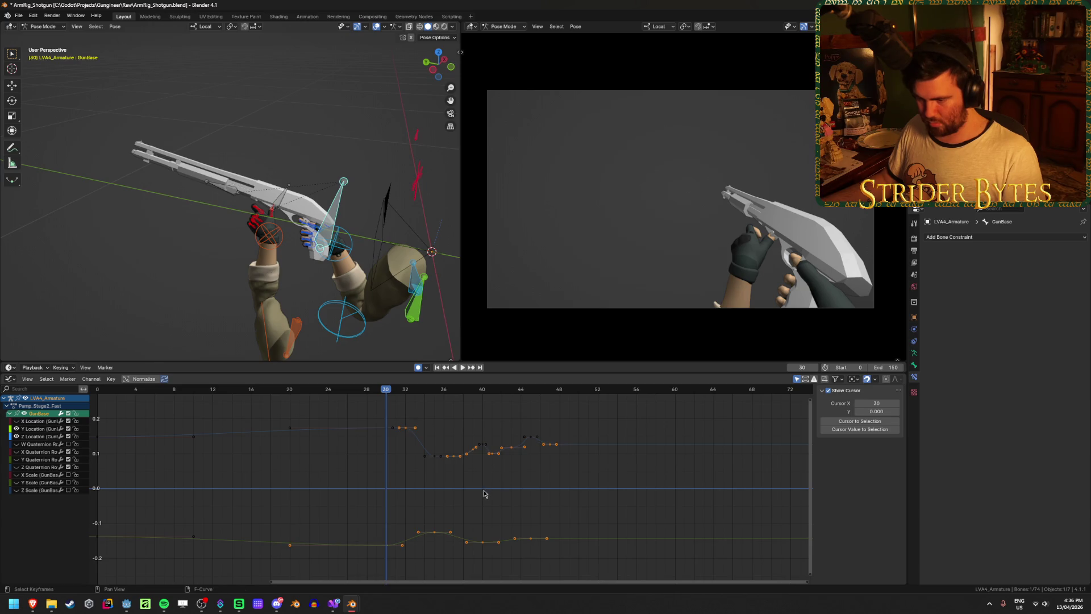
{"action": "left_click_drag", "start_coordinate": [597, 478], "coordinate": [402, 419]}
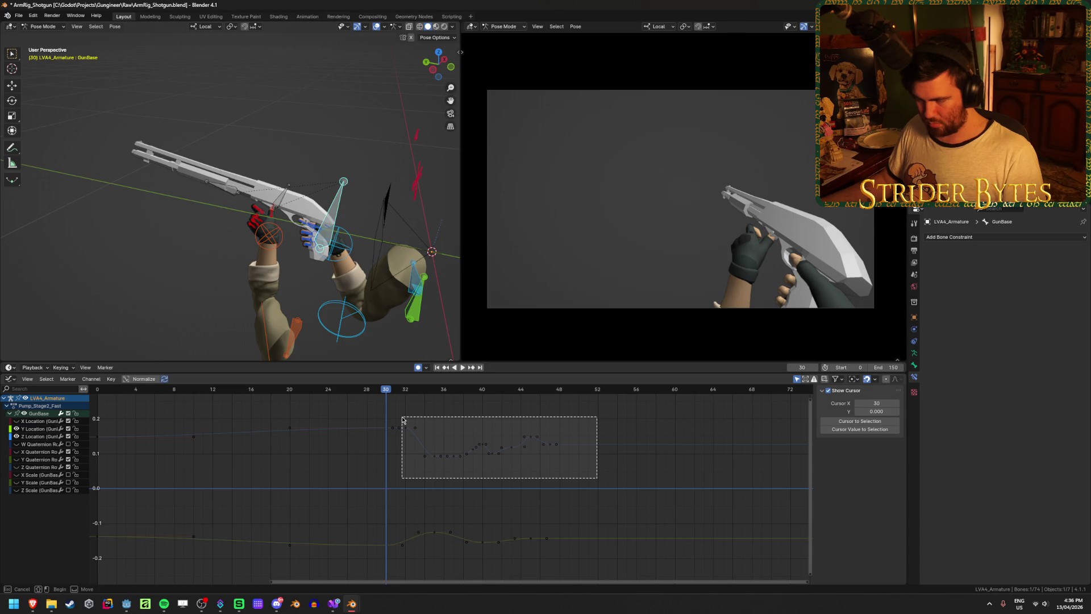
{"action": "left_click_drag", "start_coordinate": [403, 419], "coordinate": [402, 419]}
{"action": "left_click_drag", "start_coordinate": [599, 560], "coordinate": [398, 412]}
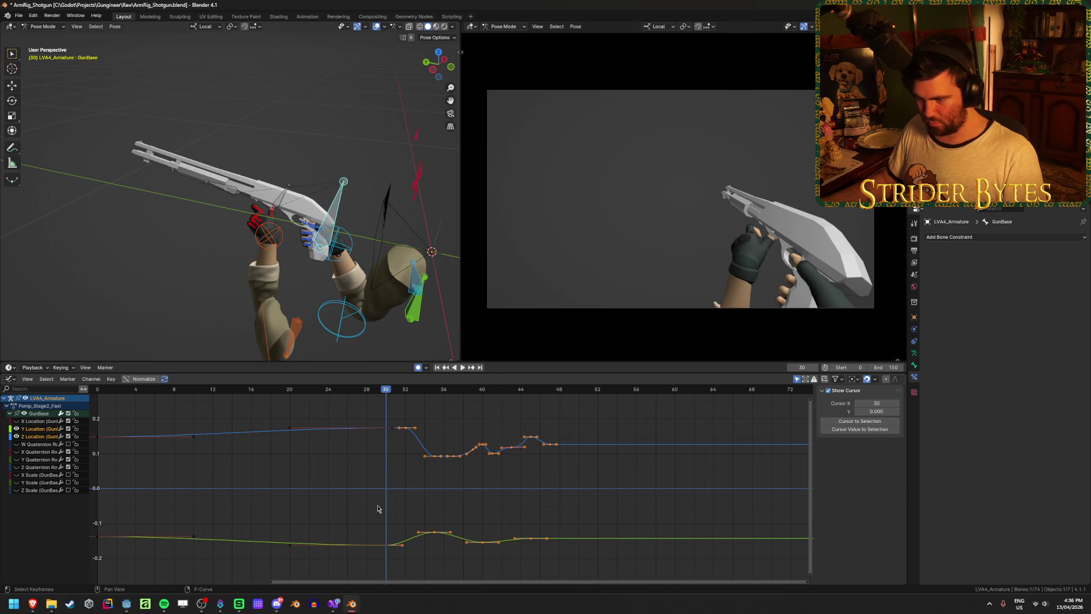
{"action": "key", "text": "g"}
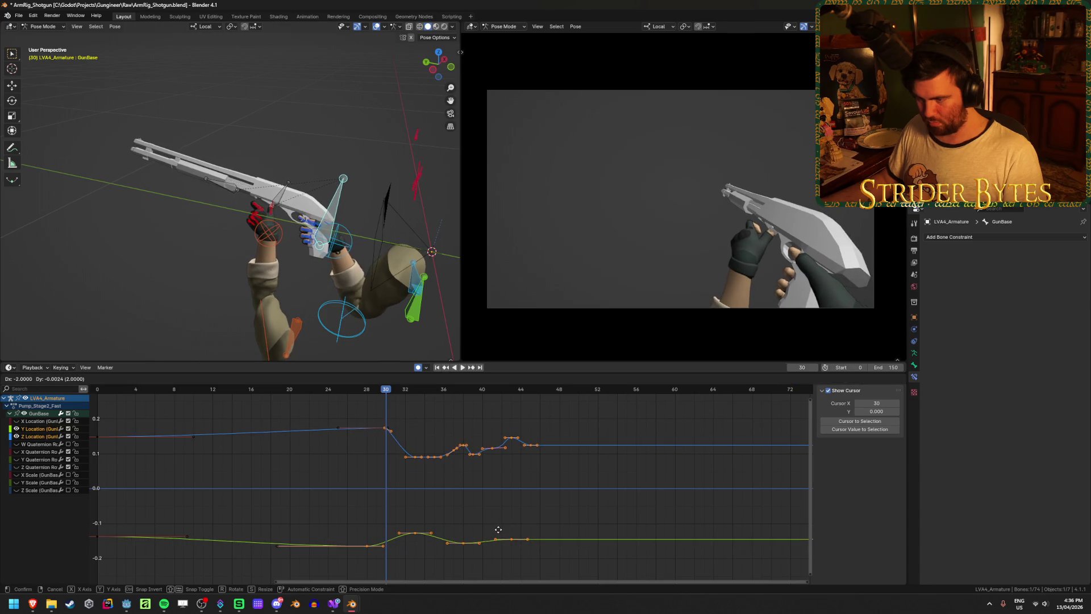
{"action": "left_click", "coordinate": [499, 531]}
Play the fast pump to check the shifted recoil and save
{"action": "left_click", "coordinate": [506, 500]}
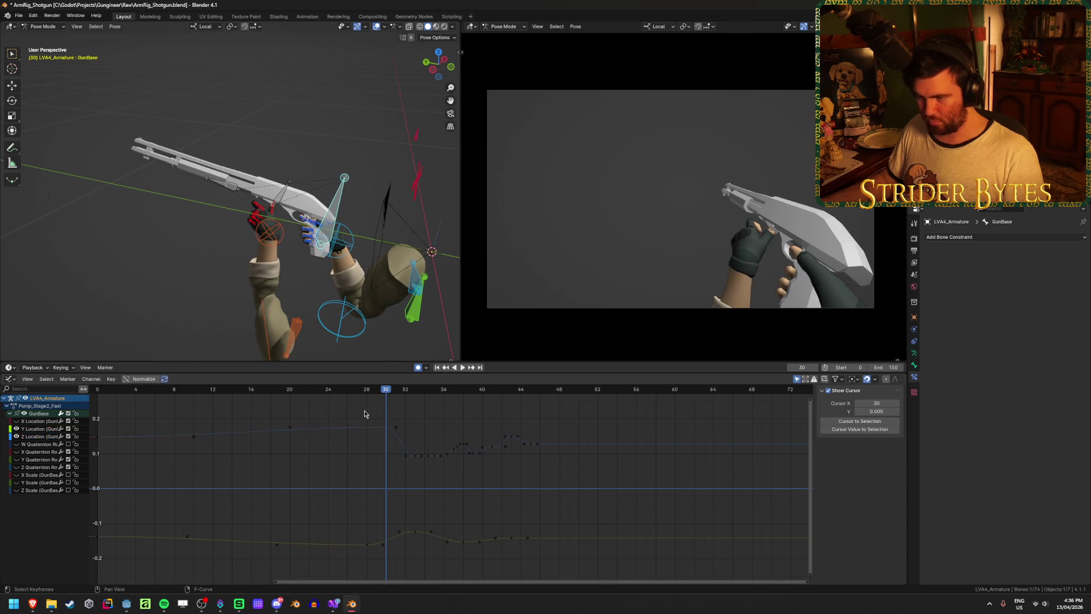
{"action": "left_click", "coordinate": [462, 367]}
{"action": "left_click", "coordinate": [463, 367]}
{"action": "mouse_move", "coordinate": [409, 389]}
{"action": "left_mouse_down"}
{"action": "mouse_move", "coordinate": [327, 392]}
{"action": "mouse_move", "coordinate": [405, 407]}
{"action": "mouse_move", "coordinate": [531, 409]}
{"action": "left_mouse_up"}
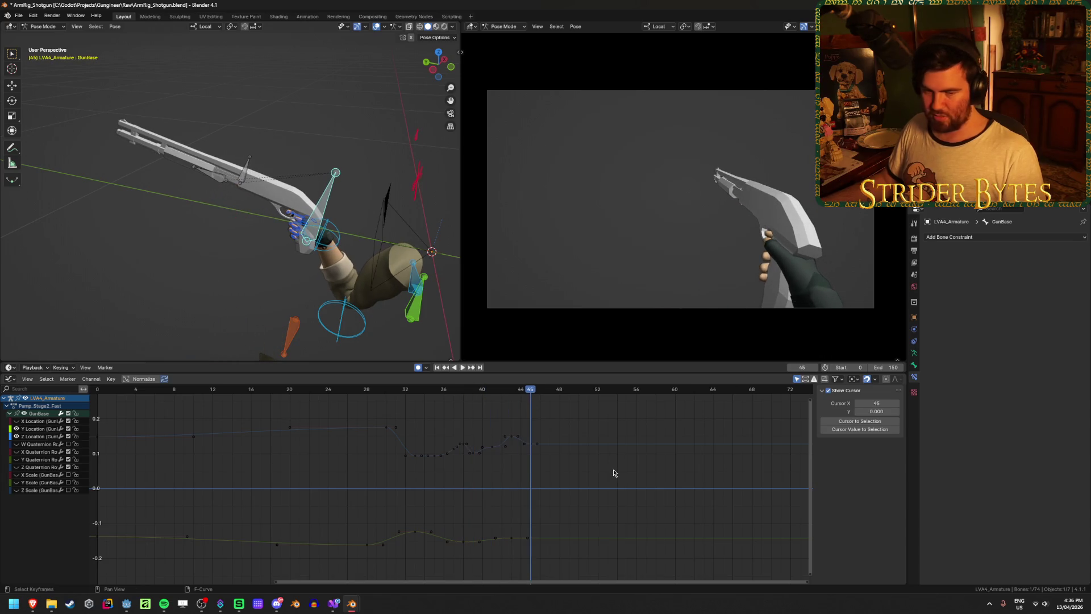
{"action": "key", "text": "ctrl+s"}
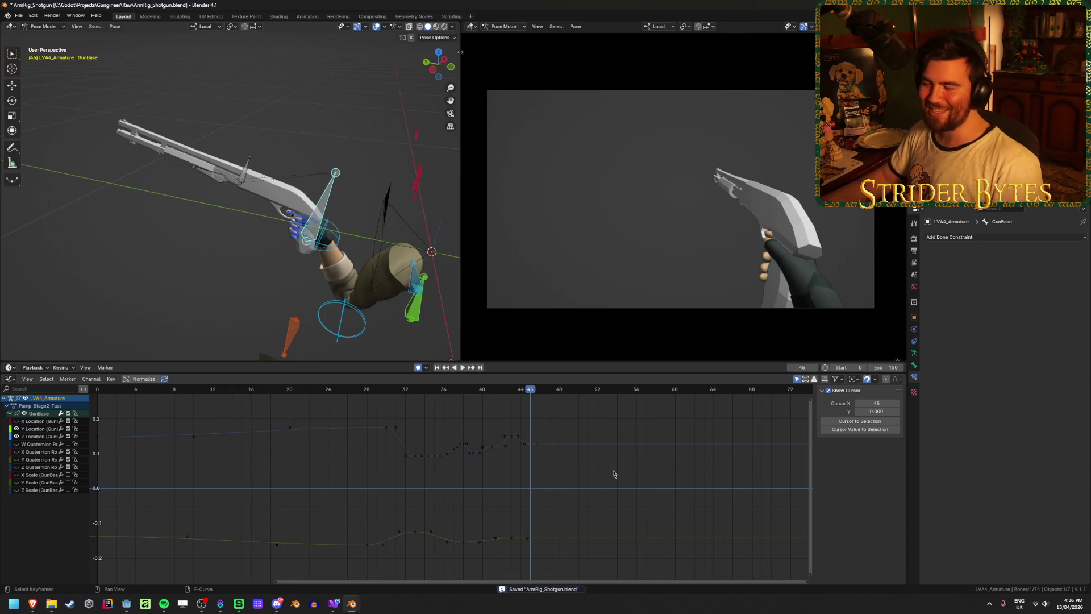
Set the scene end frame back to 45 and select the Z Location key at frame 33
{"action": "left_click", "coordinate": [891, 367]}
{"action": "key", "text": "Return"}
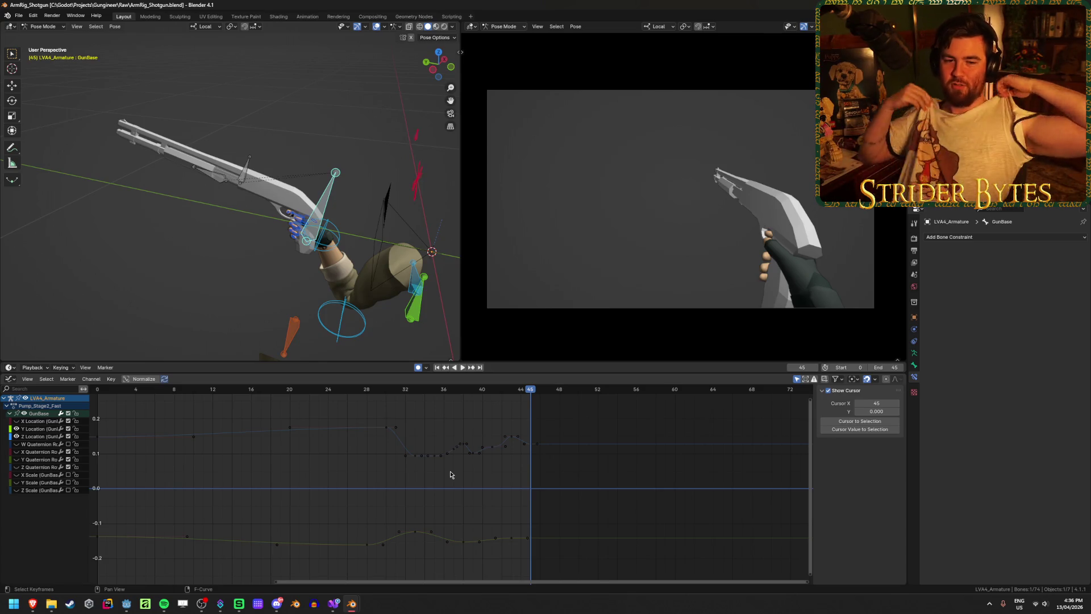
{"action": "scroll", "coordinate": [450, 474], "scroll_direction": "up", "scroll_amount": 2}
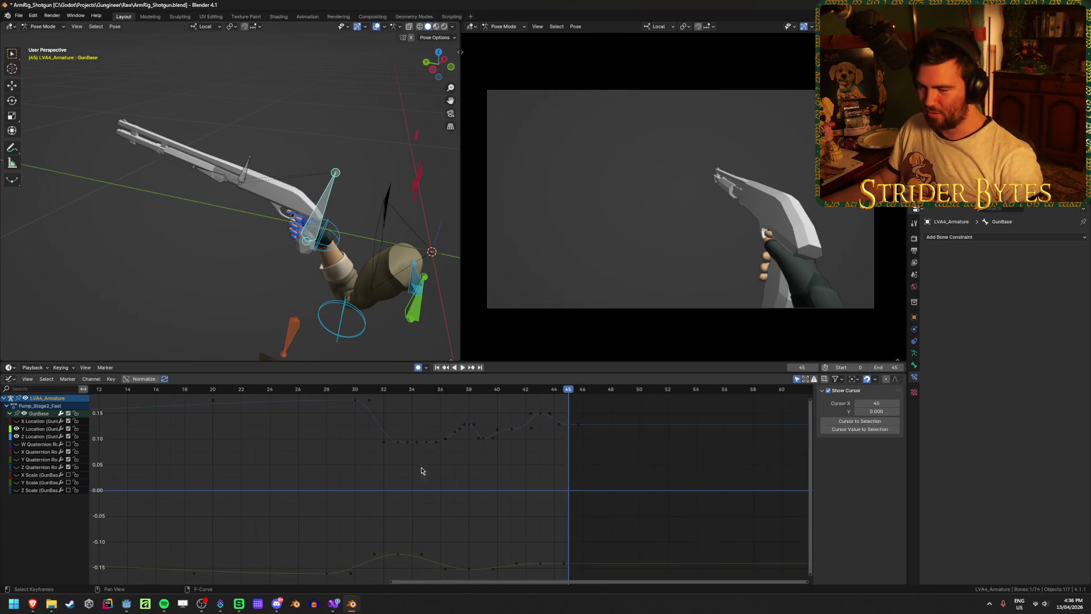
{"action": "left_click", "coordinate": [398, 442]}
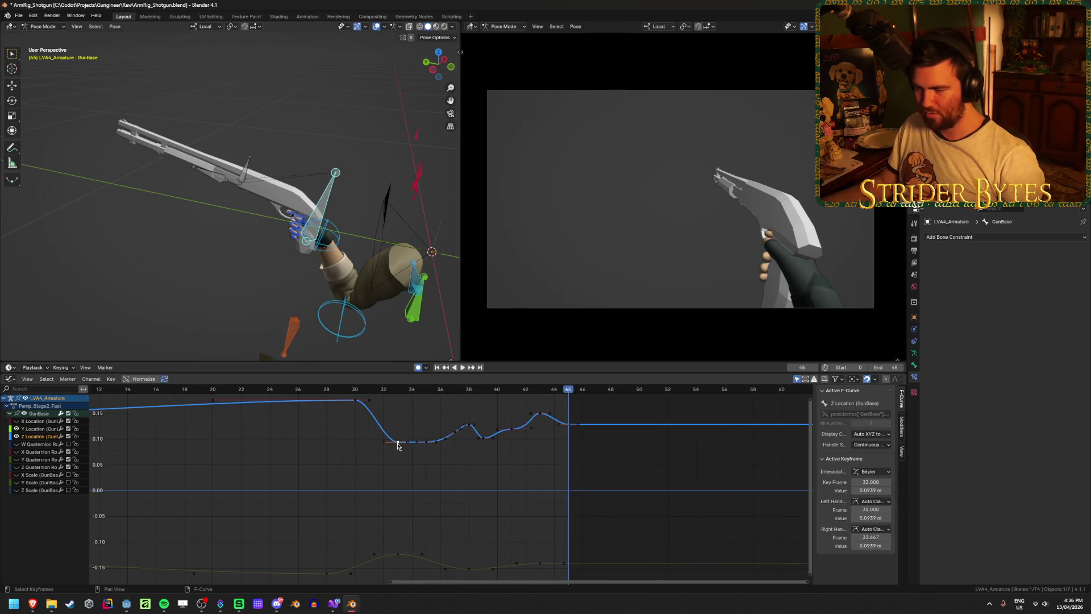
Play the Pump_Stage2_Fast animation and scrub to frame 35 to inspect the recoil
{"action": "scroll", "coordinate": [397, 400], "scroll_direction": "up", "scroll_amount": 3, "text": "shift"}
{"action": "scroll", "coordinate": [386, 398], "scroll_direction": "up", "scroll_amount": 1}
{"action": "key", "text": "space"}
{"action": "left_click_drag", "start_coordinate": [264, 402], "coordinate": [484, 413]}
Lower the GunBase Z Location keys at frames 38 and 41, then save the file
{"action": "left_click_drag", "start_coordinate": [487, 483], "coordinate": [493, 490]}
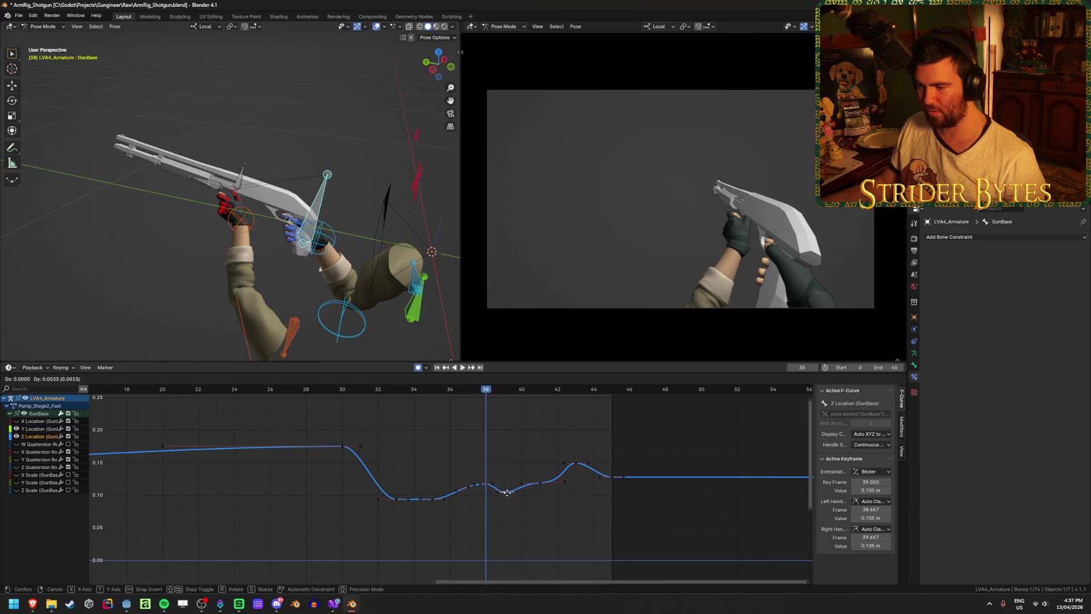
{"action": "left_click", "coordinate": [576, 464]}
{"action": "left_click", "coordinate": [540, 482]}
{"action": "left_click_drag", "start_coordinate": [540, 483], "coordinate": [544, 481]}
{"action": "key", "text": "ctrl+s"}
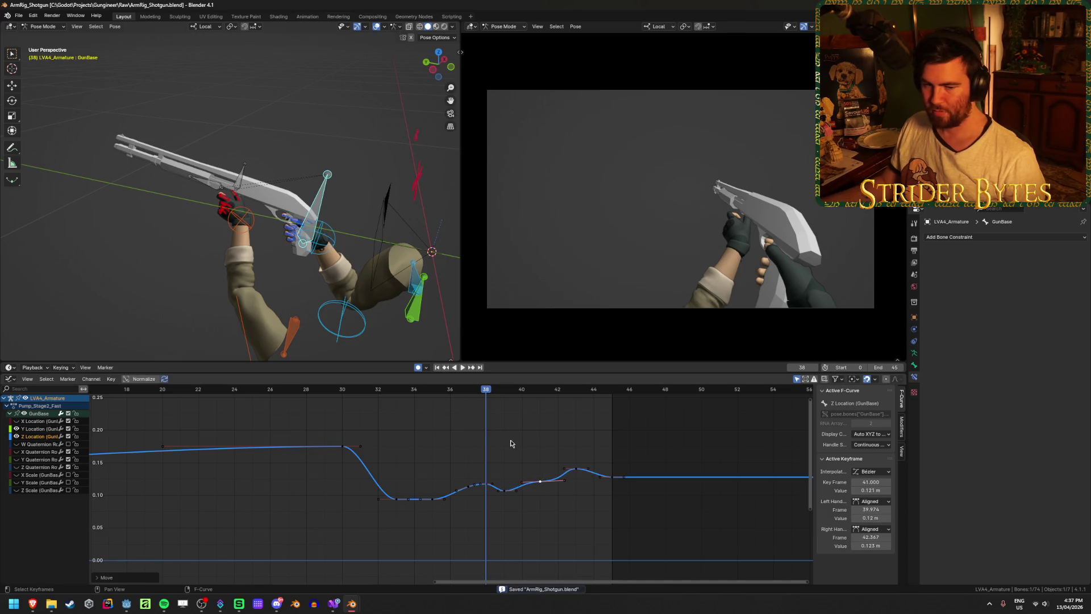
Play back the smoothed recoil, deselect the Z Location curve and play again
{"action": "key", "text": "space"}
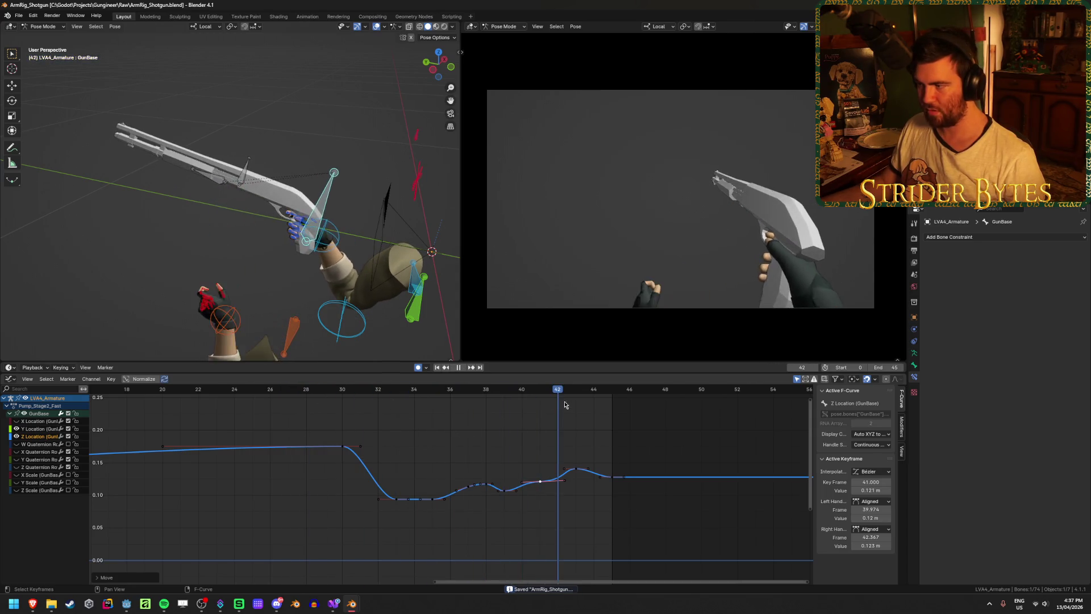
{"action": "key", "text": "space"}
{"action": "scroll", "coordinate": [369, 523], "scroll_direction": "down", "scroll_amount": 3}
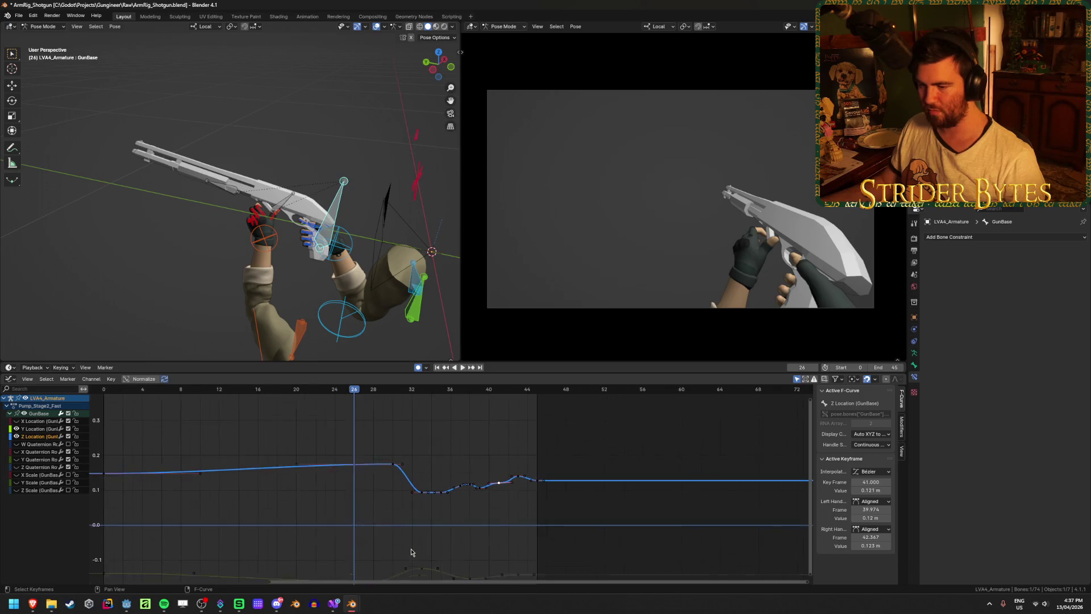
{"action": "scroll", "coordinate": [451, 511], "scroll_direction": "up", "scroll_amount": 3}
{"action": "left_click", "coordinate": [414, 494]}
{"action": "left_click", "coordinate": [385, 393]}
{"action": "key", "text": "space"}
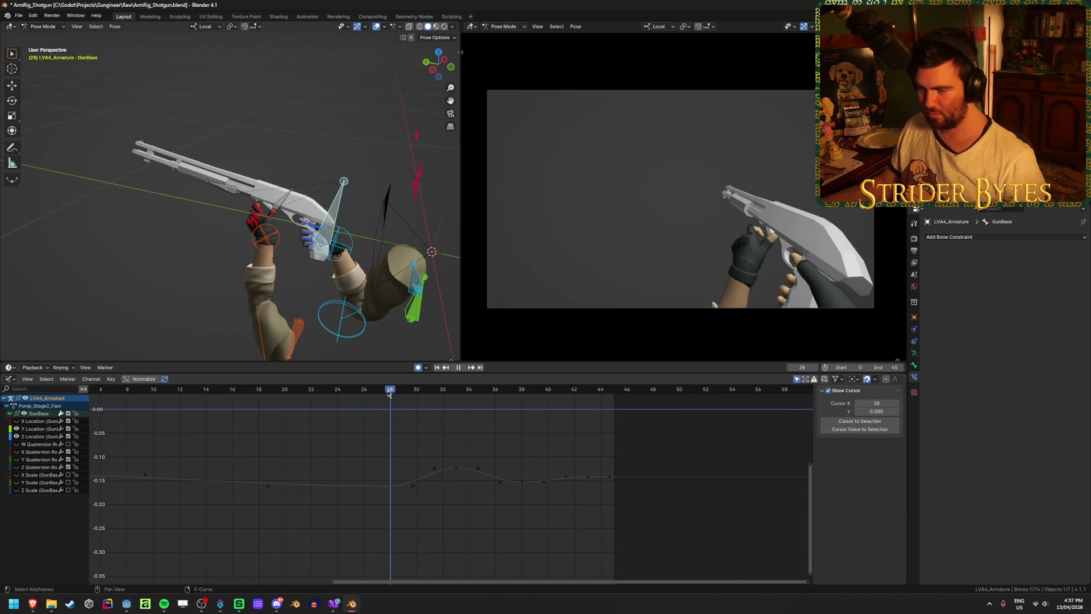
Scrub back to frame 30, select thumb1.L and return the right view to the camera
{"action": "left_click_drag", "start_coordinate": [438, 399], "coordinate": [412, 401]}
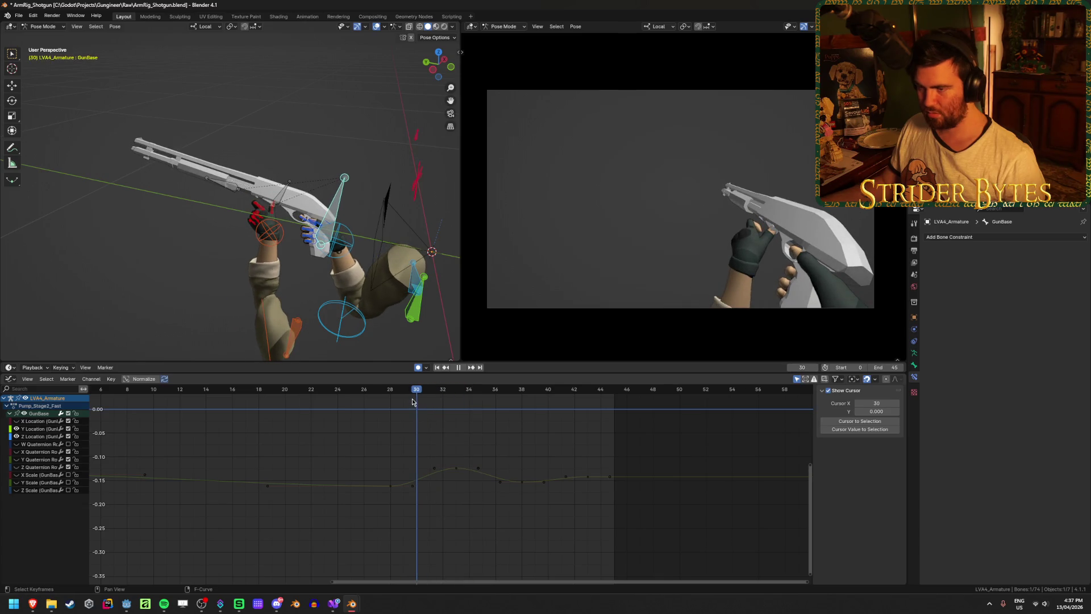
{"action": "left_click", "coordinate": [271, 210]}
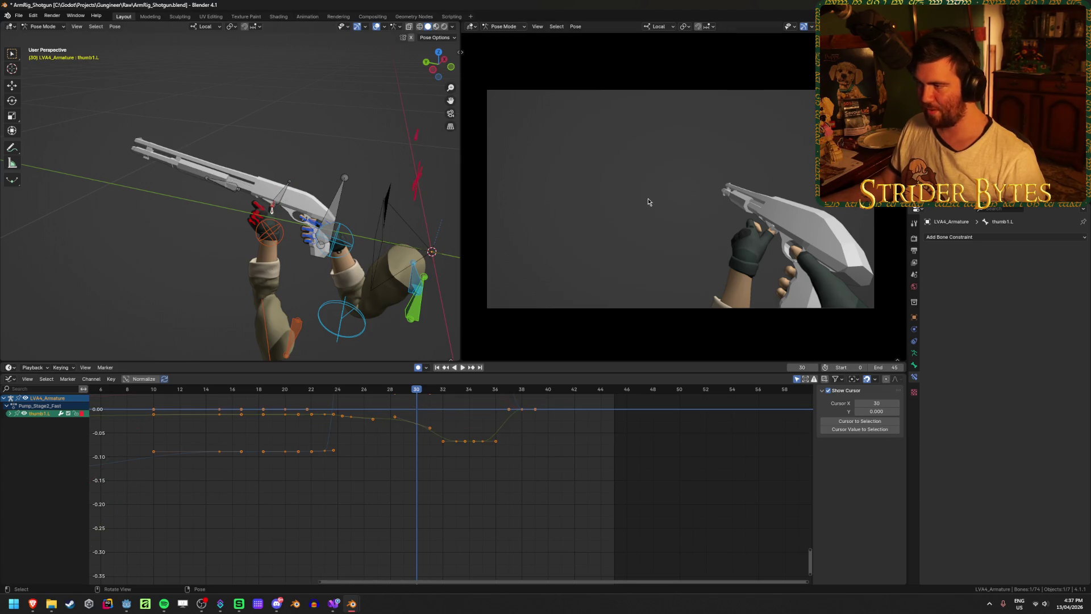
{"action": "middle_click_drag", "start_coordinate": [648, 202], "coordinate": [652, 229]}
{"action": "key", "text": "KP_0"}
Frame the left thumb in close-up, select thumb2.L and show the action's keyframes
{"action": "key", "text": "KP_Decimal"}
{"action": "scroll", "coordinate": [258, 250], "scroll_direction": "down", "scroll_amount": 3}
{"action": "middle_click_drag", "start_coordinate": [254, 255], "coordinate": [208, 260]}
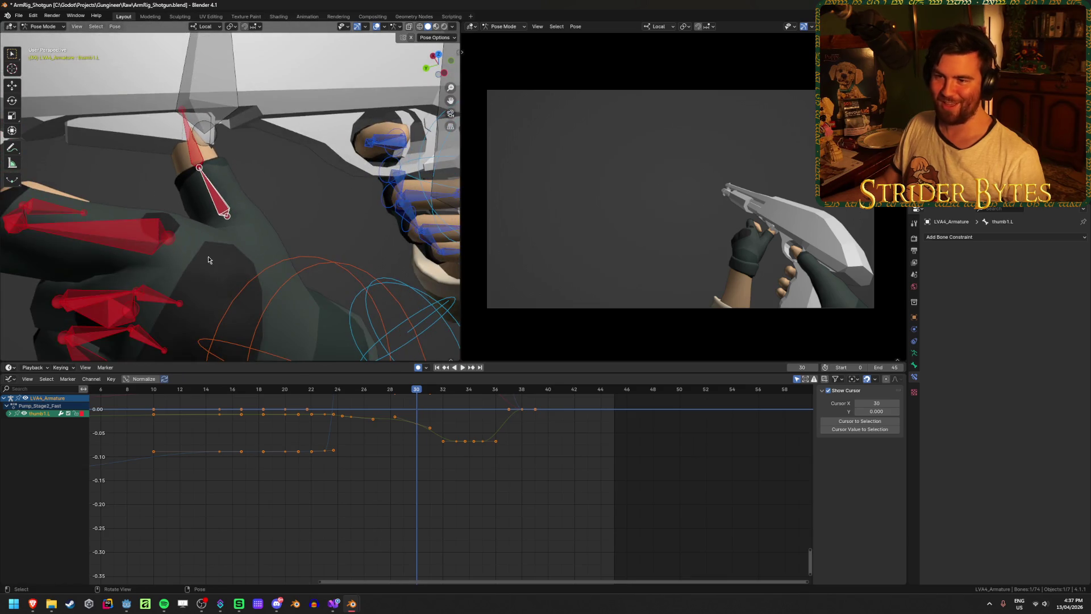
{"action": "left_click", "coordinate": [195, 159]}
{"action": "key", "text": "ctrl+Tab"}
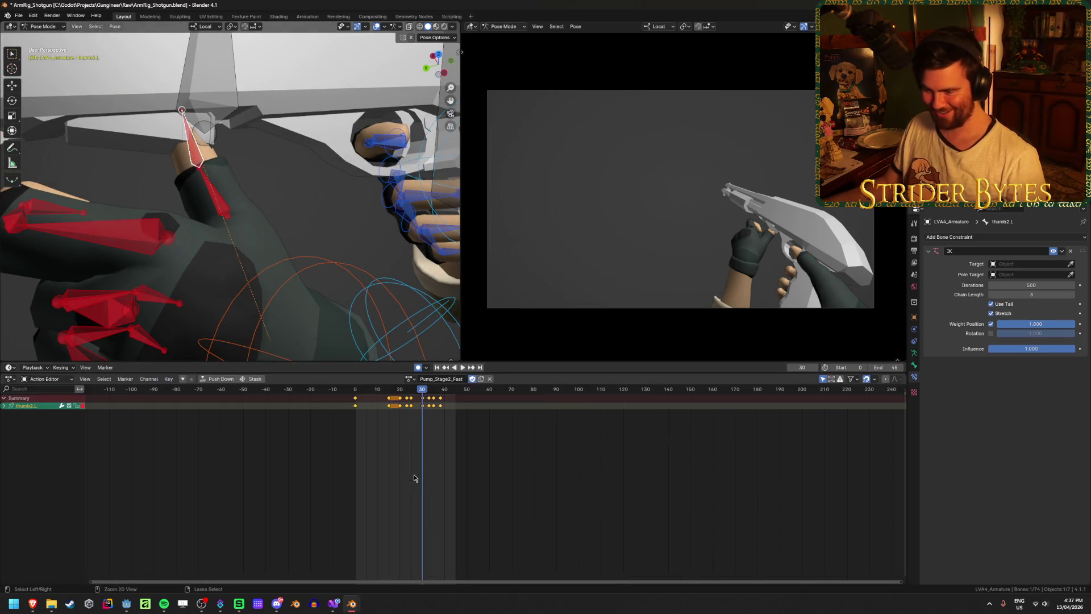
Move the thumb2.L bone against the gun at frame 30 and save the file
{"action": "mouse_move", "coordinate": [342, 279]}
{"action": "middle_mouse_down"}
{"action": "mouse_move", "coordinate": [289, 165]}
{"action": "mouse_move", "coordinate": [290, 188]}
{"action": "middle_mouse_up"}
{"action": "key", "text": "g"}
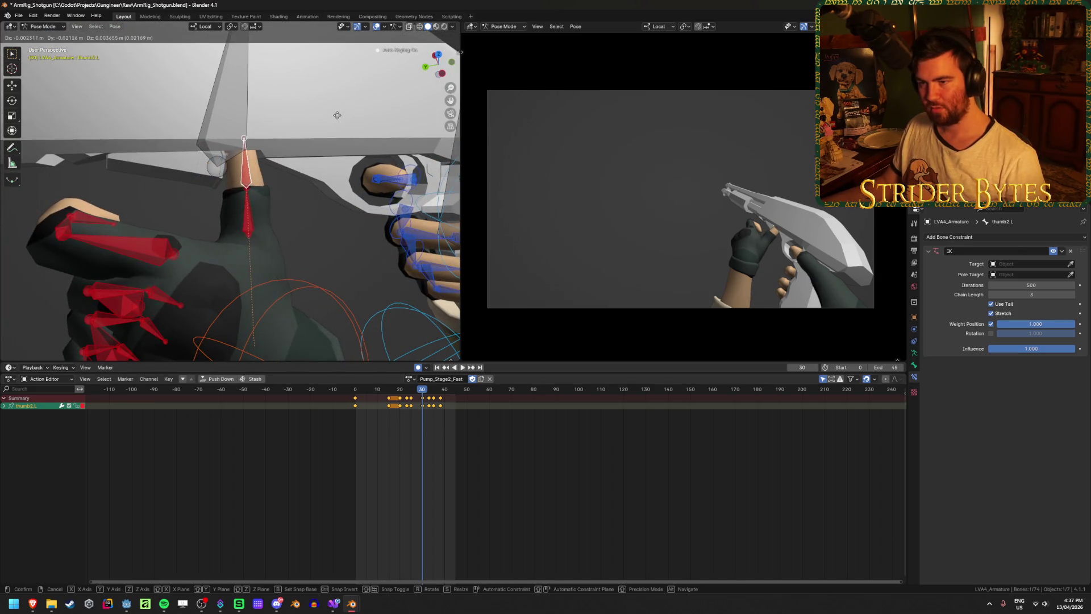
{"action": "left_click", "coordinate": [334, 123]}
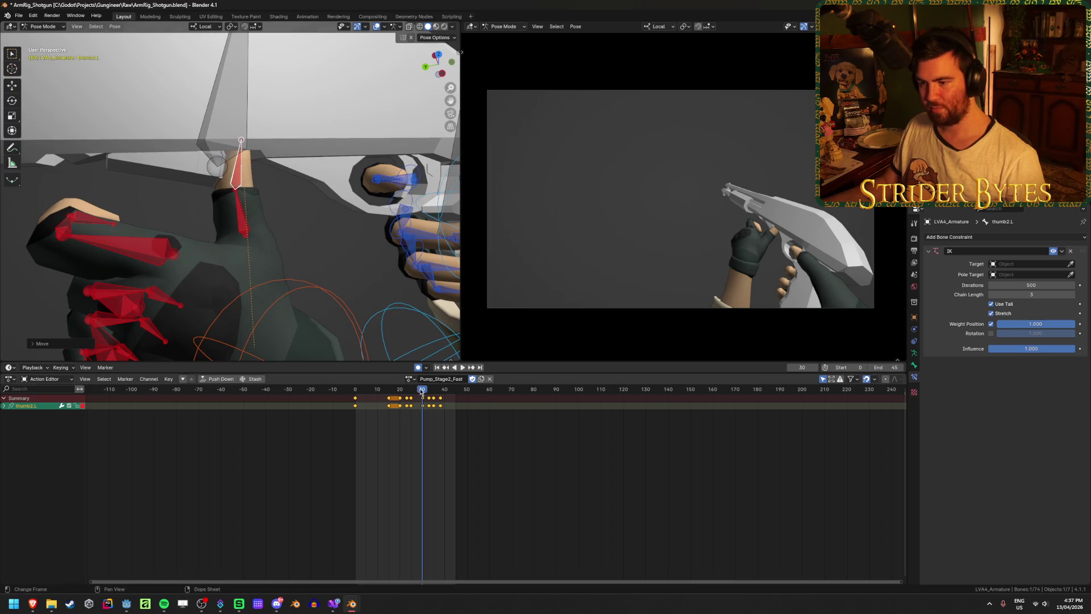
{"action": "key", "text": "space"}
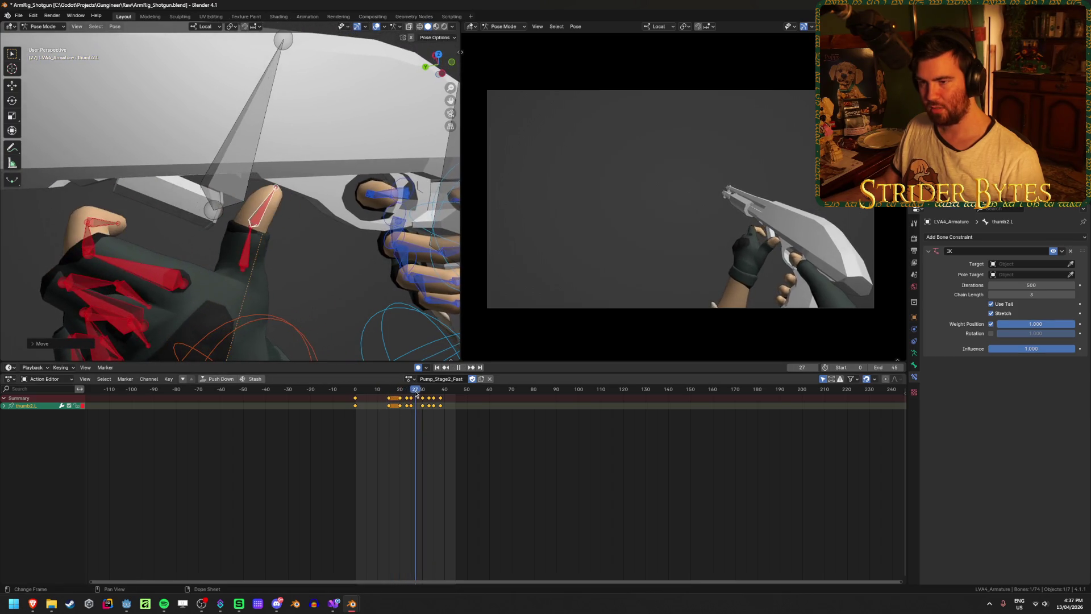
{"action": "mouse_move", "coordinate": [414, 392]}
{"action": "left_mouse_down"}
{"action": "mouse_move", "coordinate": [463, 389]}
{"action": "mouse_move", "coordinate": [440, 389]}
{"action": "left_mouse_up"}
{"action": "key", "text": "ctrl+s"}
Play the animation, stop at frame 33, and return to the reframed Graph Editor curves
{"action": "left_click", "coordinate": [444, 367]}
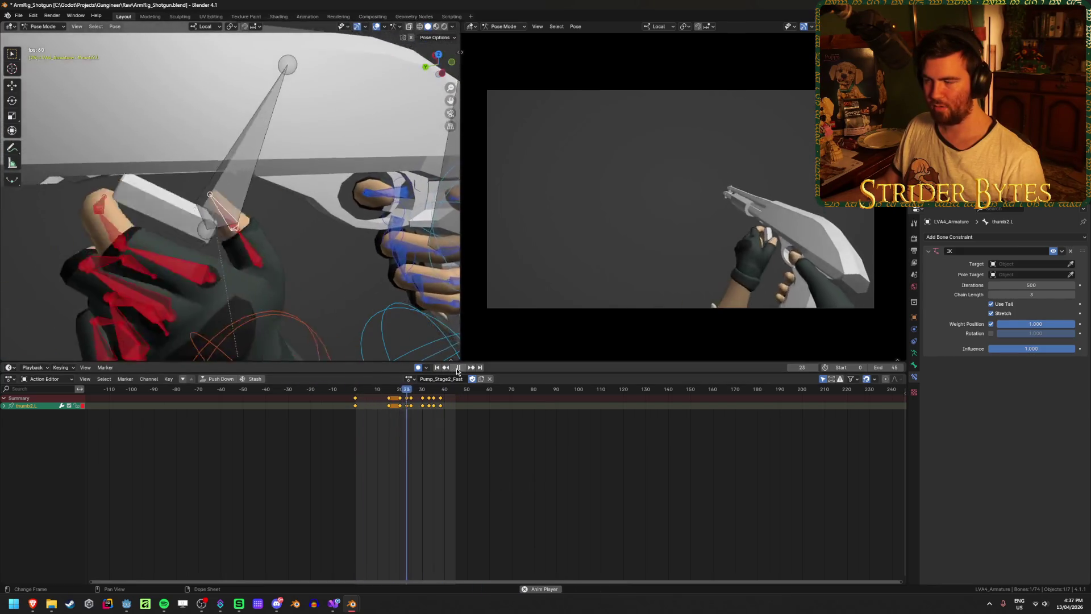
{"action": "key", "text": "space"}
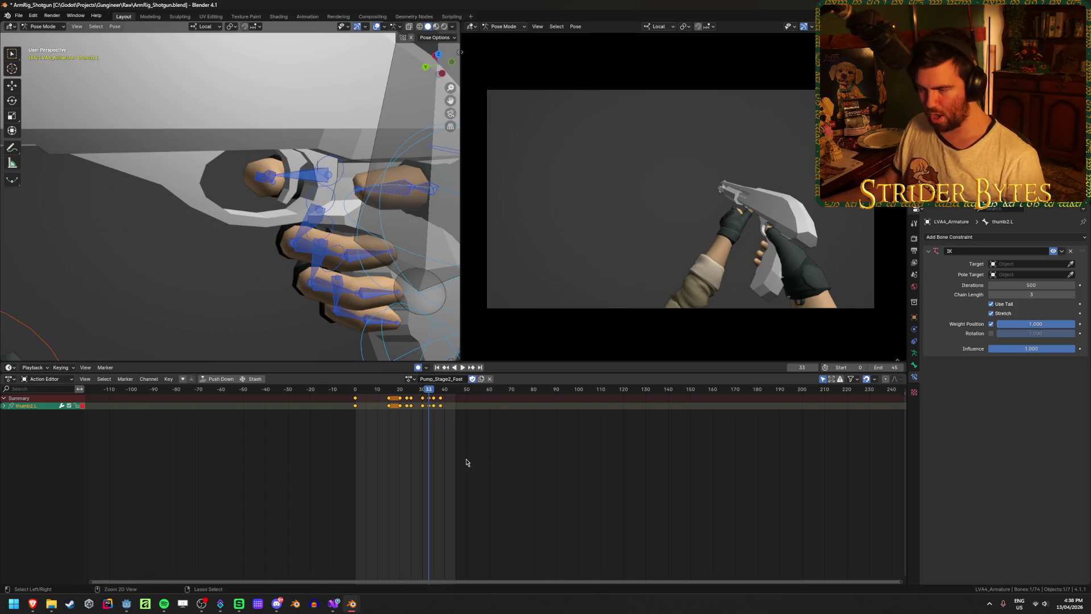
{"action": "key", "text": "ctrl+Tab"}
{"action": "key", "text": "Home"}
{"action": "scroll", "coordinate": [382, 257], "scroll_direction": "down", "scroll_amount": 10}
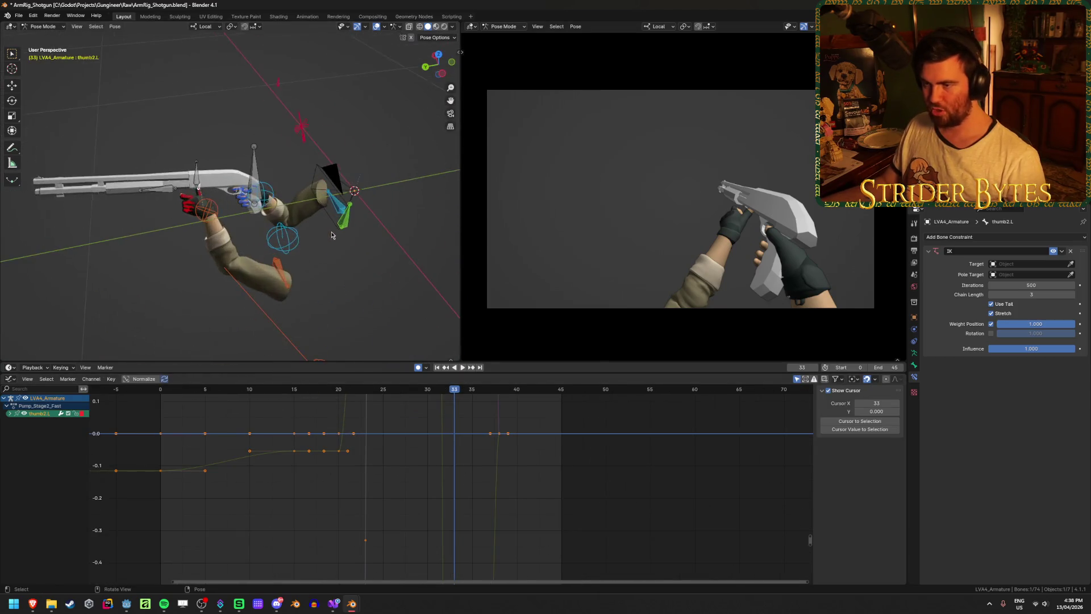
Select GunBase and move its Y Location keys at frames 33 and 38, the latter to -0.149 m
{"action": "left_click", "coordinate": [254, 169]}
{"action": "scroll", "coordinate": [474, 480], "scroll_direction": "up", "scroll_amount": 2}
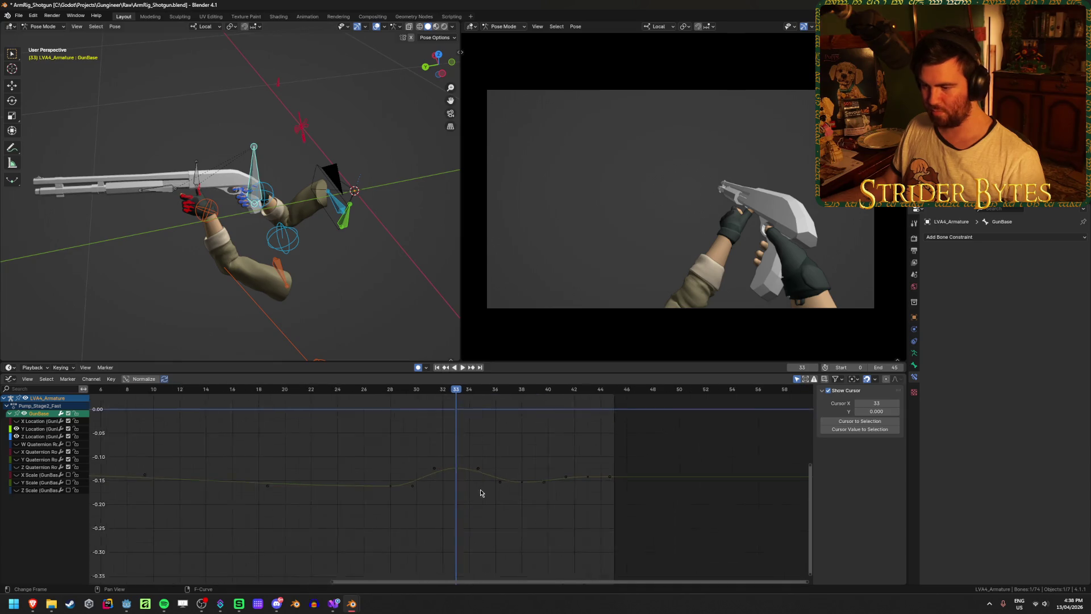
{"action": "left_click", "coordinate": [454, 470]}
{"action": "key", "text": "g"}
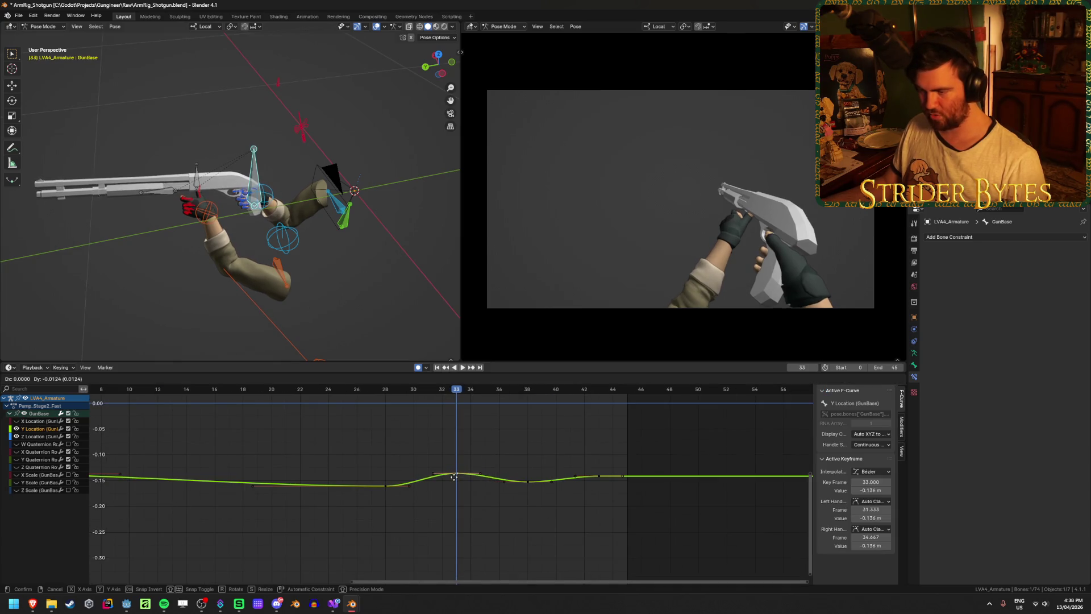
{"action": "left_click", "coordinate": [500, 480]}
{"action": "key", "text": "g"}
{"action": "left_click", "coordinate": [528, 482]}
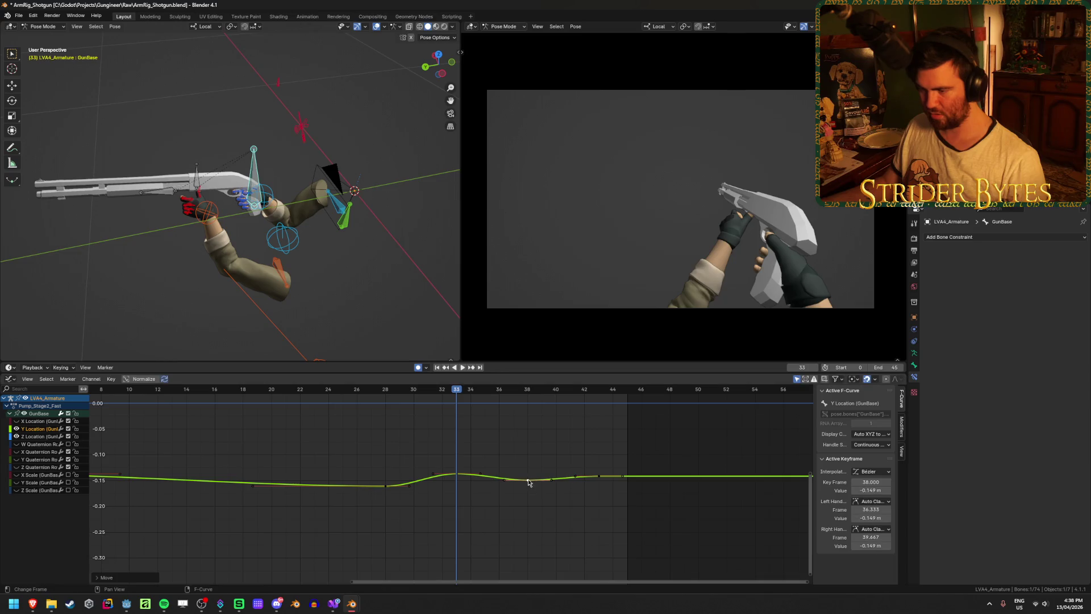
Play back from frame 0, zoom in on the recoil section, and save at frame 33
{"action": "left_click", "coordinate": [437, 368]}
{"action": "left_click", "coordinate": [463, 368]}
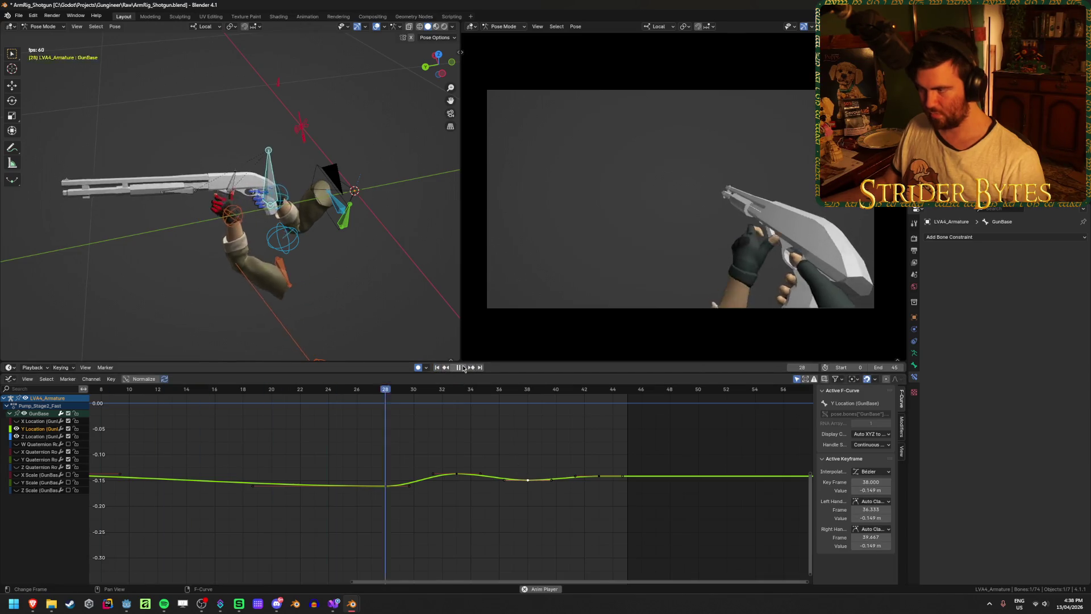
{"action": "mouse_move", "coordinate": [449, 433]}
{"action": "middle_mouse_down"}
{"action": "mouse_move", "coordinate": [438, 529]}
{"action": "mouse_move", "coordinate": [464, 503]}
{"action": "middle_mouse_up"}
{"action": "scroll", "coordinate": [458, 519], "scroll_direction": "up", "scroll_amount": 3}
{"action": "mouse_move", "coordinate": [403, 392]}
{"action": "left_mouse_down"}
{"action": "mouse_move", "coordinate": [364, 397]}
{"action": "mouse_move", "coordinate": [521, 419]}
{"action": "mouse_move", "coordinate": [323, 450]}
{"action": "mouse_move", "coordinate": [347, 456]}
{"action": "left_mouse_up"}
{"action": "key", "text": "ctrl+s"}
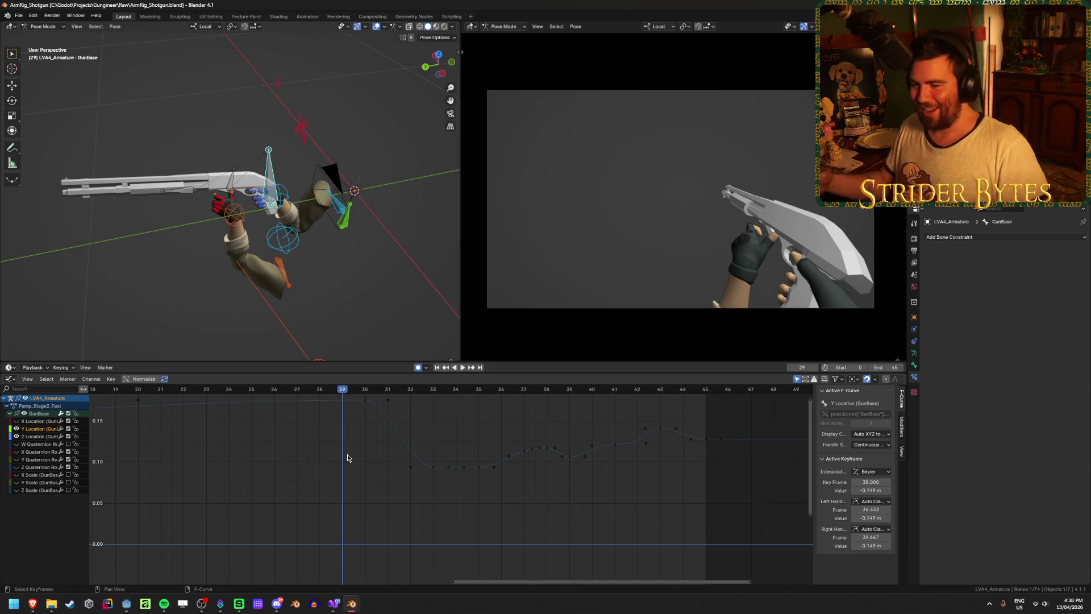
{"action": "left_click_drag", "start_coordinate": [350, 389], "coordinate": [443, 390]}
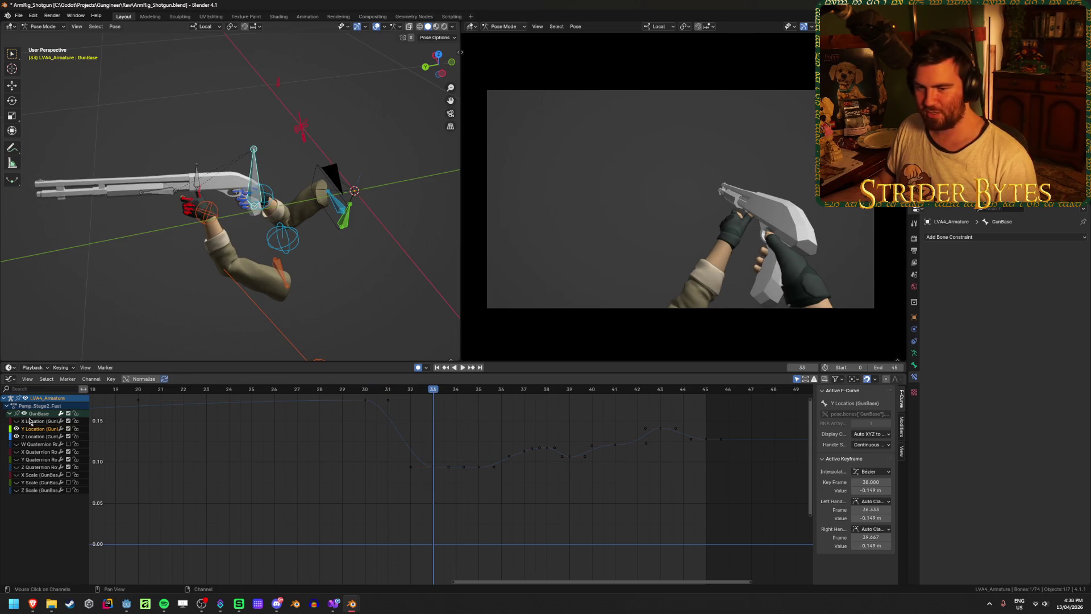
Raise the GunBase X Location recoil key to 0.165 m and deselect all keys
{"action": "left_click", "coordinate": [478, 409]}
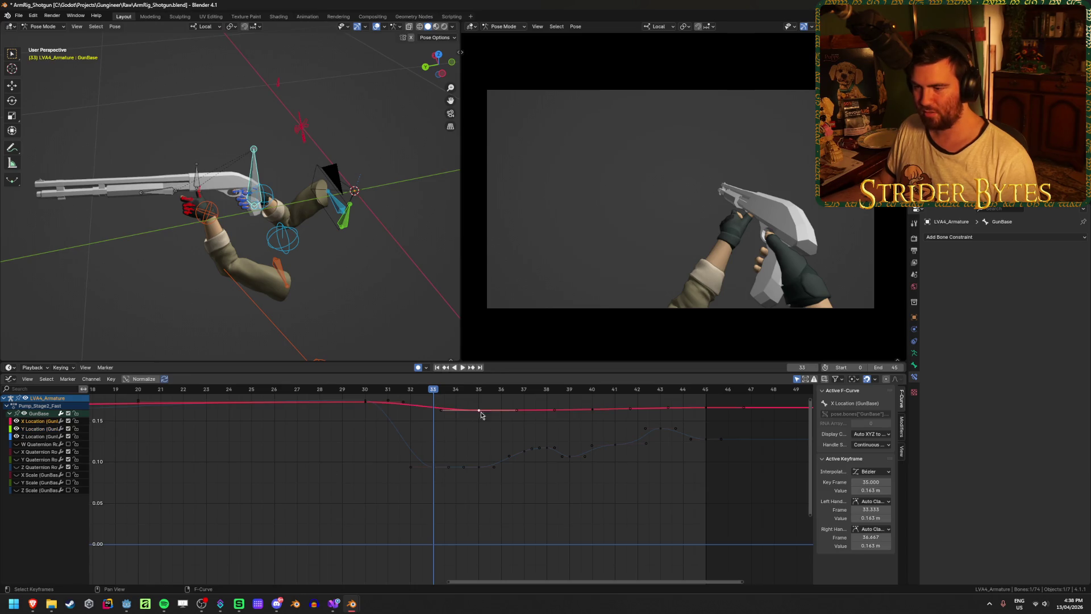
{"action": "key", "text": "g"}
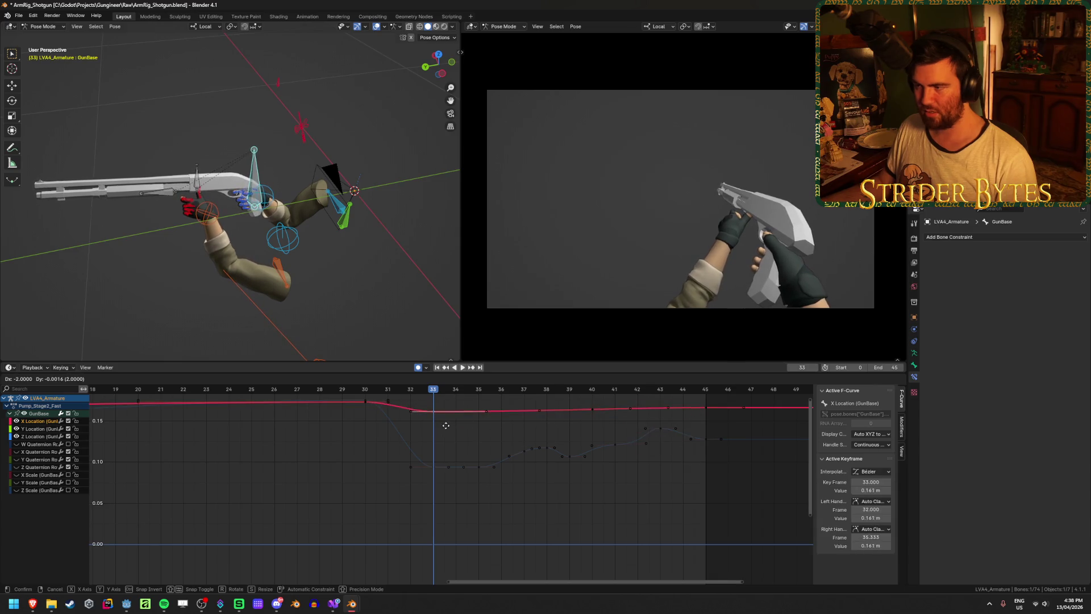
{"action": "key", "text": "Escape"}
{"action": "key", "text": "g"}
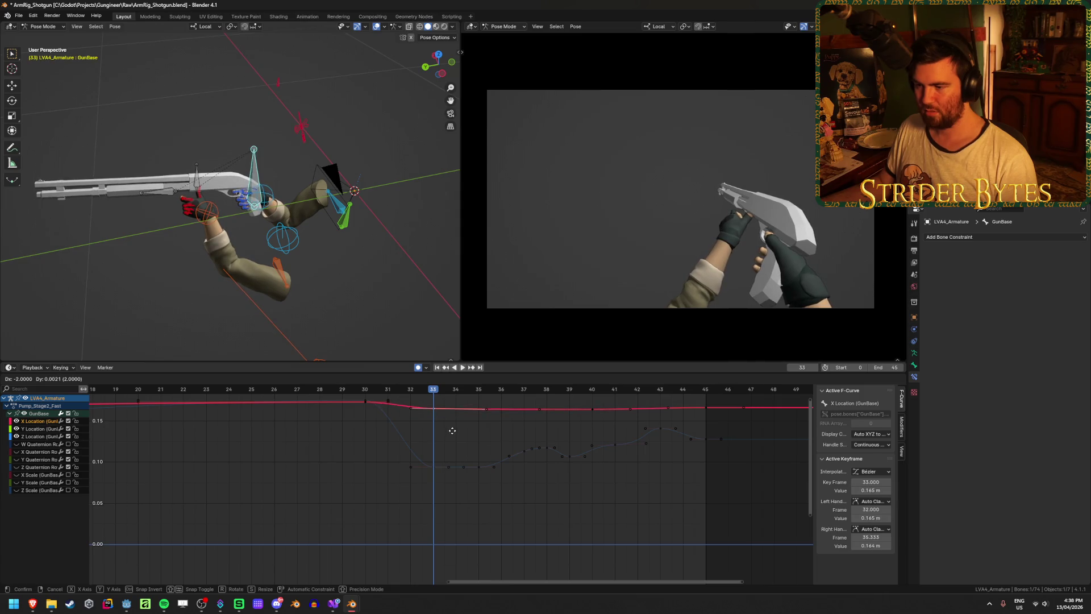
{"action": "left_click", "coordinate": [453, 433]}
{"action": "left_click", "coordinate": [460, 436]}
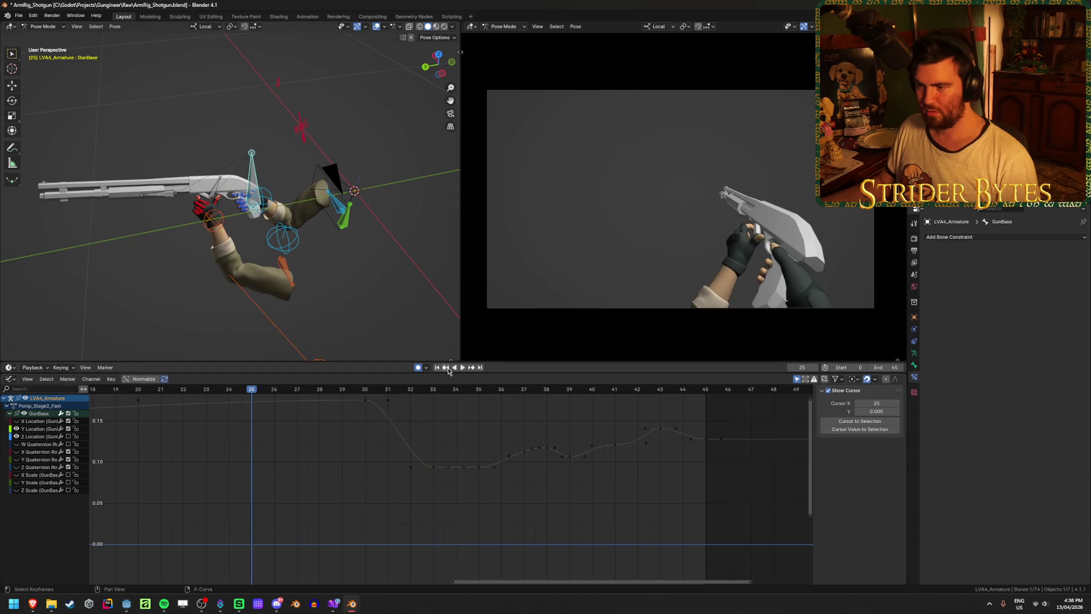
Play back the animation, stop at frame 0 and save the file
{"action": "left_click", "coordinate": [463, 368]}
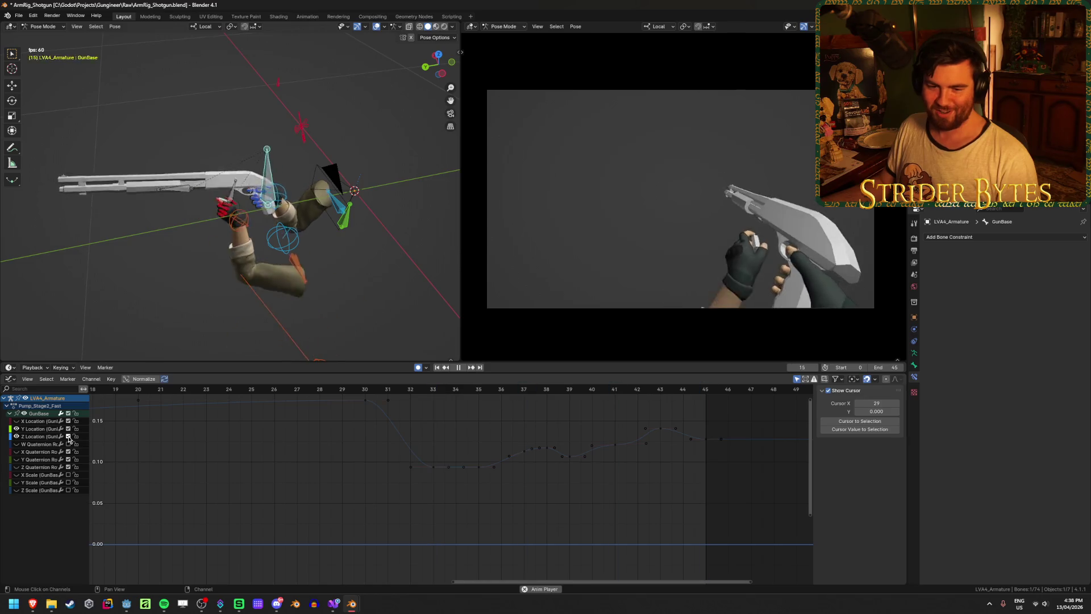
{"action": "key", "text": "Escape"}
{"action": "key", "text": "ctrl+s"}
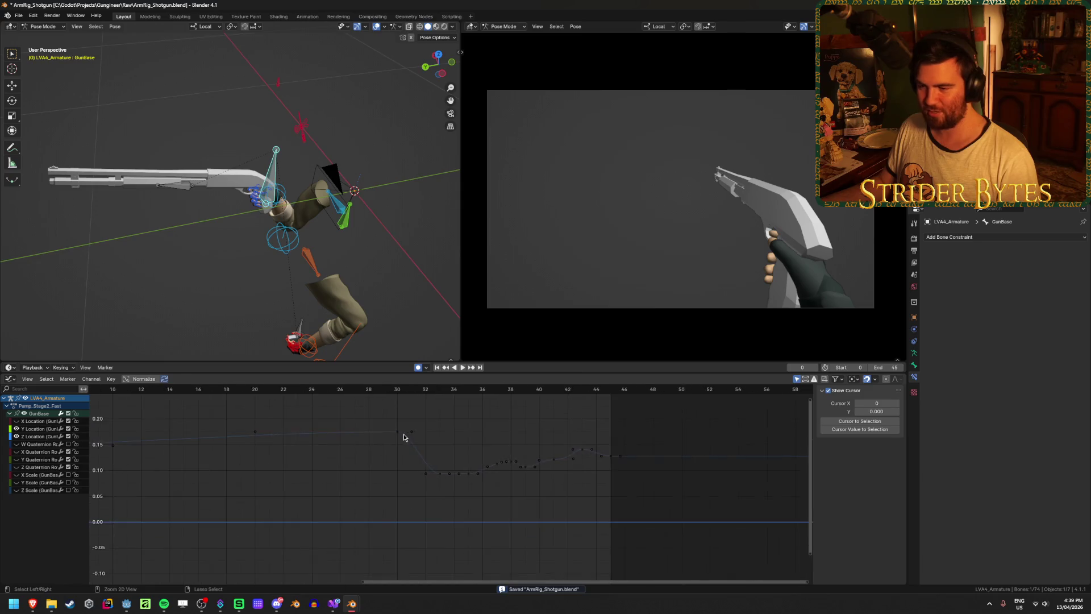
Load the Pump_Fire action in the Action Editor, set the end frame to 90 and save
{"action": "key", "text": "ctrl+Tab"}
{"action": "left_click", "coordinate": [415, 380]}
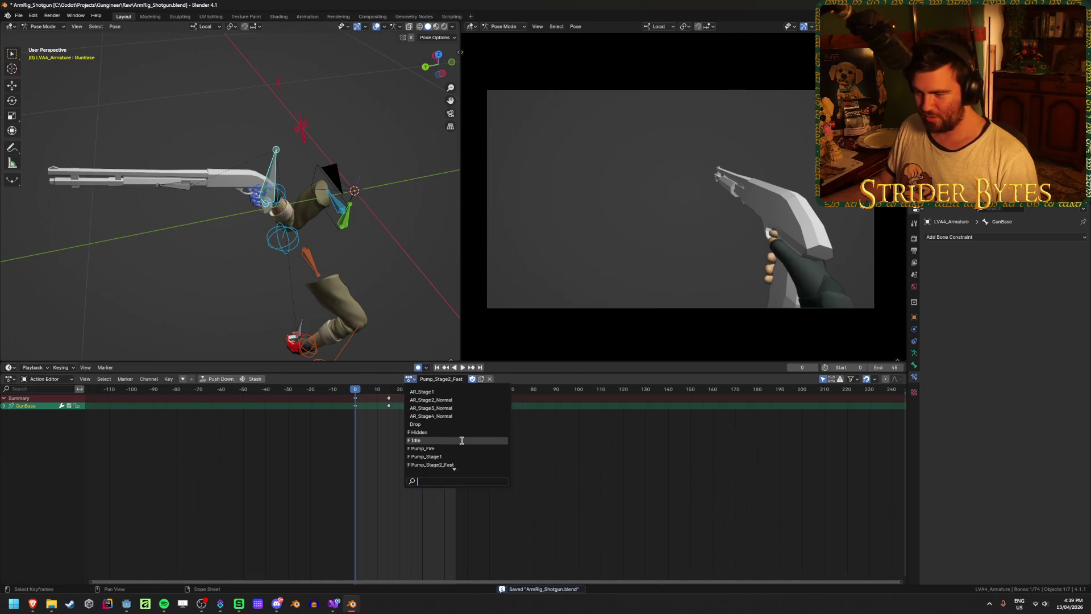
{"action": "left_click", "coordinate": [458, 448]}
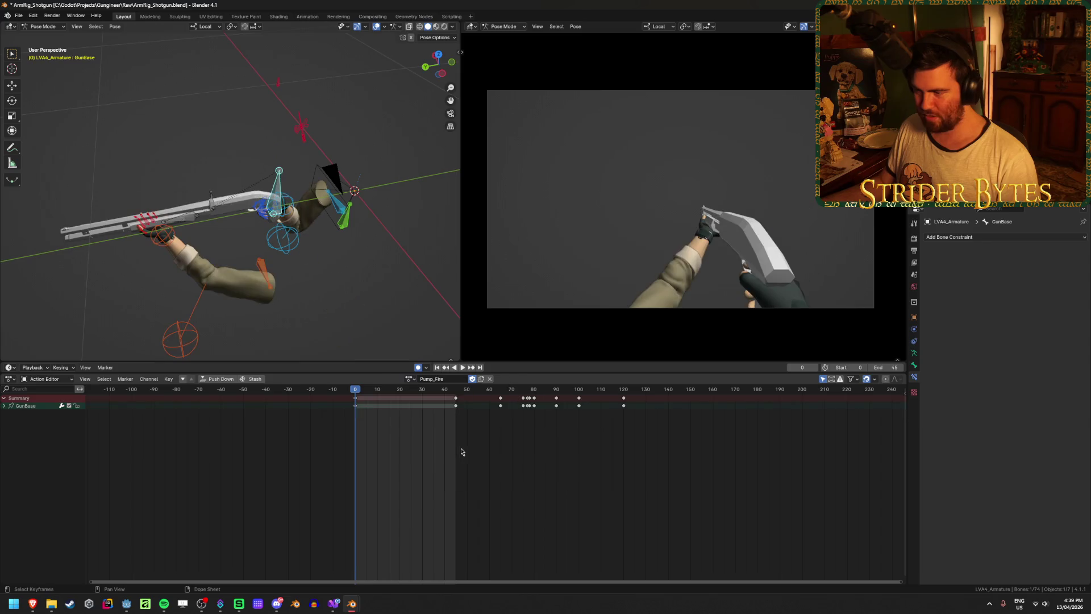
{"action": "type", "text": "90"}
{"action": "key", "text": "Return"}
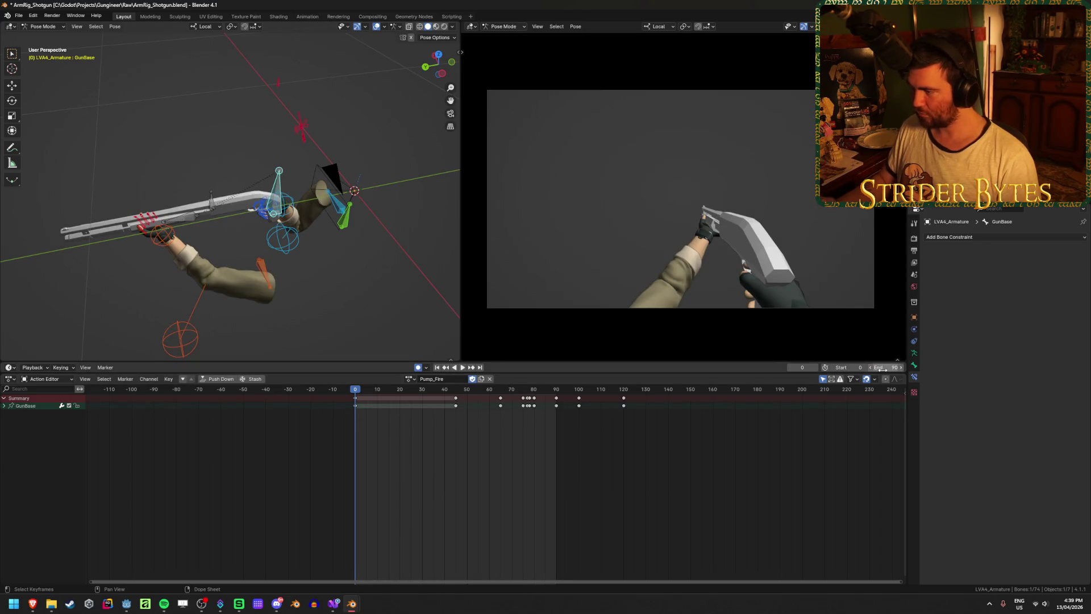
{"action": "key", "text": "ctrl+s"}
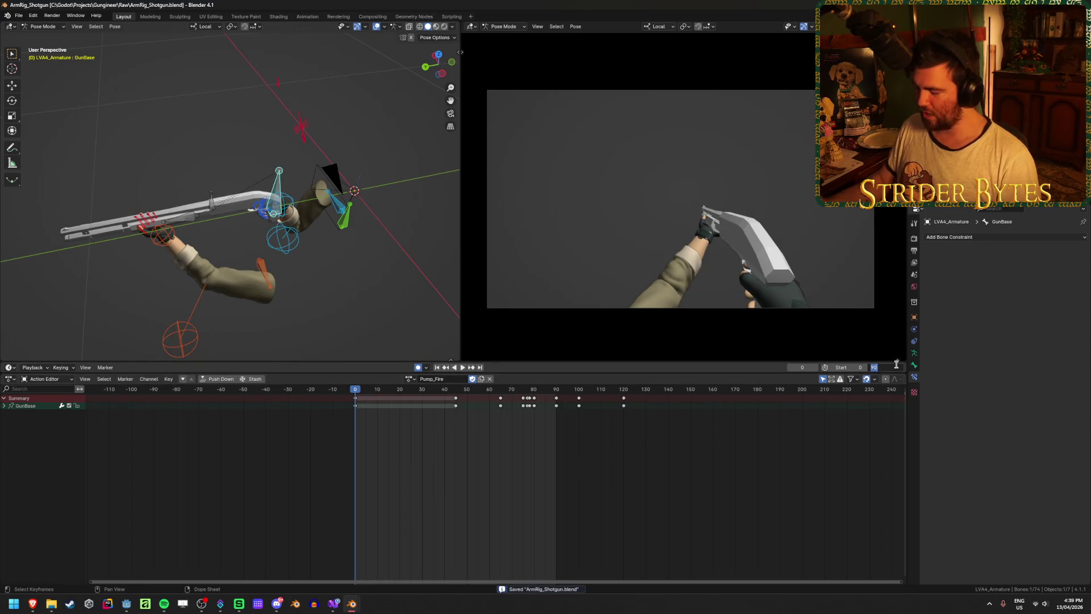
Change the scene end frame to 120, play Pump_Fire through, and open the action list
{"action": "type", "text": "120"}
{"action": "key", "text": "Return"}
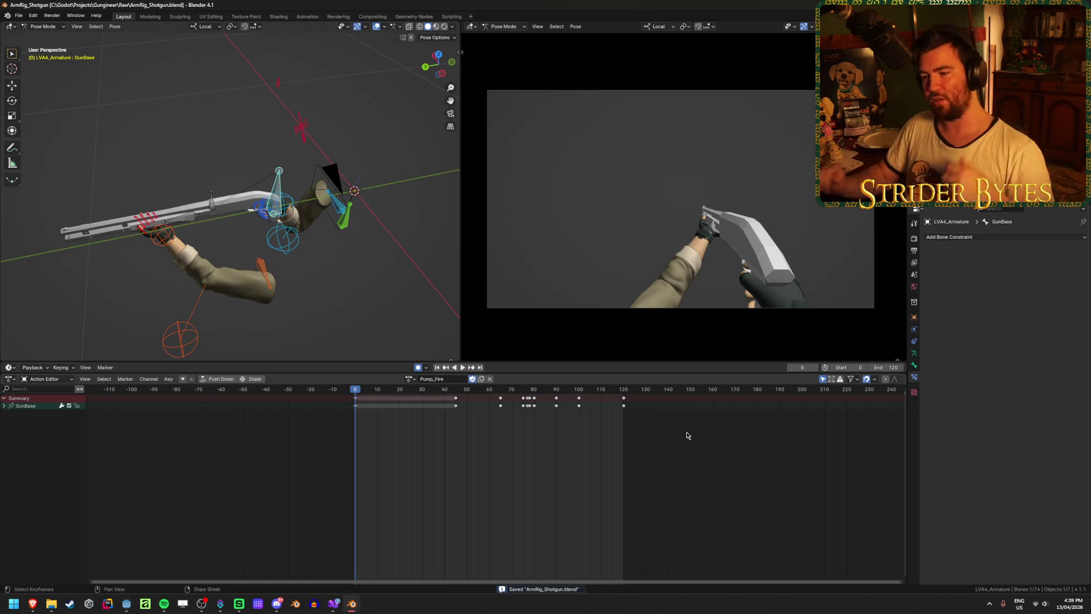
{"action": "left_click", "coordinate": [462, 367]}
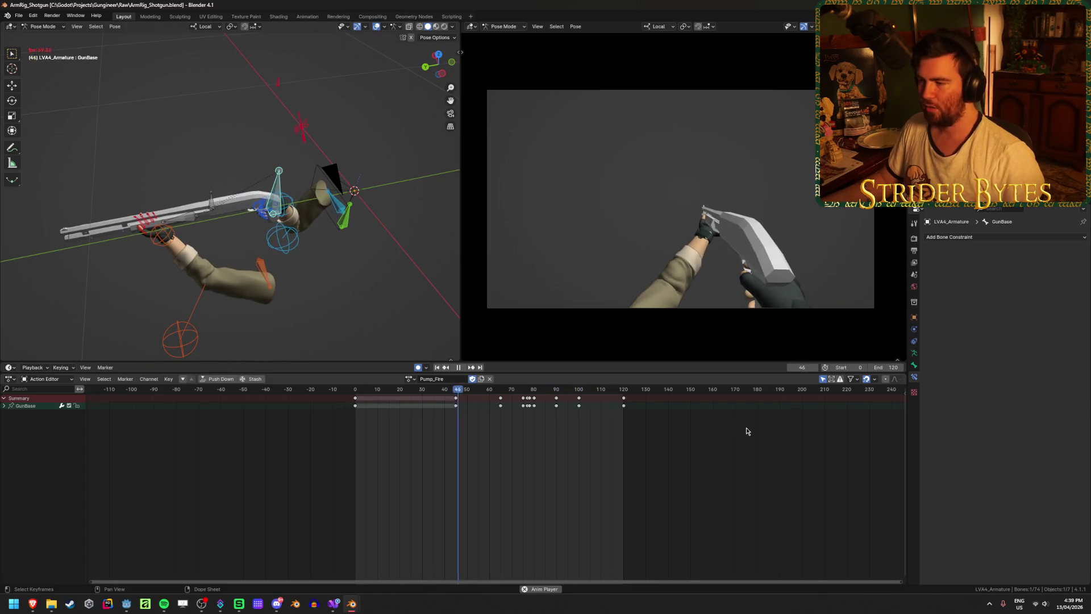
{"action": "key", "text": "space"}
{"action": "left_click", "coordinate": [404, 379]}
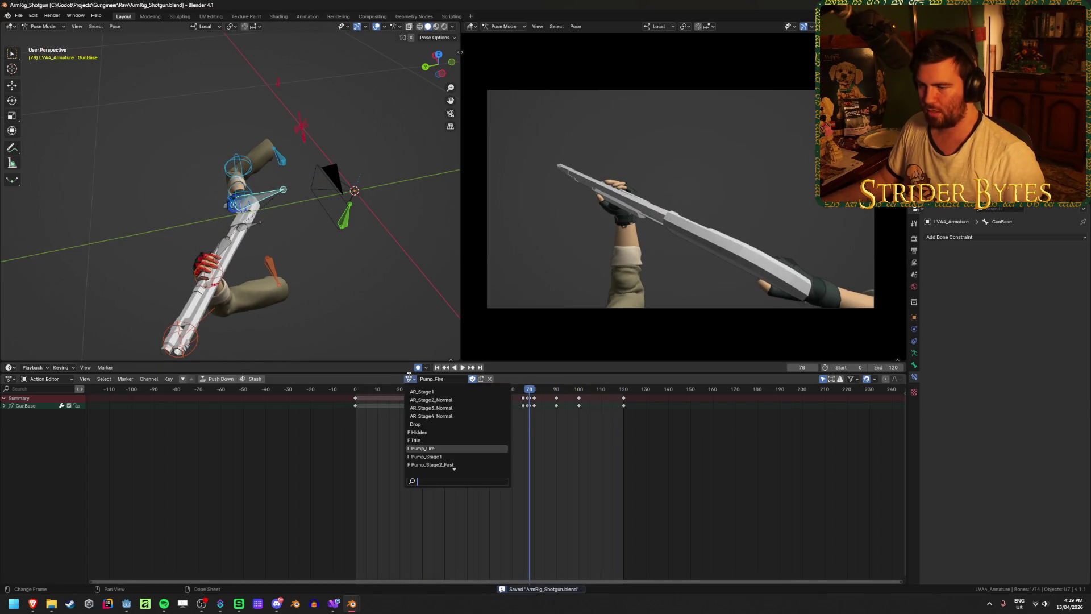
Switch to Pump_Stage1, set the scene end frame to 60 and save
{"action": "left_click", "coordinate": [447, 456]}
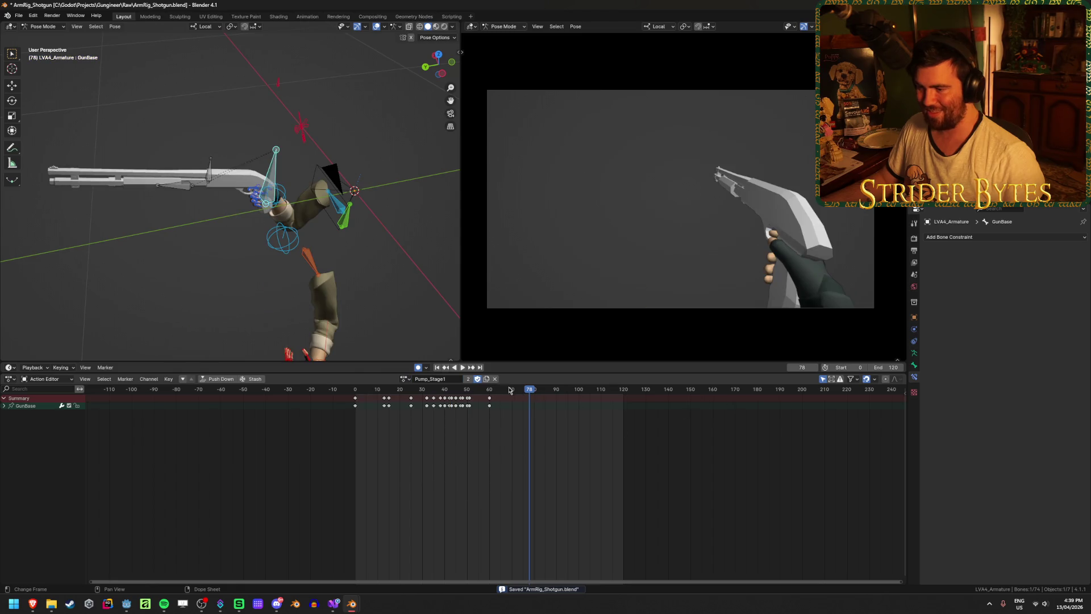
{"action": "mouse_move", "coordinate": [509, 389]}
{"action": "left_mouse_down"}
{"action": "mouse_move", "coordinate": [518, 390]}
{"action": "mouse_move", "coordinate": [483, 390]}
{"action": "left_mouse_up"}
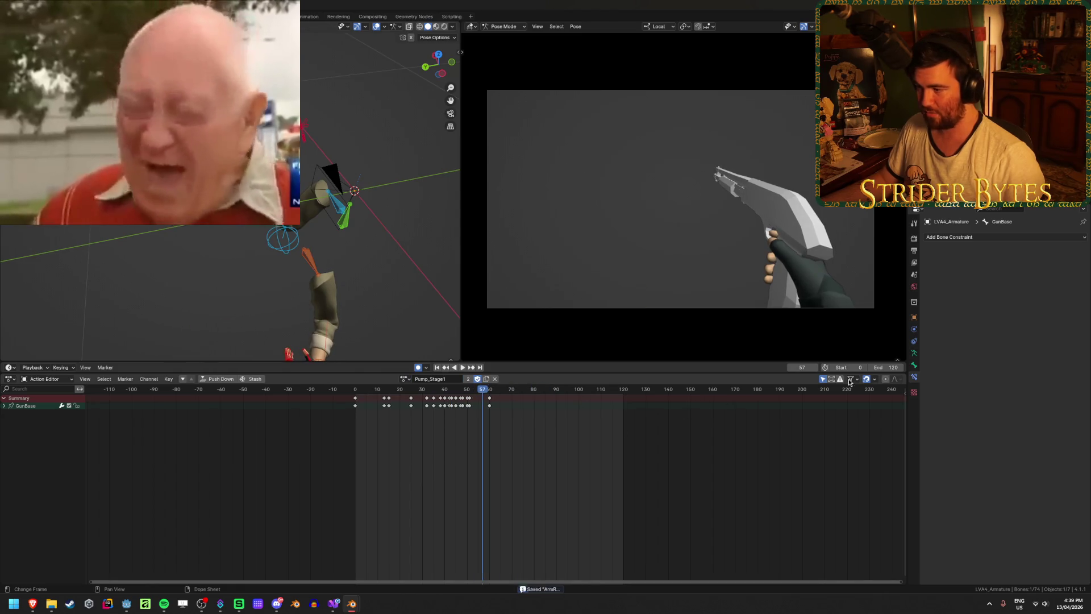
{"action": "left_click", "coordinate": [887, 367]}
{"action": "type", "text": "60"}
{"action": "key", "text": "Return"}
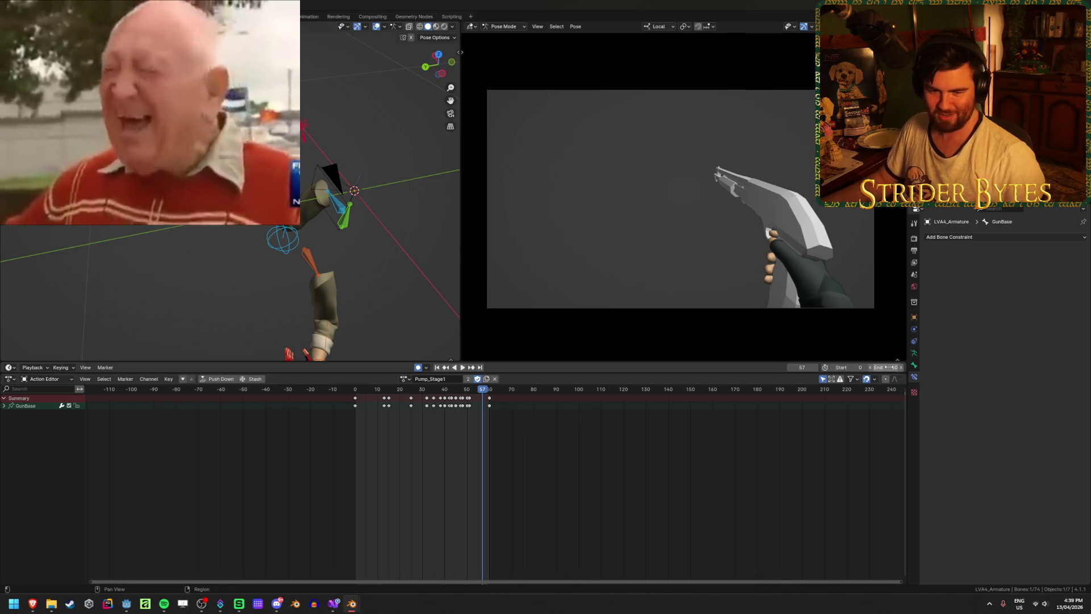
{"action": "key", "text": "ctrl+s"}
Play Pump_Stage1 from the first frame, save again, and open the action list
{"action": "left_click", "coordinate": [437, 367]}
{"action": "left_click", "coordinate": [462, 367]}
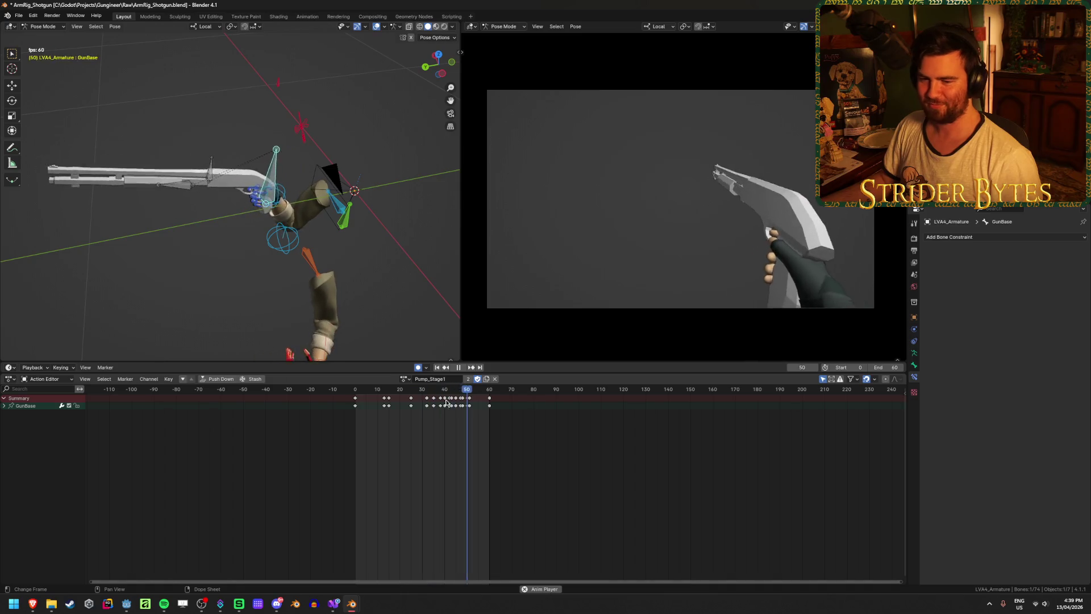
{"action": "left_click", "coordinate": [458, 368]}
{"action": "key", "text": "ctrl+s"}
{"action": "left_click", "coordinate": [404, 380]}
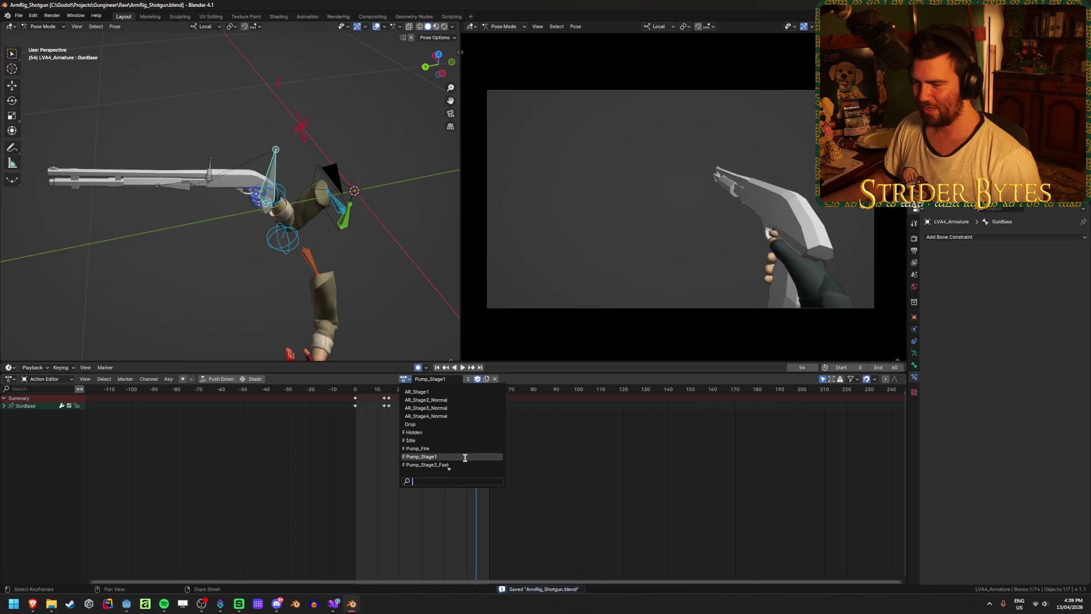
Switch to Pump_Stage2_Normal with end frame 90, save, and play it through
{"action": "left_click", "coordinate": [454, 456]}
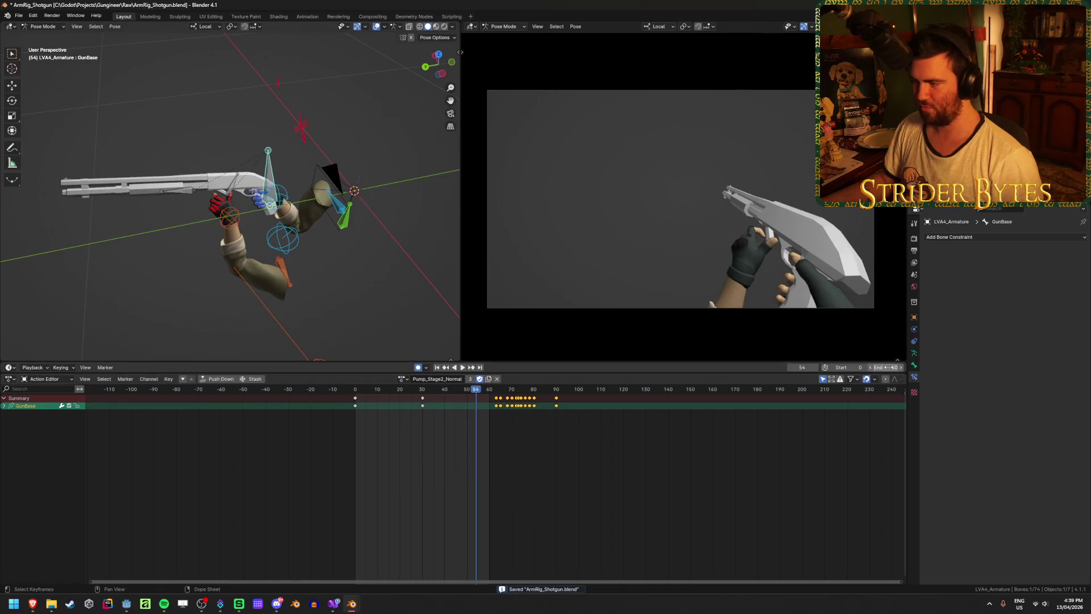
{"action": "type", "text": "0"}
{"action": "key", "text": "Return"}
{"action": "key", "text": "ctrl+s"}
{"action": "left_click", "coordinate": [461, 367]}
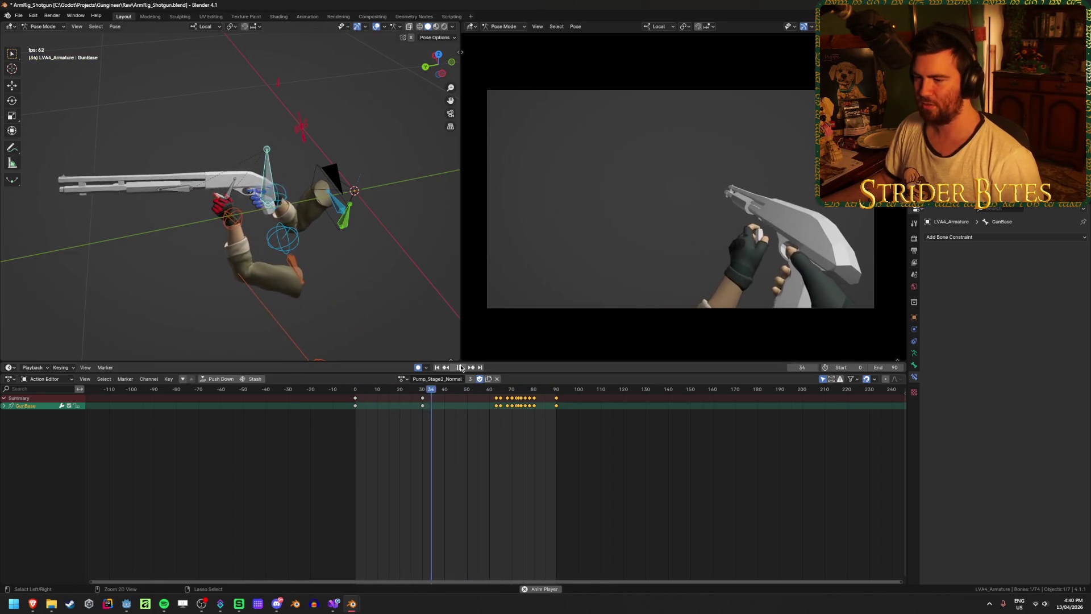
{"action": "left_click", "coordinate": [460, 367]}
Save the file and load Pump_Stage2_Fast with the scene ending at frame 45
{"action": "key", "text": "ctrl+s"}
{"action": "left_click", "coordinate": [410, 377]}
{"action": "left_click", "coordinate": [458, 419]}
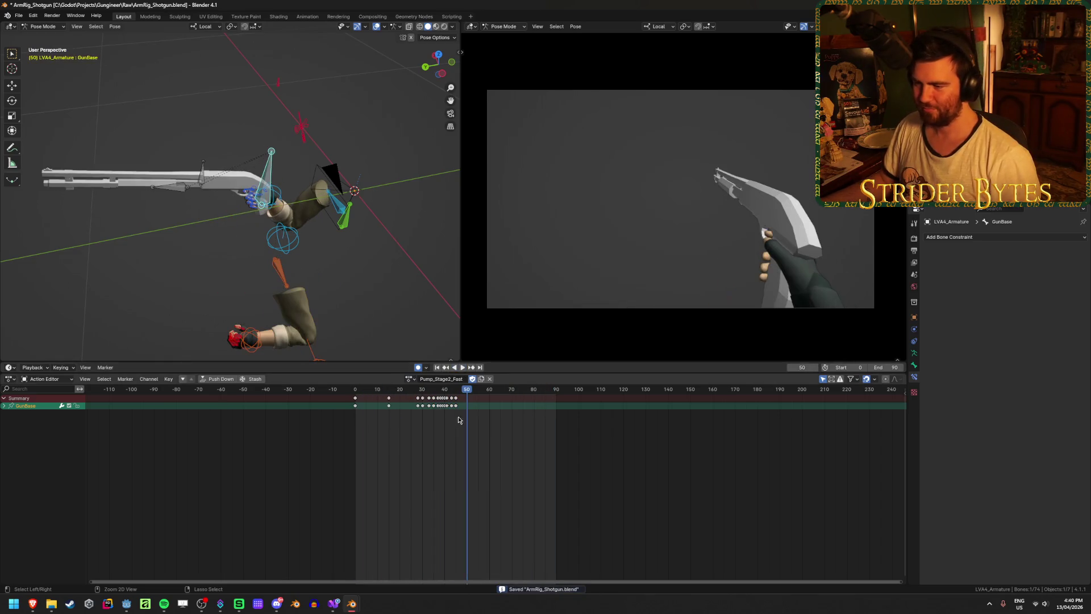
{"action": "left_click", "coordinate": [885, 367]}
{"action": "type", "text": "48"}
{"action": "key", "text": "Return"}
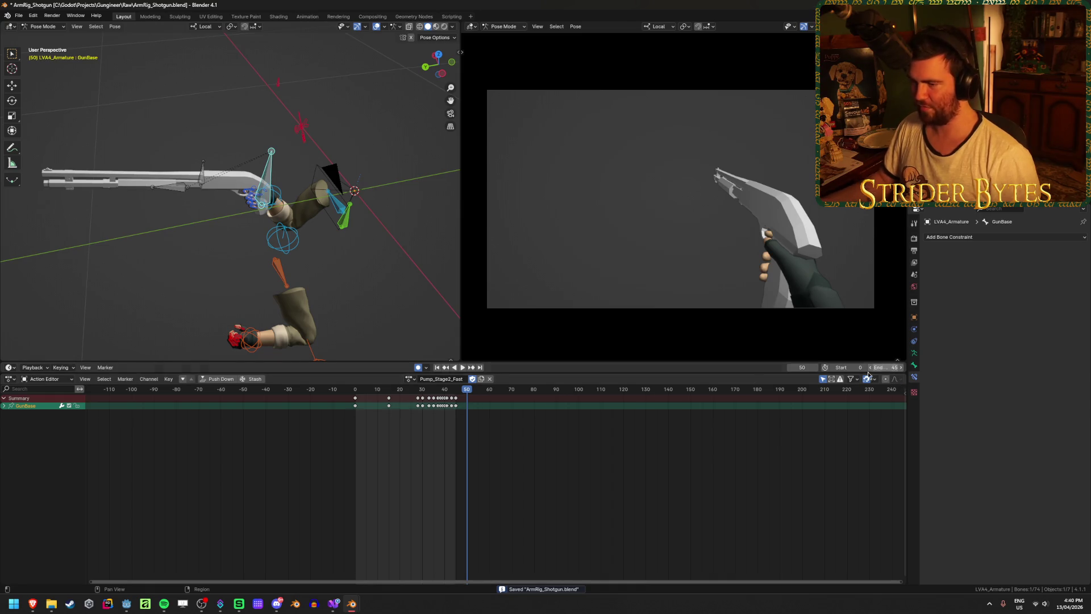
Play the fast pump from the first frame twice, stopping at frame 25
{"action": "left_click", "coordinate": [437, 368]}
{"action": "left_click", "coordinate": [463, 368]}
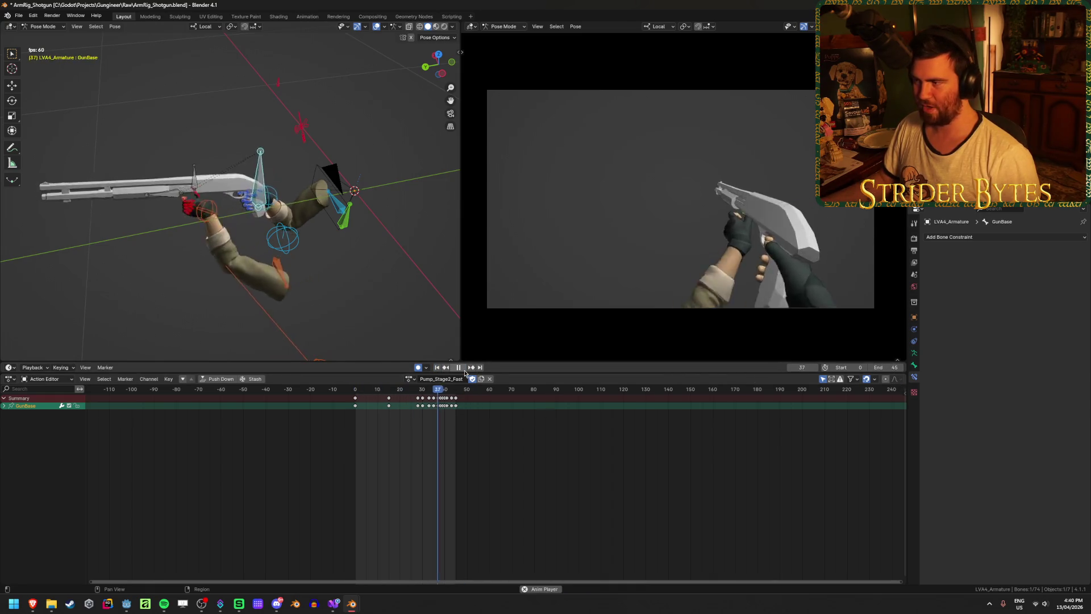
{"action": "left_click", "coordinate": [465, 371]}
{"action": "left_click", "coordinate": [462, 367]}
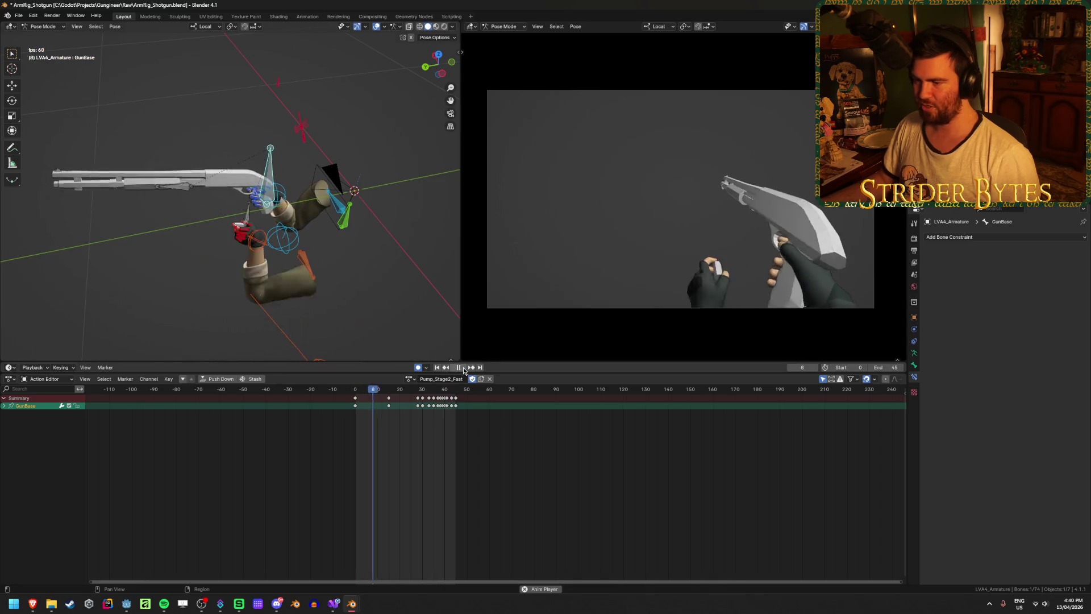
{"action": "left_click", "coordinate": [462, 367]}
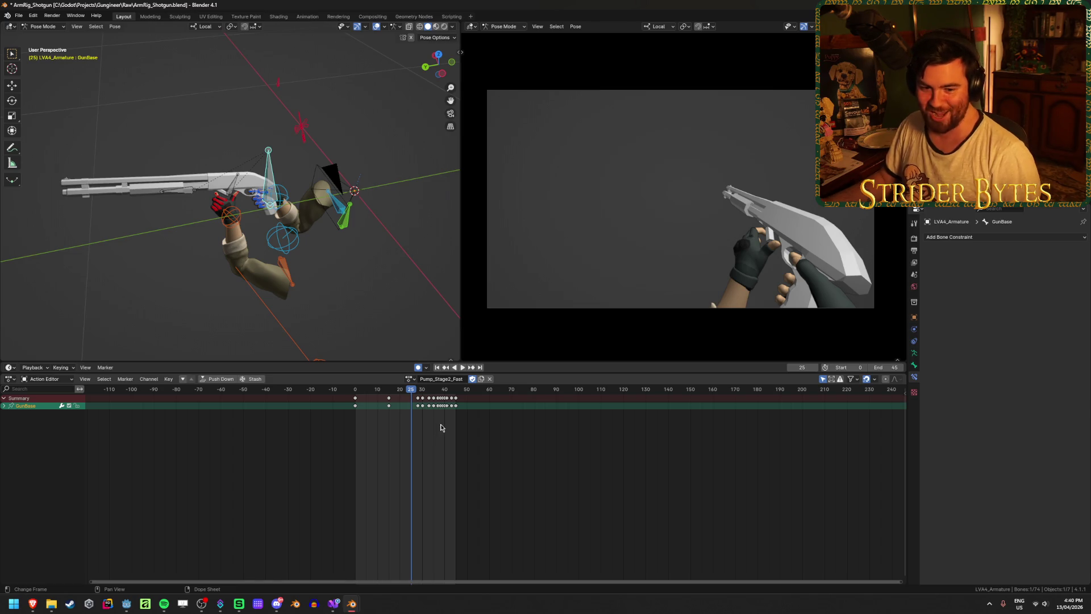
In the GunBase curves, lower the frame-43 Z Location key, raise the frame-37 key, and save
{"action": "key", "text": "ctrl+Tab"}
{"action": "key", "text": "ctrl+s"}
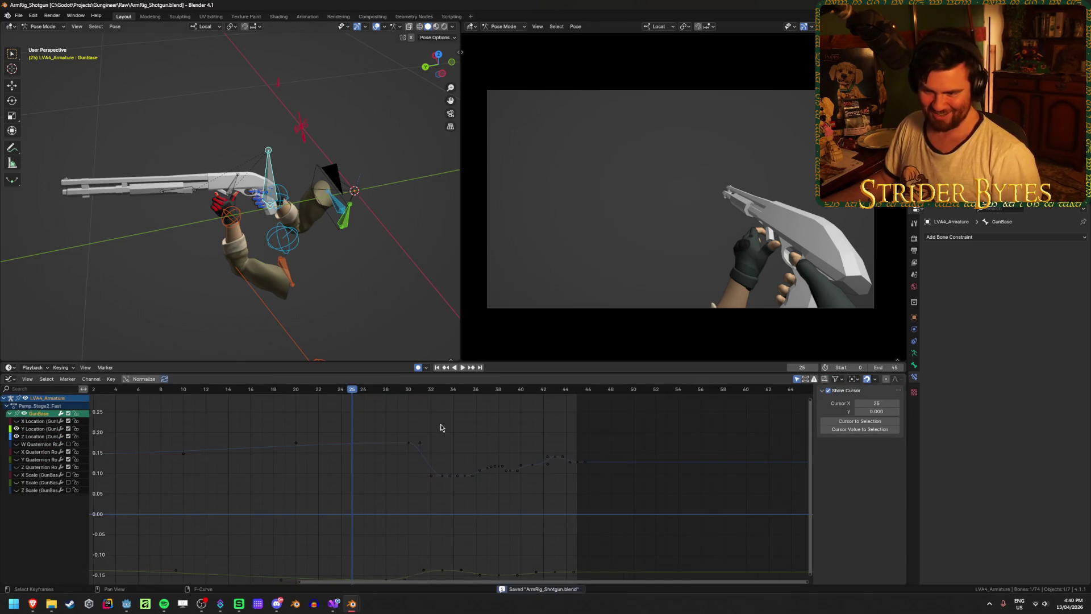
{"action": "scroll", "coordinate": [442, 458], "scroll_direction": "down", "scroll_amount": 2}
{"action": "scroll", "coordinate": [484, 537], "scroll_direction": "up", "scroll_amount": 2}
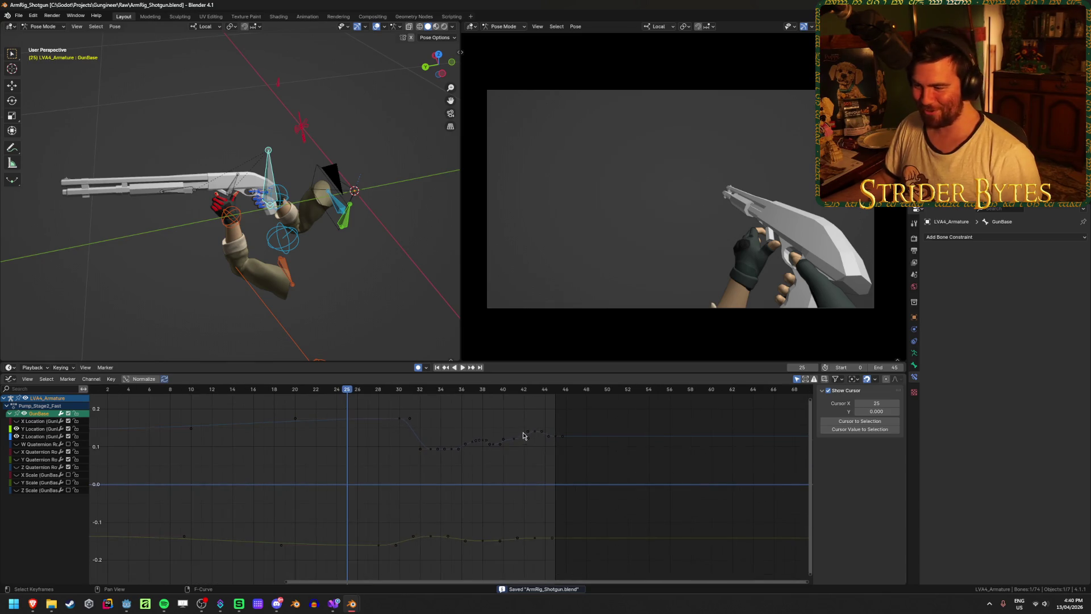
{"action": "scroll", "coordinate": [523, 436], "scroll_direction": "up", "scroll_amount": 6}
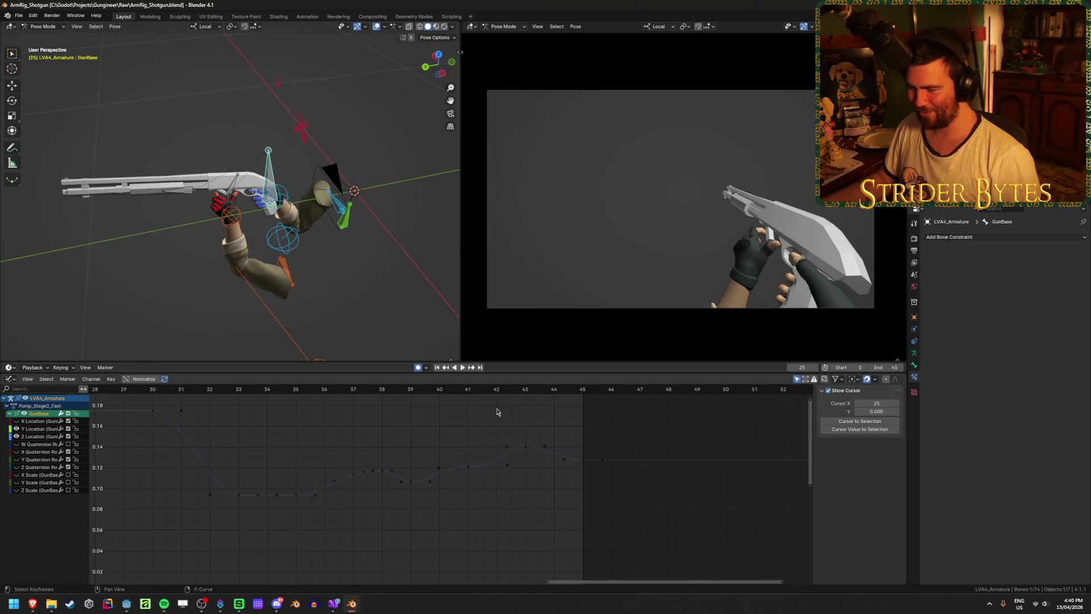
{"action": "mouse_move", "coordinate": [386, 396]}
{"action": "left_mouse_down"}
{"action": "mouse_move", "coordinate": [356, 392]}
{"action": "mouse_move", "coordinate": [572, 403]}
{"action": "left_mouse_up"}
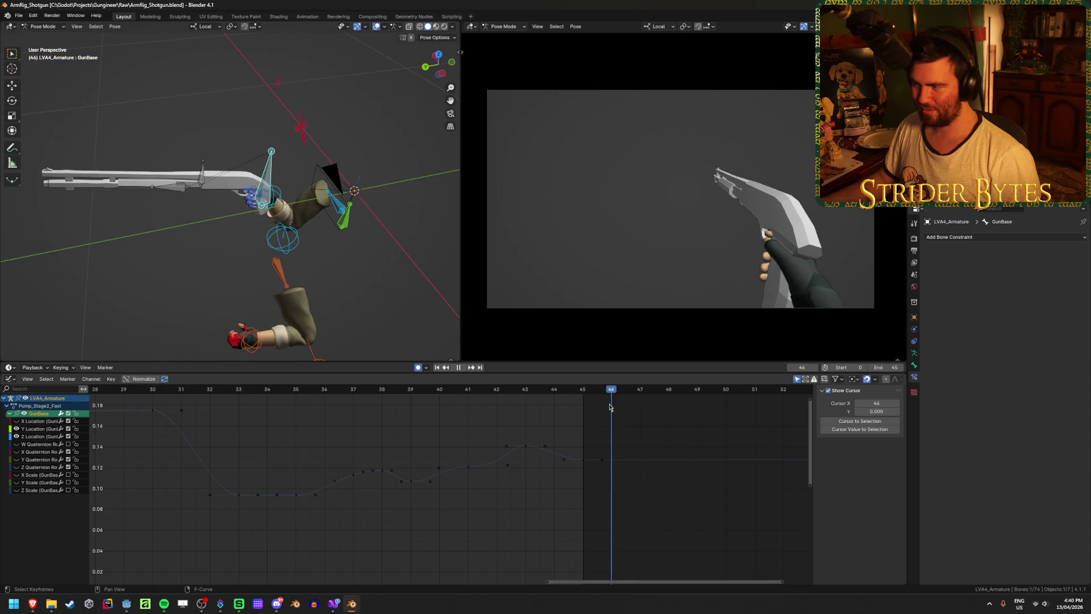
{"action": "key", "text": "Left"}
{"action": "left_click_drag", "start_coordinate": [525, 447], "coordinate": [511, 468]}
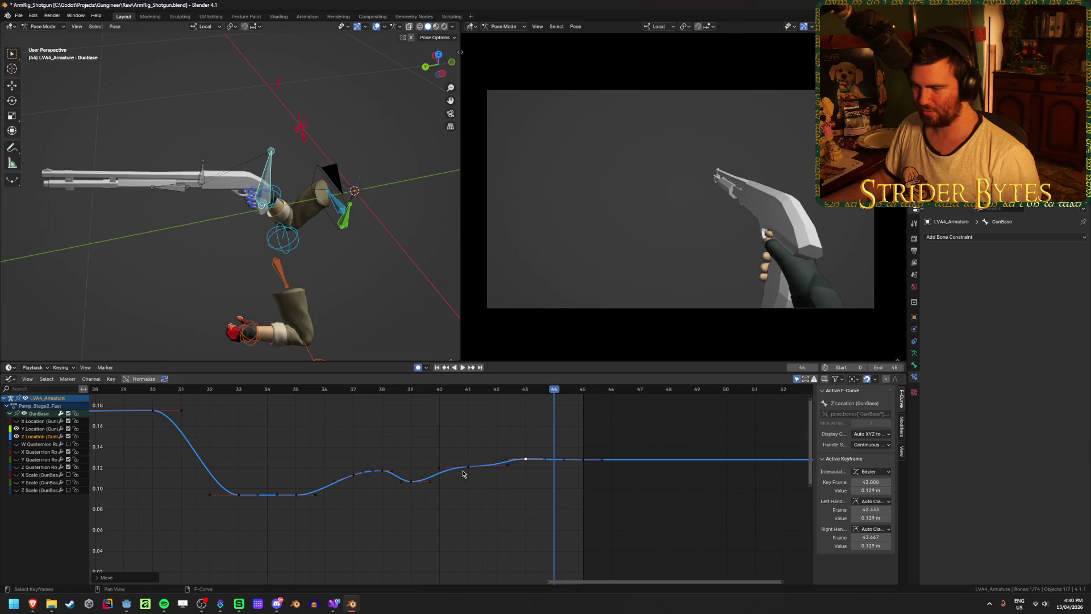
{"action": "left_click_drag", "start_coordinate": [353, 480], "coordinate": [348, 474]}
{"action": "key", "text": "ctrl+s"}
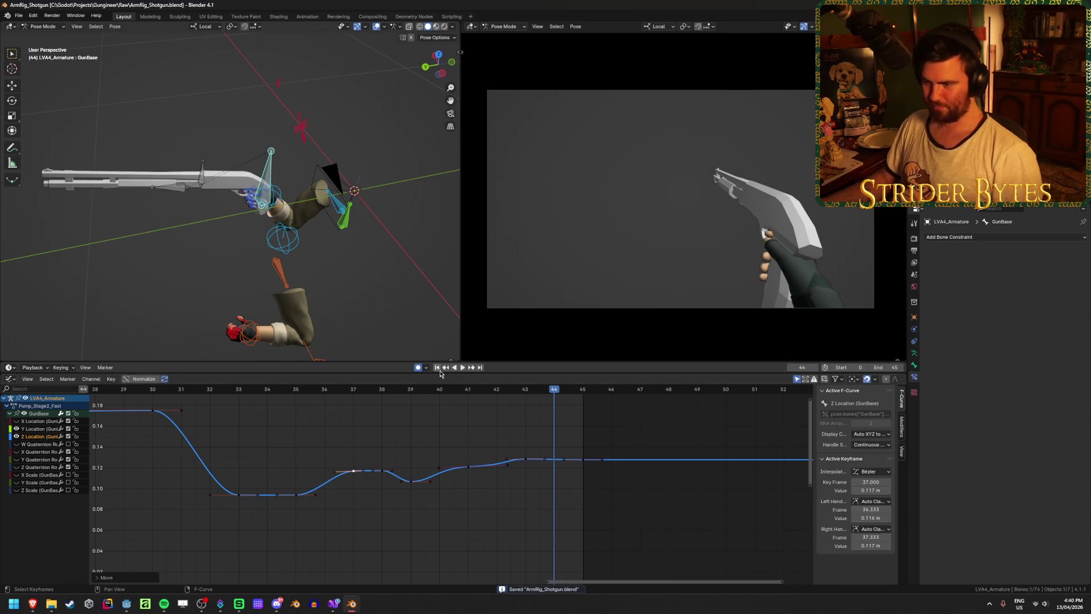
Play back the smoothed recoil and nudge the frame-43 key slightly lower
{"action": "left_click", "coordinate": [438, 368]}
{"action": "left_click", "coordinate": [463, 369]}
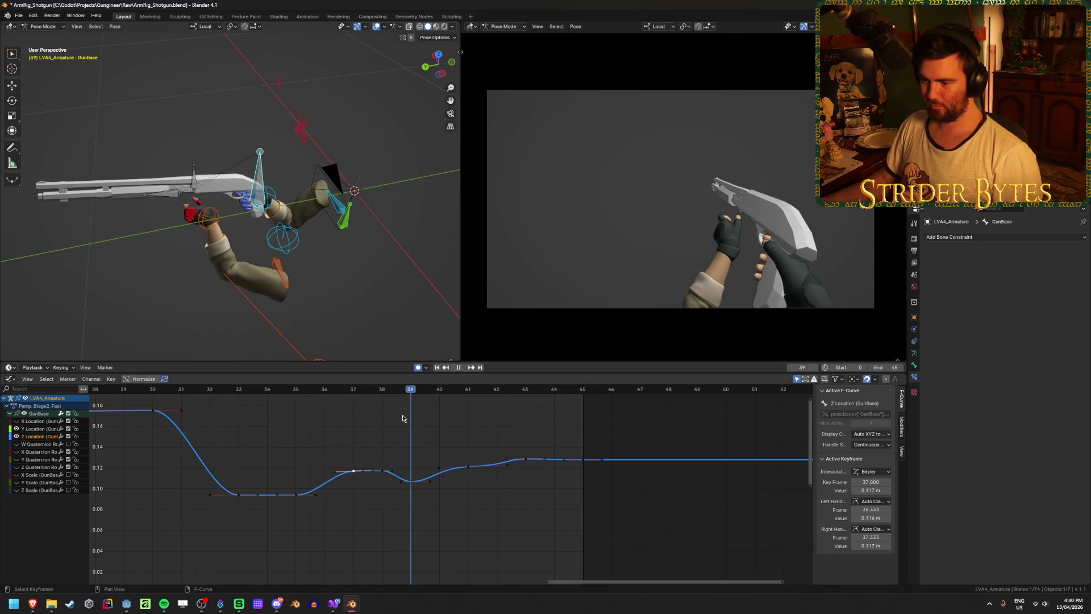
{"action": "key", "text": "space"}
{"action": "left_click_drag", "start_coordinate": [527, 459], "coordinate": [526, 462]}
{"action": "key", "text": "shift+Left"}
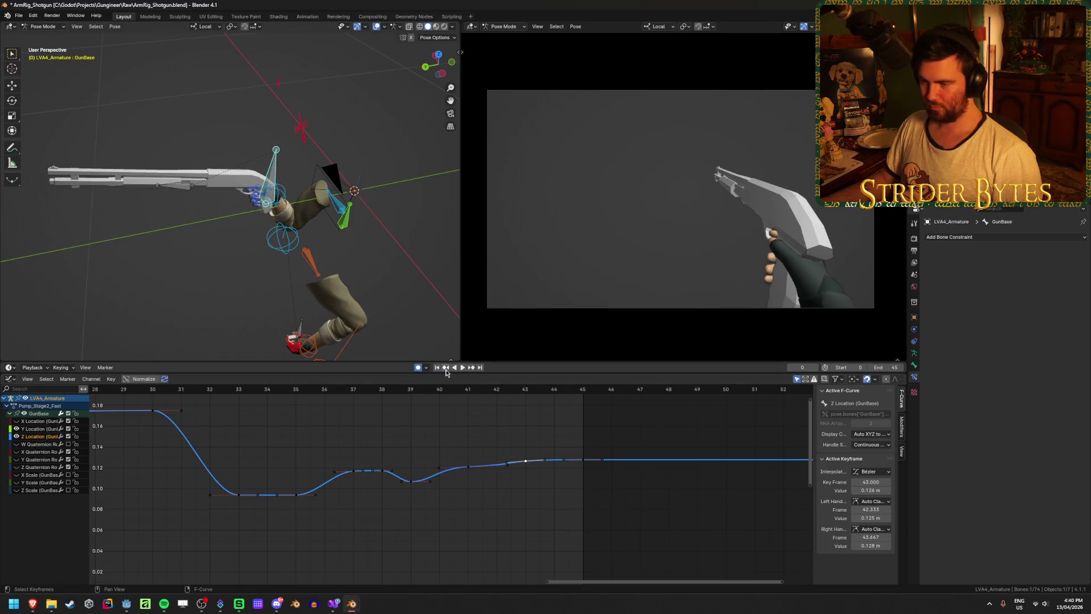
{"action": "left_click", "coordinate": [463, 369]}
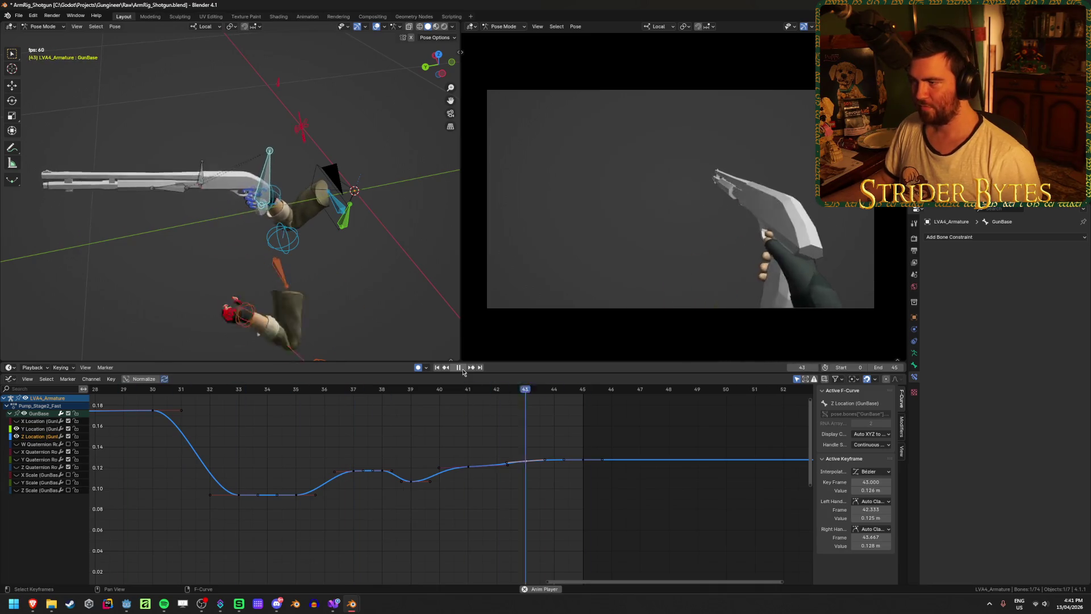
{"action": "key", "text": "Escape"}
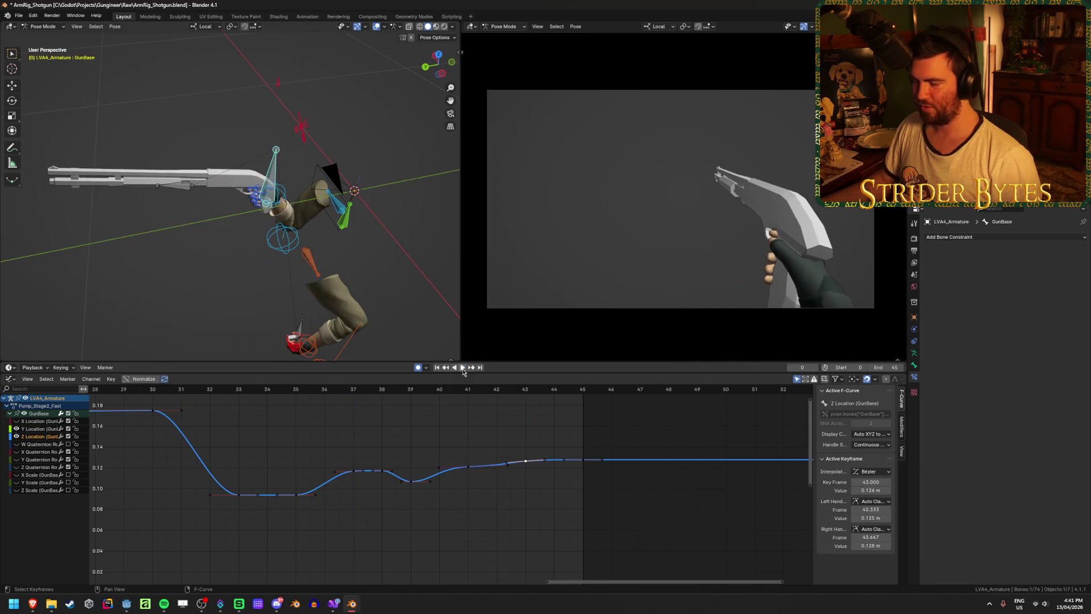
Scrub to frame 34, save the file and play the fast pump again
{"action": "scroll", "coordinate": [322, 522], "scroll_direction": "down", "scroll_amount": 2}
{"action": "left_click_drag", "start_coordinate": [212, 389], "coordinate": [538, 406]}
{"action": "key", "text": "ctrl+s"}
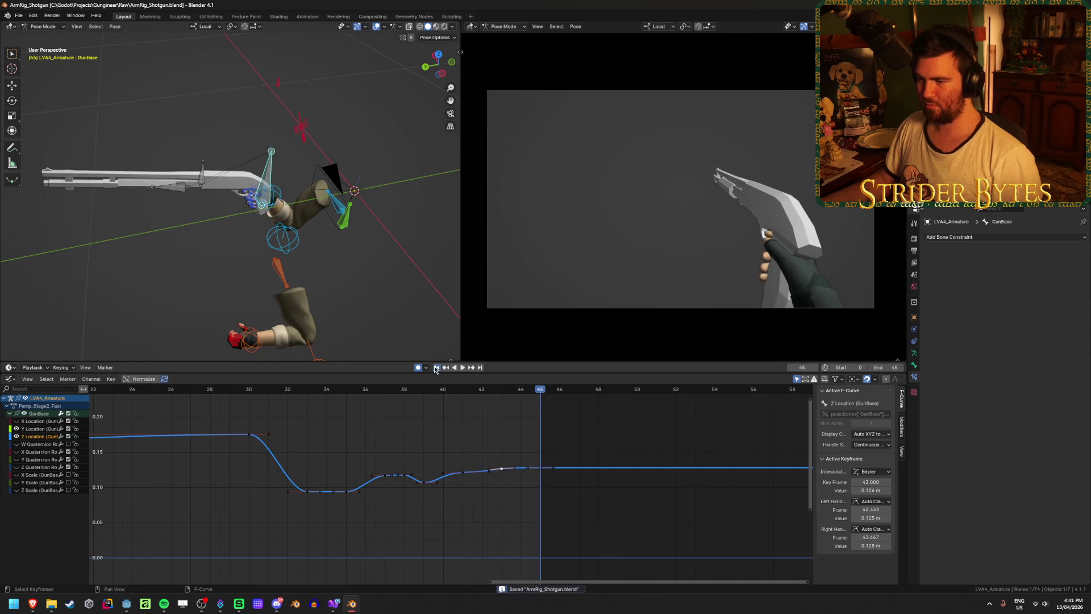
{"action": "left_click", "coordinate": [437, 367]}
{"action": "left_click", "coordinate": [462, 368]}
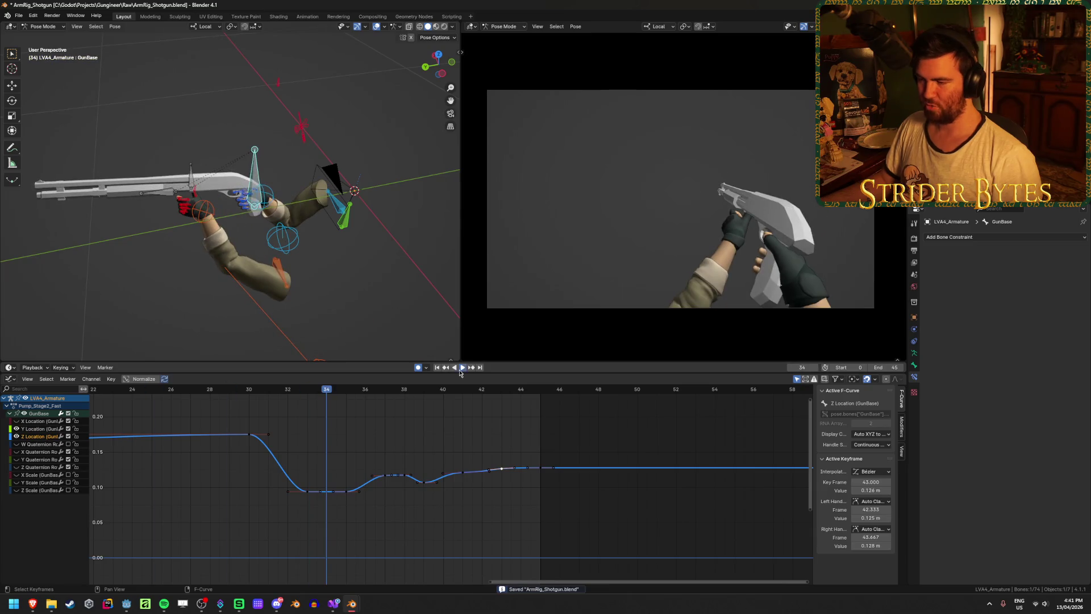
{"action": "left_click", "coordinate": [459, 367]}
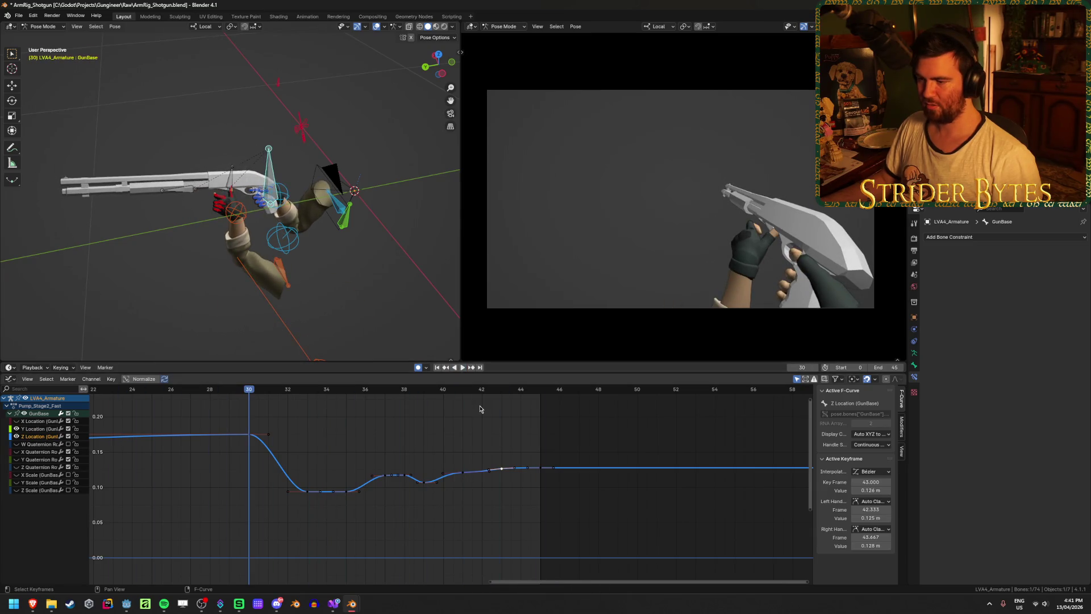
Fit the curves, check frames 0 and 45, and select the frame-0 Z Location key at 0.148 m
{"action": "key", "text": "Home"}
{"action": "left_click", "coordinate": [225, 391]}
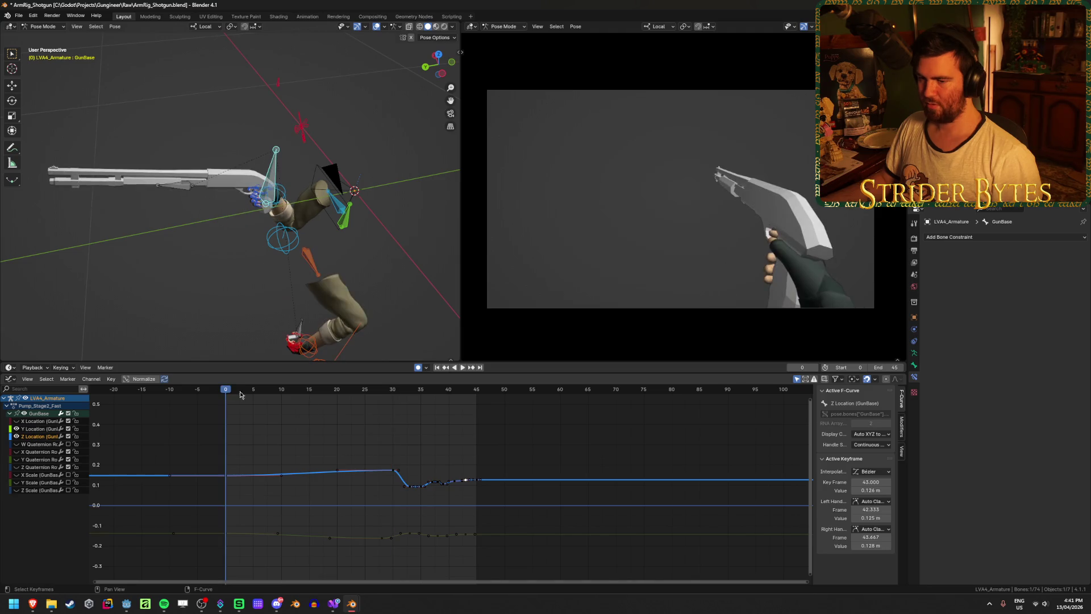
{"action": "left_click", "coordinate": [477, 392]}
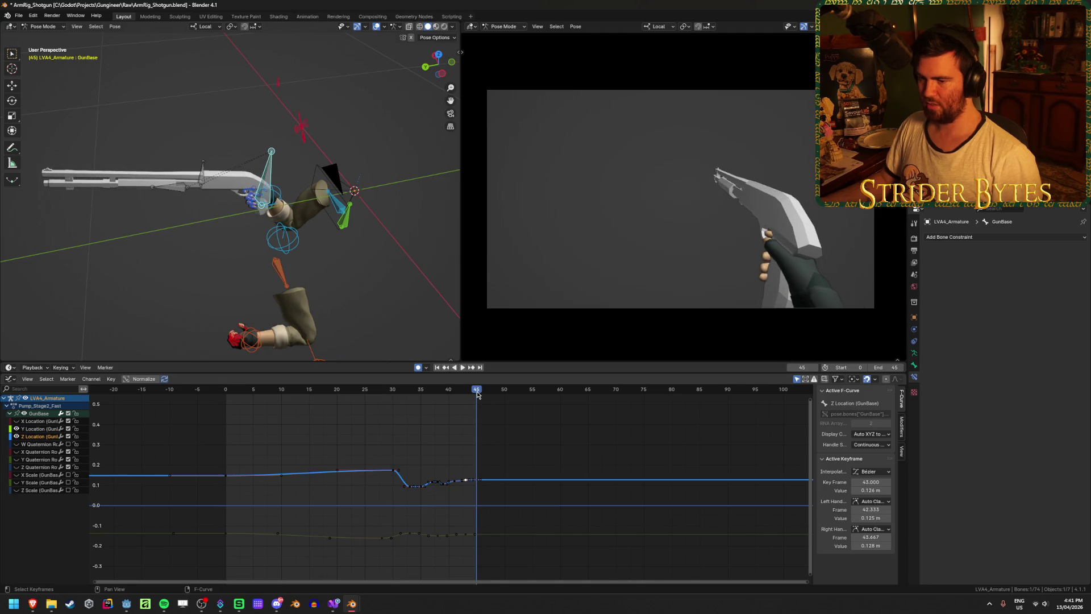
{"action": "scroll", "coordinate": [230, 454], "scroll_direction": "up", "scroll_amount": 2}
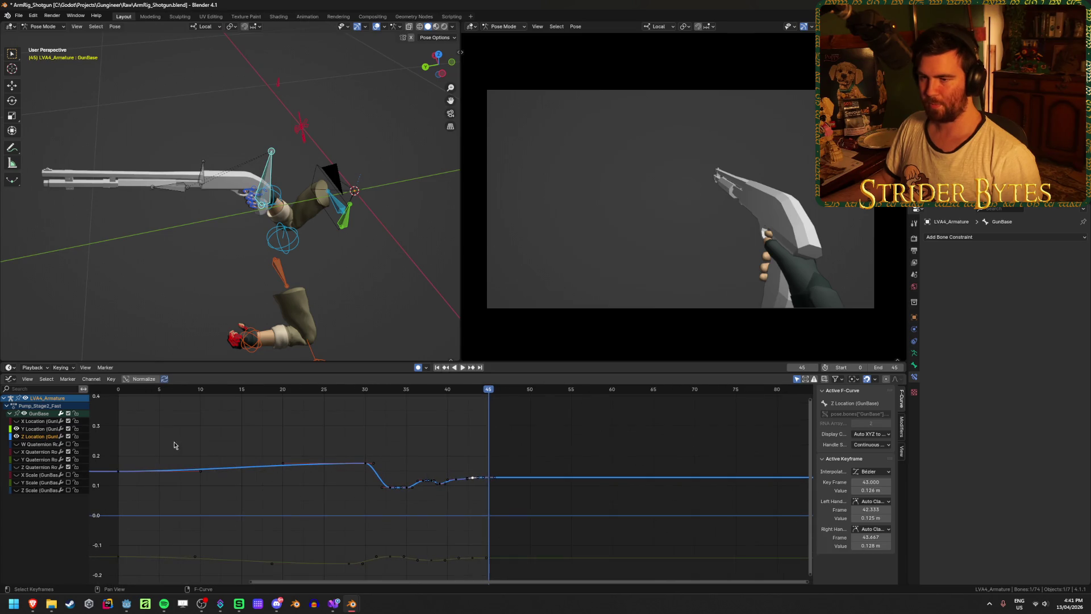
{"action": "scroll", "coordinate": [175, 446], "scroll_direction": "down", "scroll_amount": 2}
{"action": "middle_click_drag", "start_coordinate": [181, 449], "coordinate": [239, 487]}
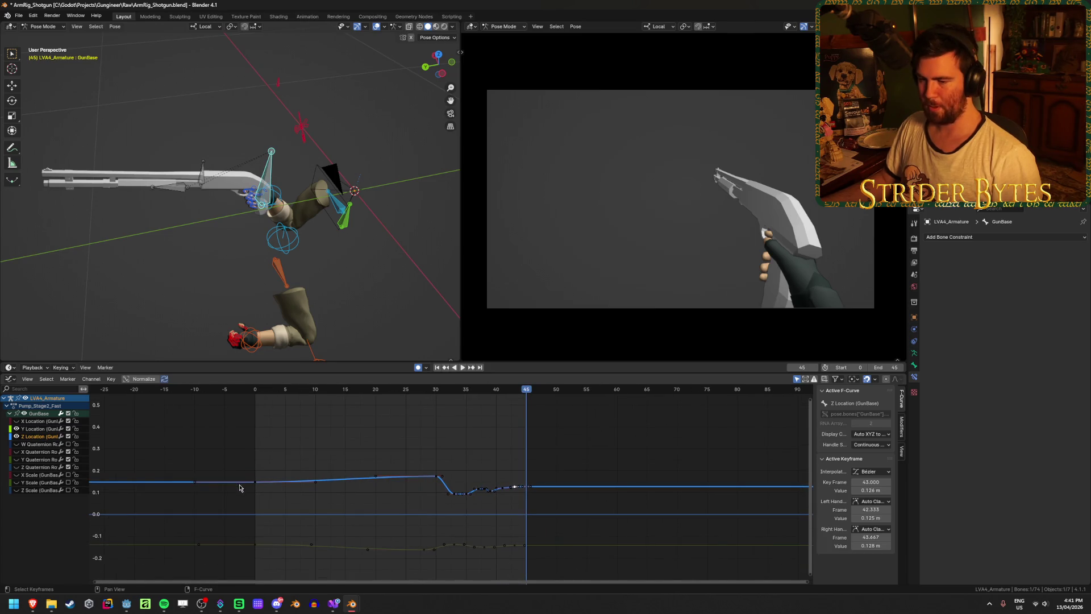
{"action": "left_click", "coordinate": [257, 392]}
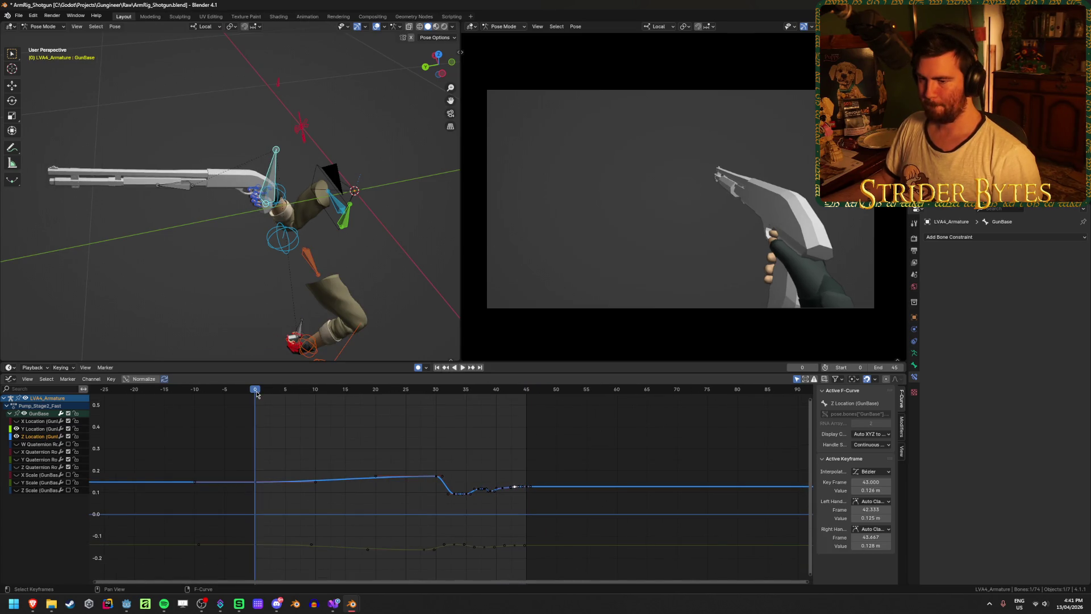
{"action": "left_click", "coordinate": [253, 482]}
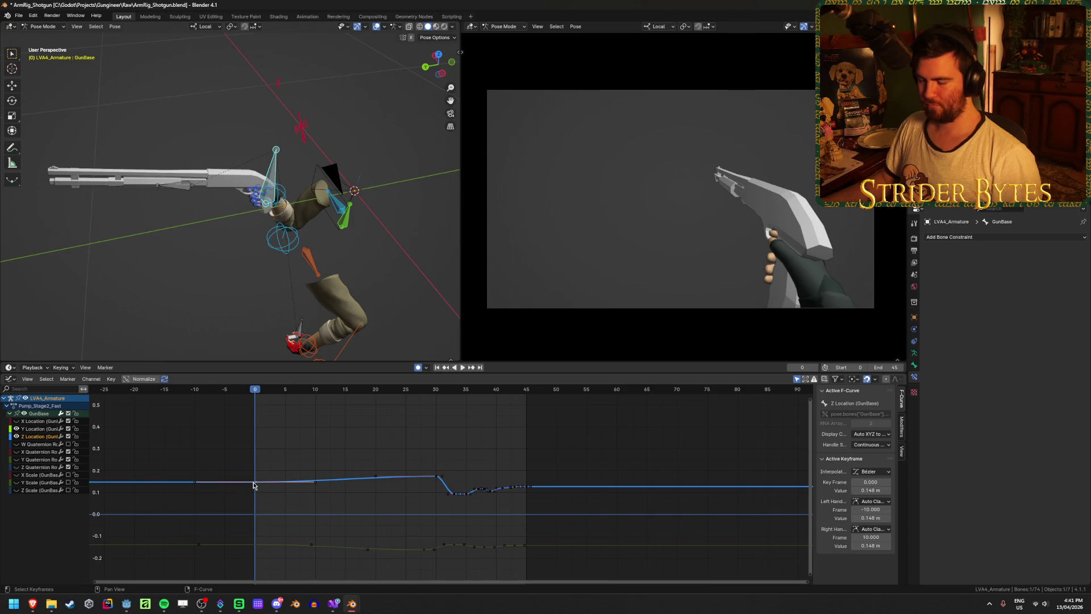
Copy GunBase's frame-0 pose and paste it as a key at frame 45
{"action": "key", "text": "ctrl+c"}
{"action": "left_click", "coordinate": [526, 390]}
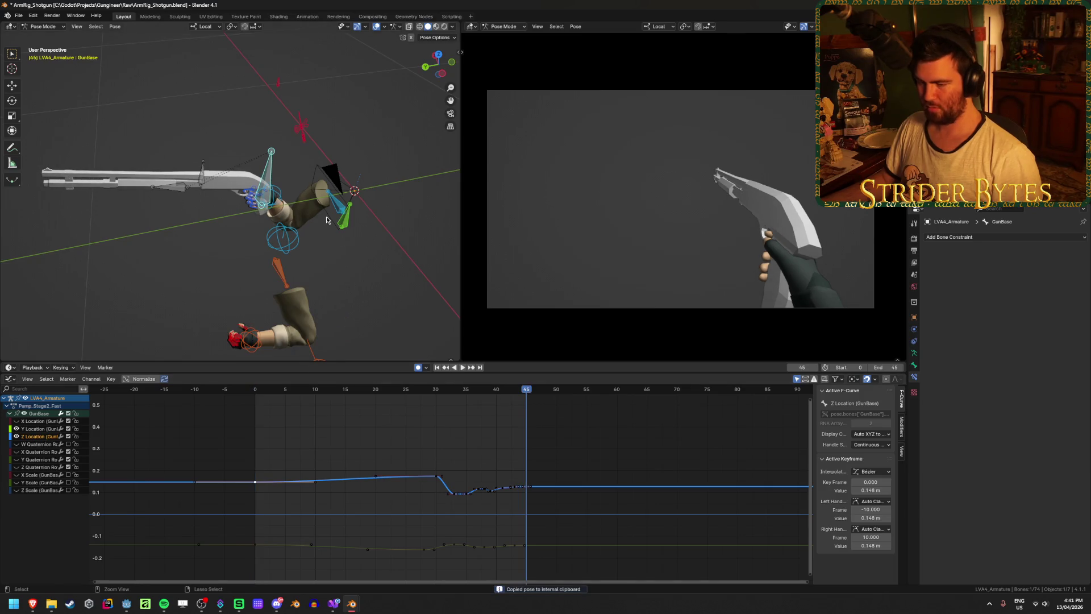
{"action": "key", "text": "ctrl+v"}
Adjust the Z-location recoil keys at frames 43 and 41, raising the frame-41 key
{"action": "mouse_move", "coordinate": [512, 529]}
{"action": "middle_mouse_down", "text": "ctrl"}
{"action": "mouse_move", "coordinate": [559, 508]}
{"action": "mouse_move", "coordinate": [519, 463]}
{"action": "mouse_move", "coordinate": [504, 506]}
{"action": "middle_mouse_up", "text": "ctrl"}
{"action": "left_click", "coordinate": [531, 453]}
{"action": "key", "text": "g"}
{"action": "left_click", "coordinate": [499, 500]}
{"action": "left_click", "coordinate": [471, 492]}
{"action": "key", "text": "g"}
{"action": "left_click", "coordinate": [472, 483]}
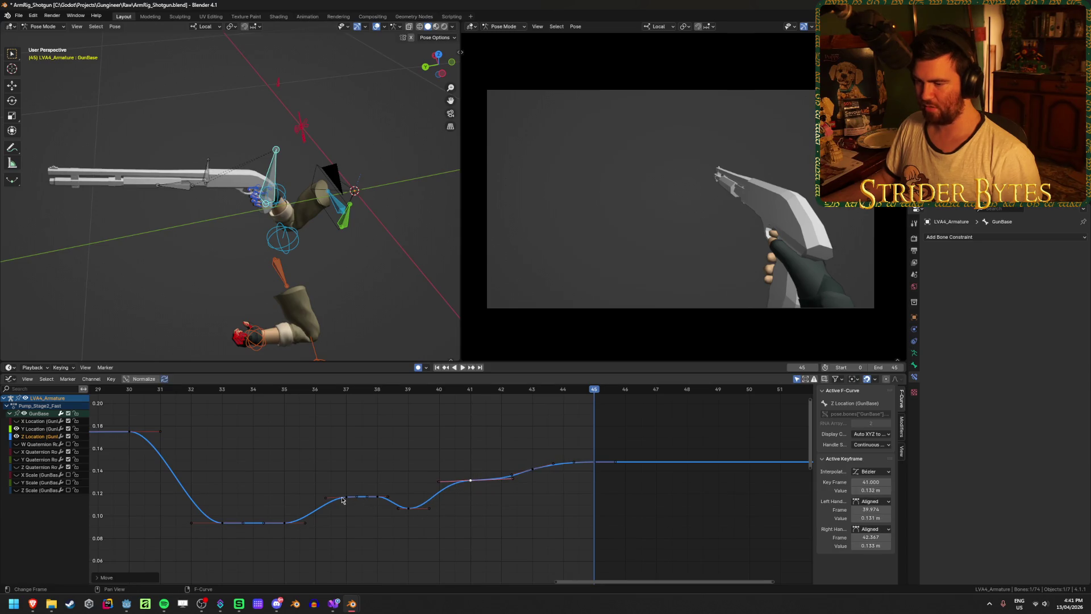
Refine the frame-35 and frame-37 keys, with frame 35 at 0.112 m and frame 37 at 0.109 m
{"action": "left_click", "coordinate": [344, 498]}
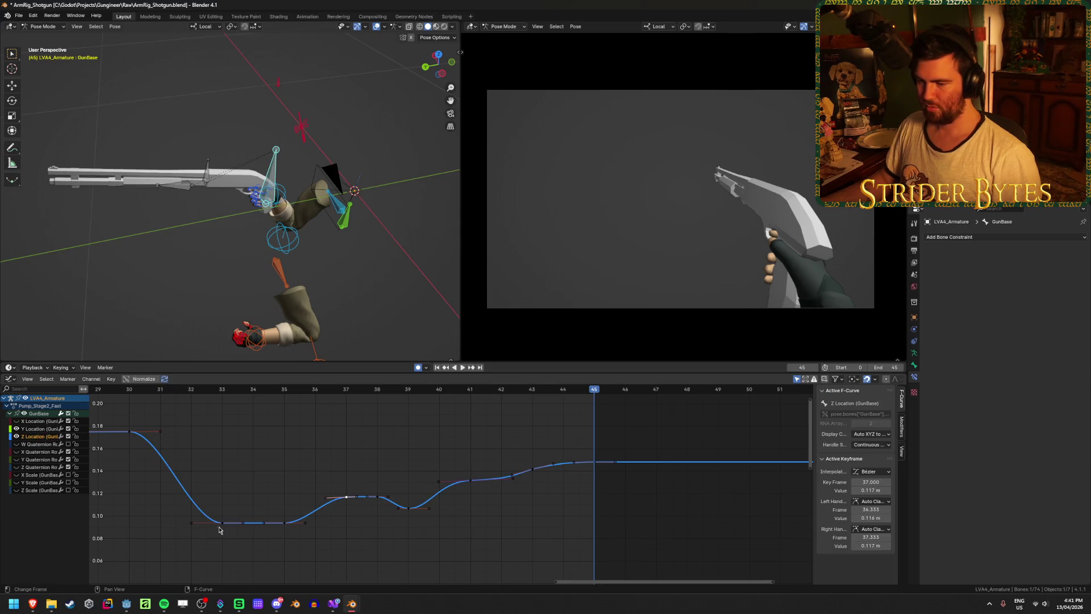
{"action": "left_click", "coordinate": [284, 522]}
{"action": "key", "text": "g"}
{"action": "left_click", "coordinate": [285, 520]}
{"action": "left_click", "coordinate": [347, 497]}
{"action": "key", "text": "g"}
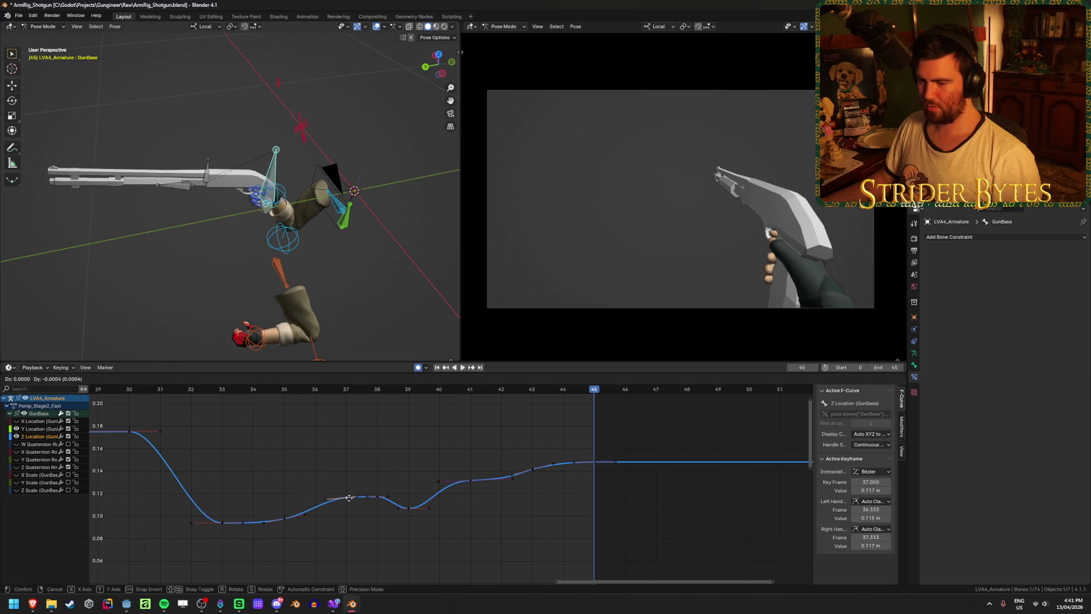
{"action": "left_click", "coordinate": [349, 498]}
{"action": "left_click", "coordinate": [284, 518]}
{"action": "key", "text": "g"}
{"action": "left_click", "coordinate": [351, 498]}
{"action": "left_click", "coordinate": [350, 497]}
{"action": "key", "text": "g"}
{"action": "left_click", "coordinate": [351, 509]}
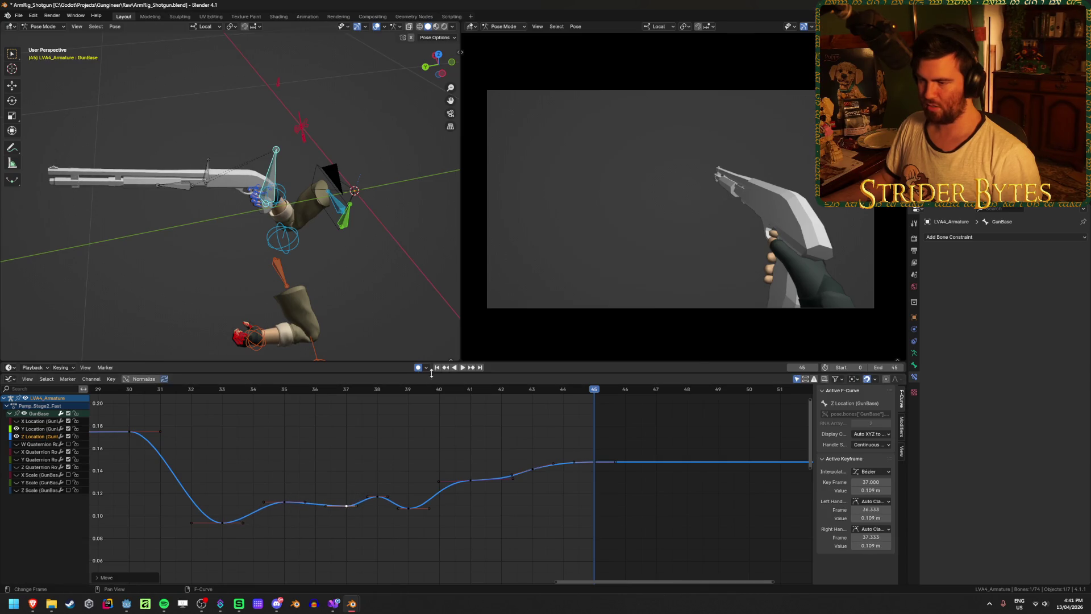
Play back the smoothed recoil curve and save the file
{"action": "left_click", "coordinate": [461, 369]}
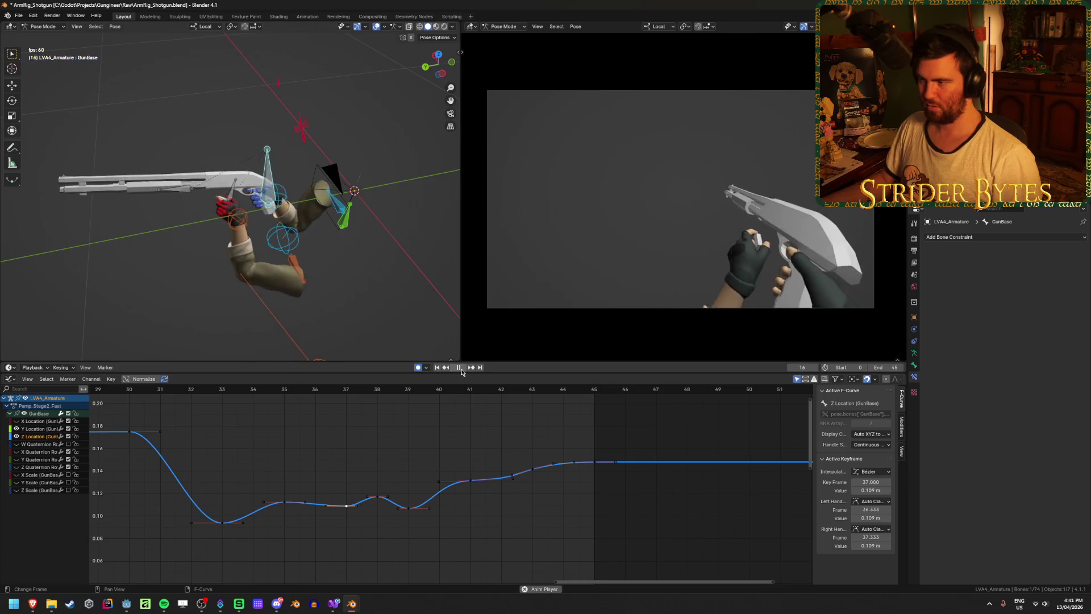
{"action": "left_click", "coordinate": [459, 368]}
{"action": "key", "text": "ctrl+s"}
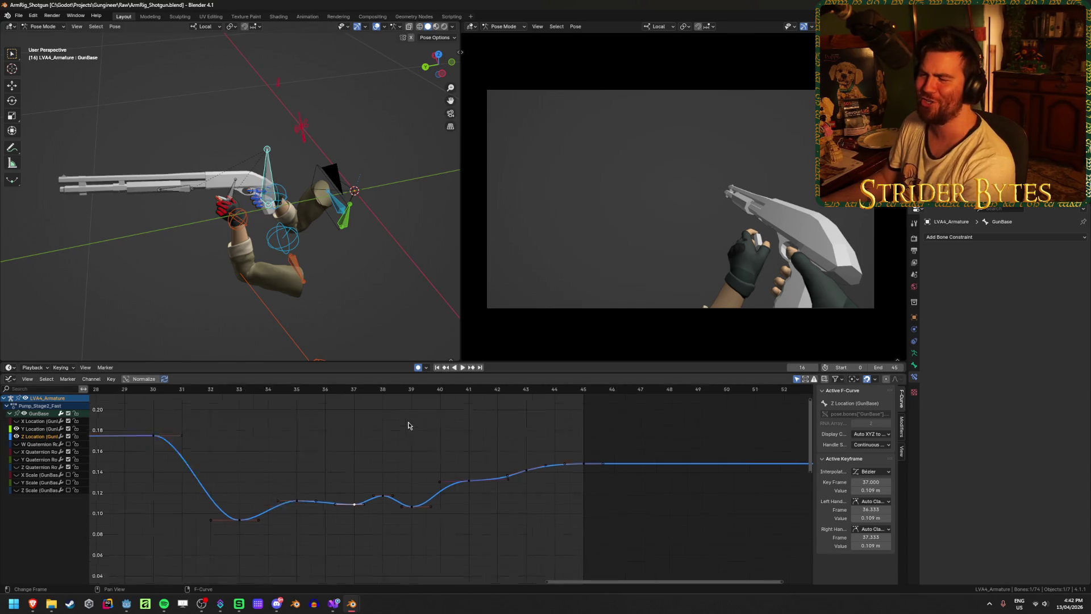
Replay the fast pump from the start, return to frame 0, and deselect all keyframes
{"action": "scroll", "coordinate": [409, 428], "scroll_direction": "down", "scroll_amount": 2}
{"action": "left_click", "coordinate": [438, 368]}
{"action": "left_click", "coordinate": [462, 367]}
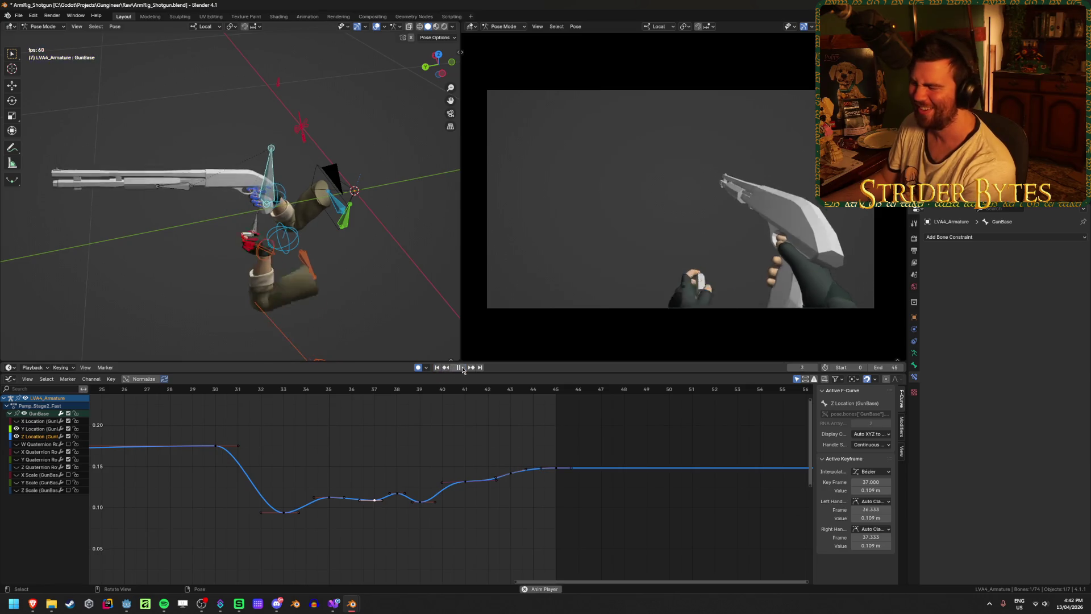
{"action": "left_click", "coordinate": [463, 367]}
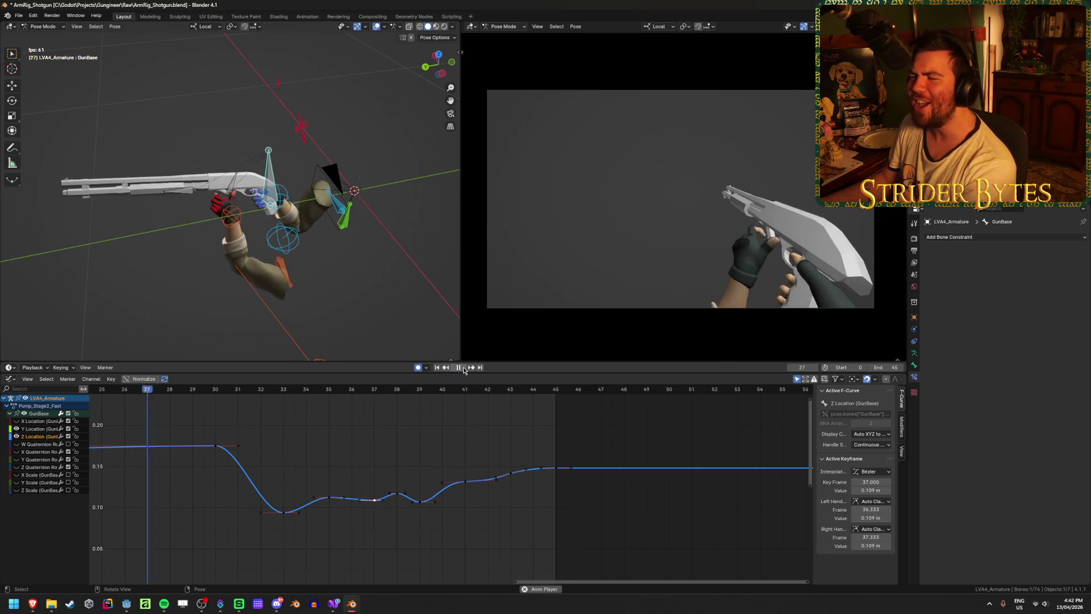
{"action": "left_click", "coordinate": [460, 368]}
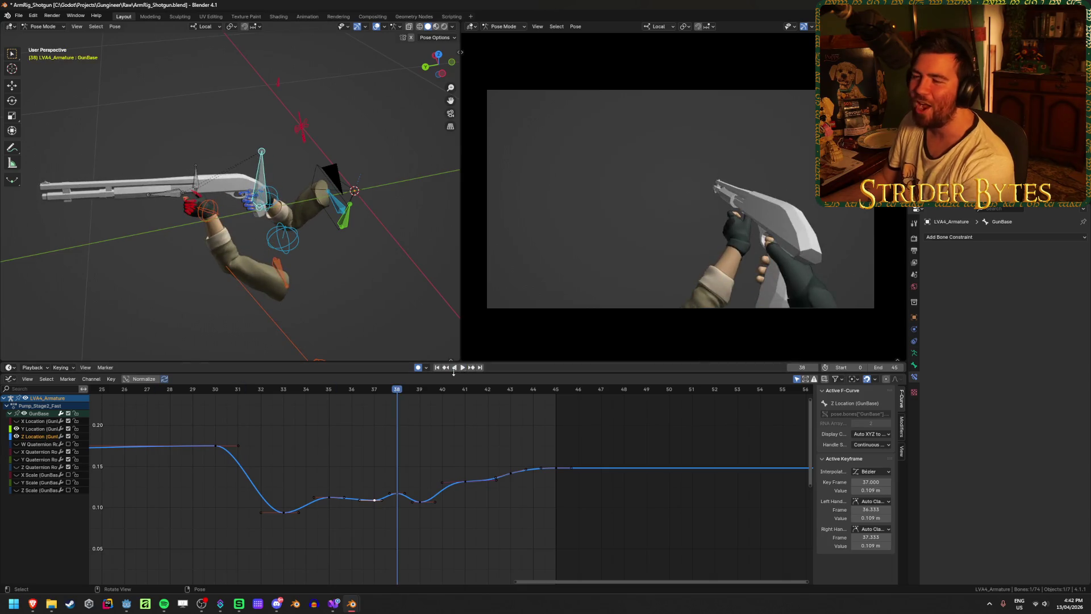
{"action": "left_click", "coordinate": [437, 368]}
{"action": "scroll", "coordinate": [448, 424], "scroll_direction": "down", "scroll_amount": 5}
{"action": "left_click", "coordinate": [318, 429]}
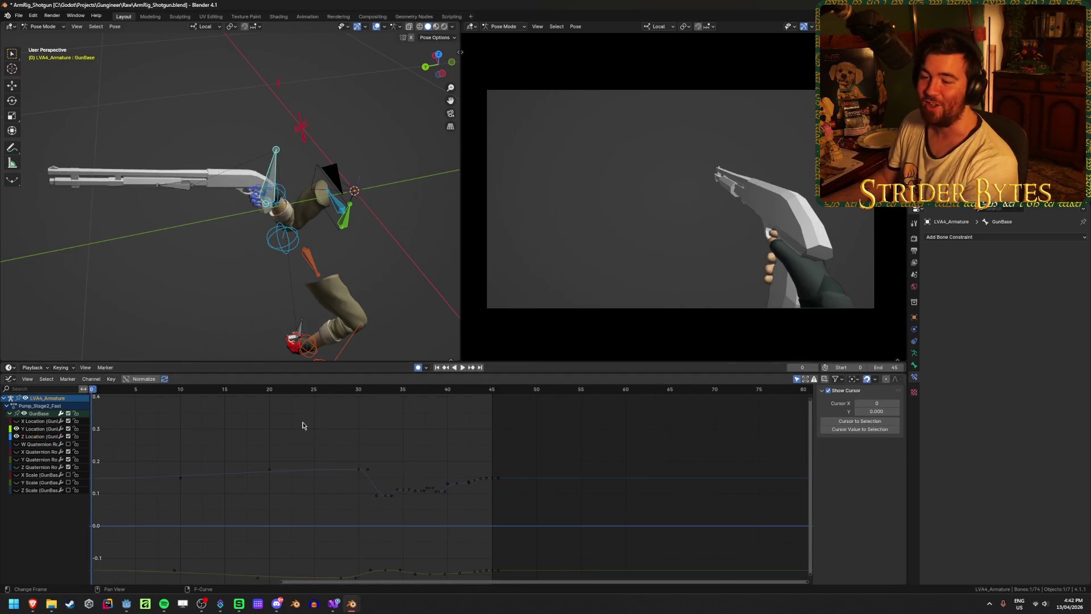
Scrub to frame 34, switch to the Dope Sheet Action Editor, and list the available actions
{"action": "middle_click_drag", "start_coordinate": [302, 426], "coordinate": [391, 429]}
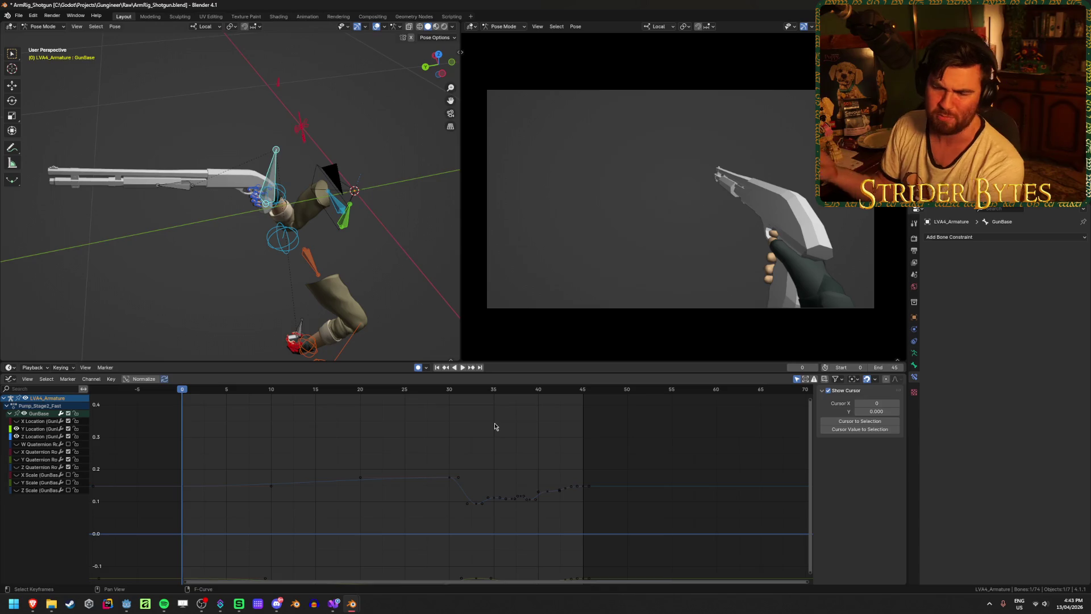
{"action": "mouse_move", "coordinate": [237, 388]}
{"action": "left_mouse_down"}
{"action": "mouse_move", "coordinate": [382, 406]}
{"action": "mouse_move", "coordinate": [594, 409]}
{"action": "mouse_move", "coordinate": [502, 409]}
{"action": "left_mouse_up"}
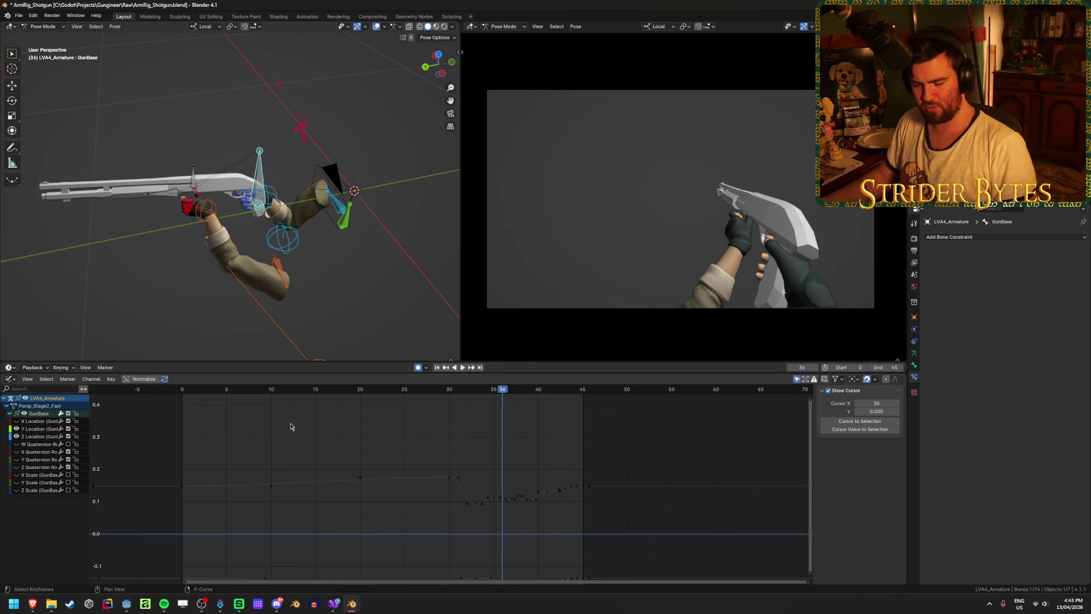
{"action": "key", "text": "ctrl+Tab"}
{"action": "left_click", "coordinate": [409, 378]}
{"action": "scroll", "coordinate": [443, 419], "scroll_direction": "down", "scroll_amount": 3}
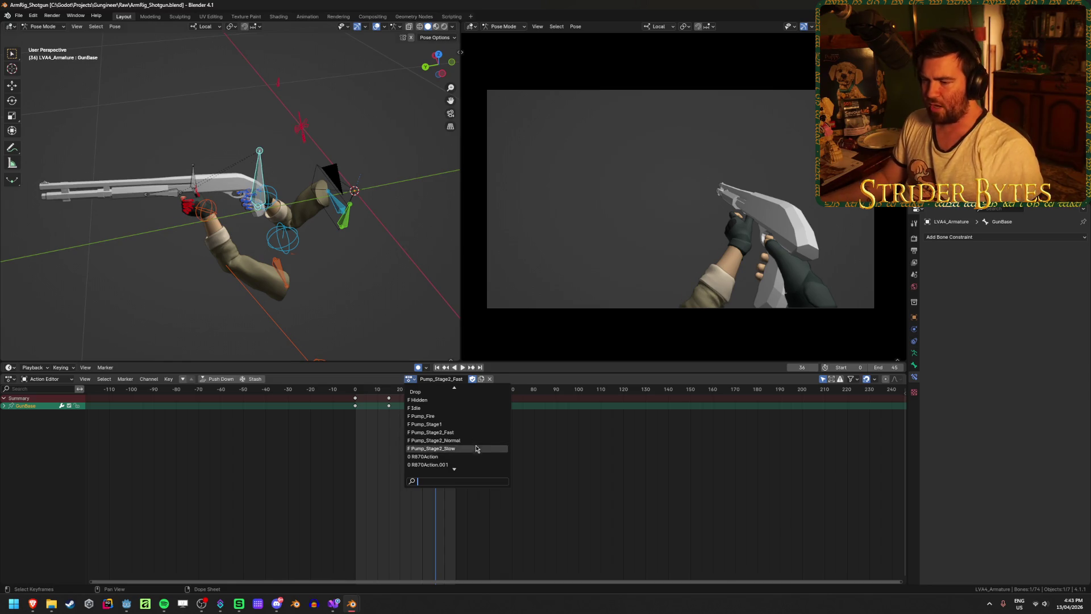
Make Pump_Stage2_Slow the active action, save, and set the scene end frame to 150
{"action": "left_click", "coordinate": [475, 448]}
{"action": "key", "text": "ctrl+s"}
{"action": "left_click", "coordinate": [884, 367]}
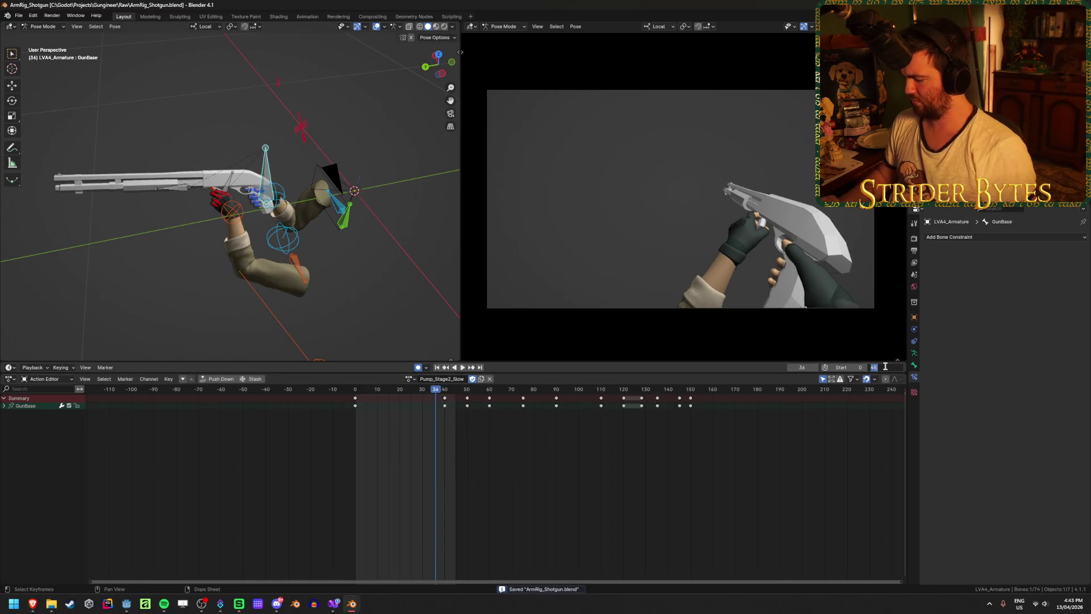
{"action": "type", "text": "150"}
{"action": "key", "text": "Return"}
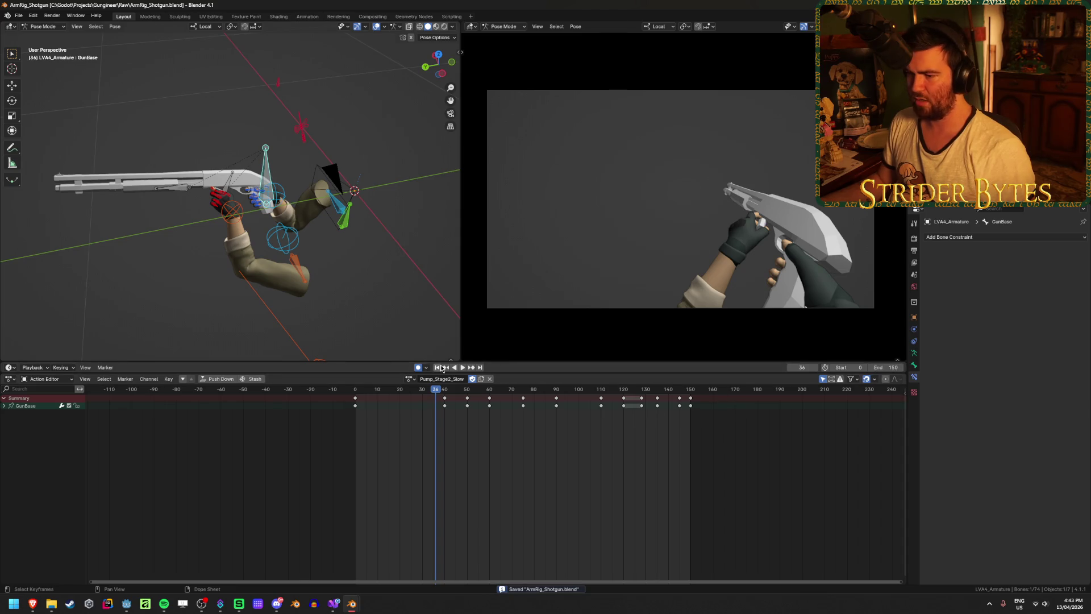
Play the slow pump animation from frame 0, stop it, and save the file
{"action": "left_click", "coordinate": [441, 367]}
{"action": "left_click", "coordinate": [461, 367]}
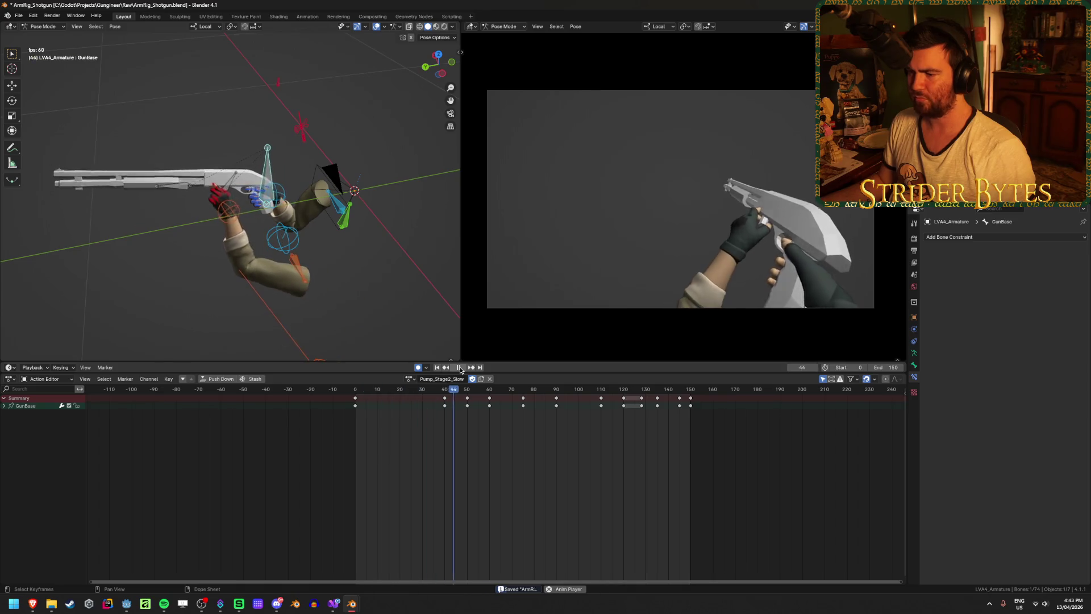
{"action": "key", "text": "space"}
{"action": "key", "text": "ctrl+s"}
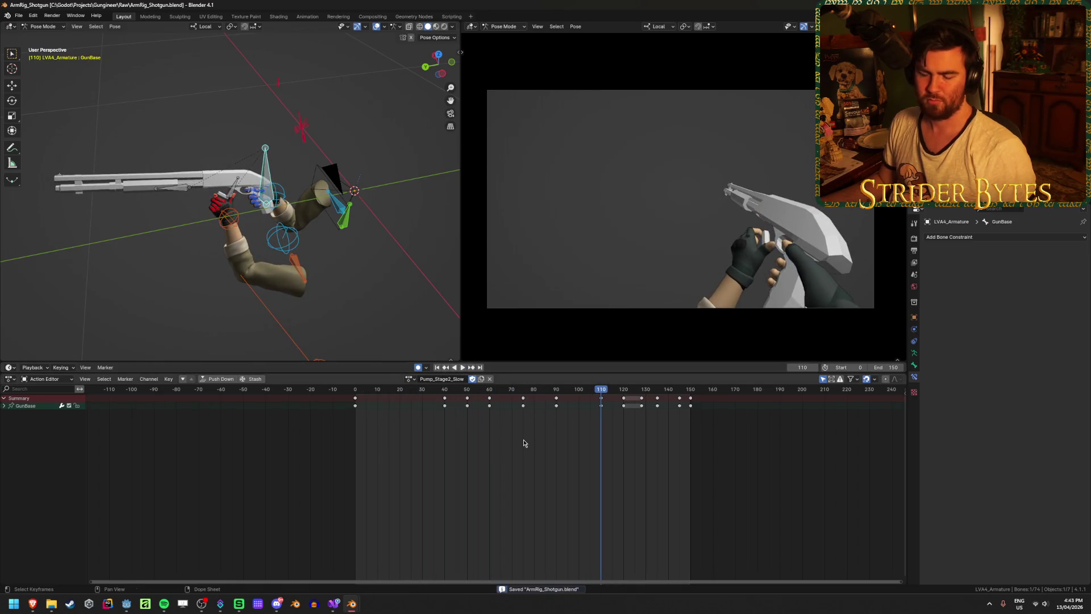
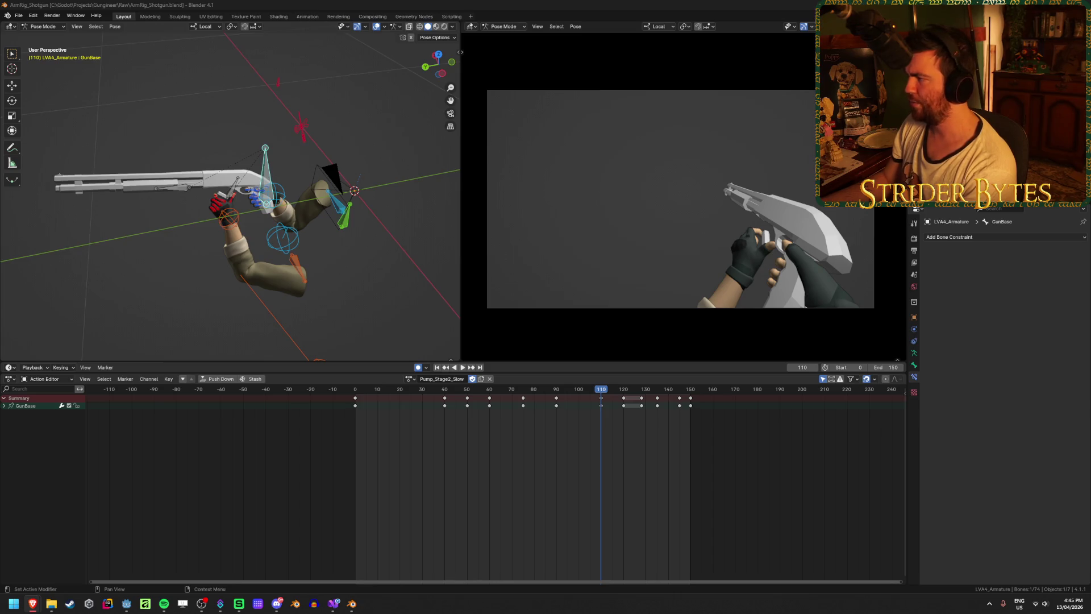
Play and scrub through the shotgun pump animation from frame 0 to review the motion
{"action": "left_click", "coordinate": [597, 4]}
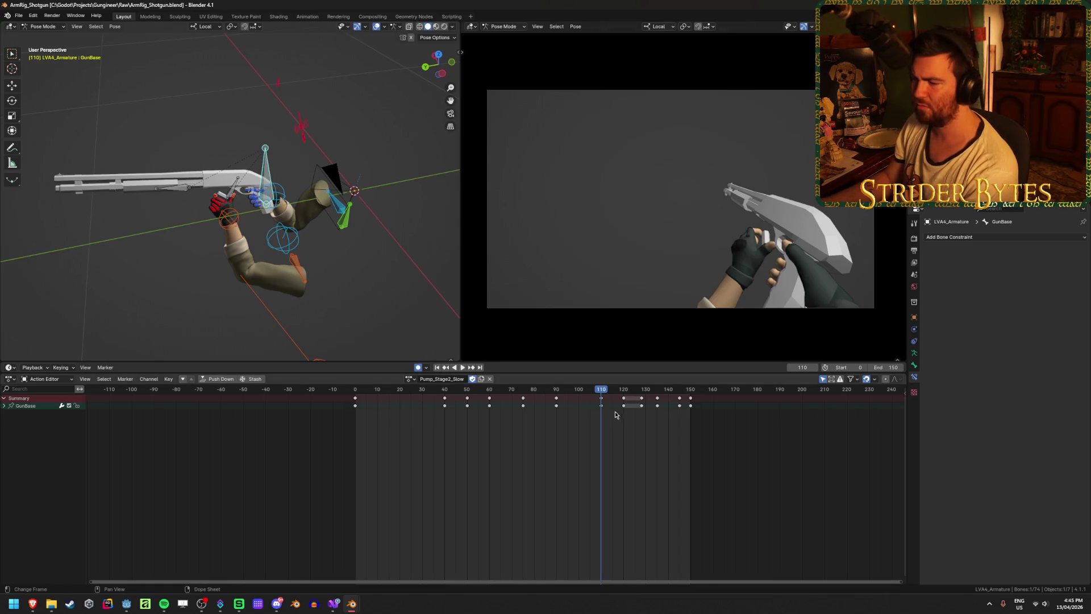
{"action": "key", "text": "space"}
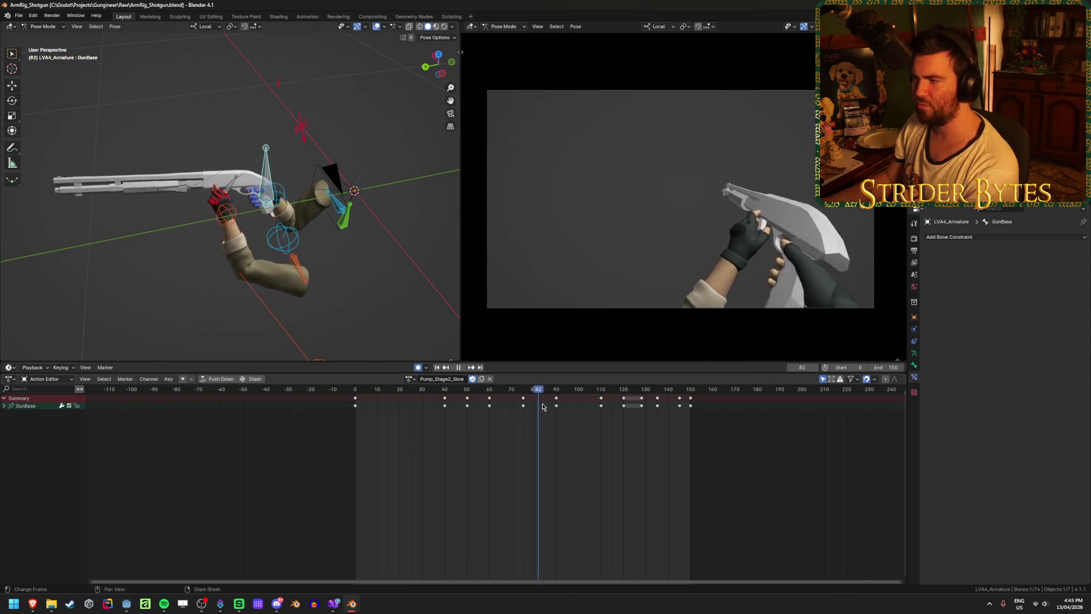
{"action": "mouse_move", "coordinate": [599, 406]}
{"action": "left_mouse_down"}
{"action": "mouse_move", "coordinate": [694, 412]}
{"action": "mouse_move", "coordinate": [402, 429]}
{"action": "mouse_move", "coordinate": [678, 445]}
{"action": "mouse_move", "coordinate": [365, 448]}
{"action": "mouse_move", "coordinate": [653, 444]}
{"action": "mouse_move", "coordinate": [392, 451]}
{"action": "left_mouse_up"}
{"action": "left_click", "coordinate": [437, 367]}
{"action": "left_click", "coordinate": [461, 367]}
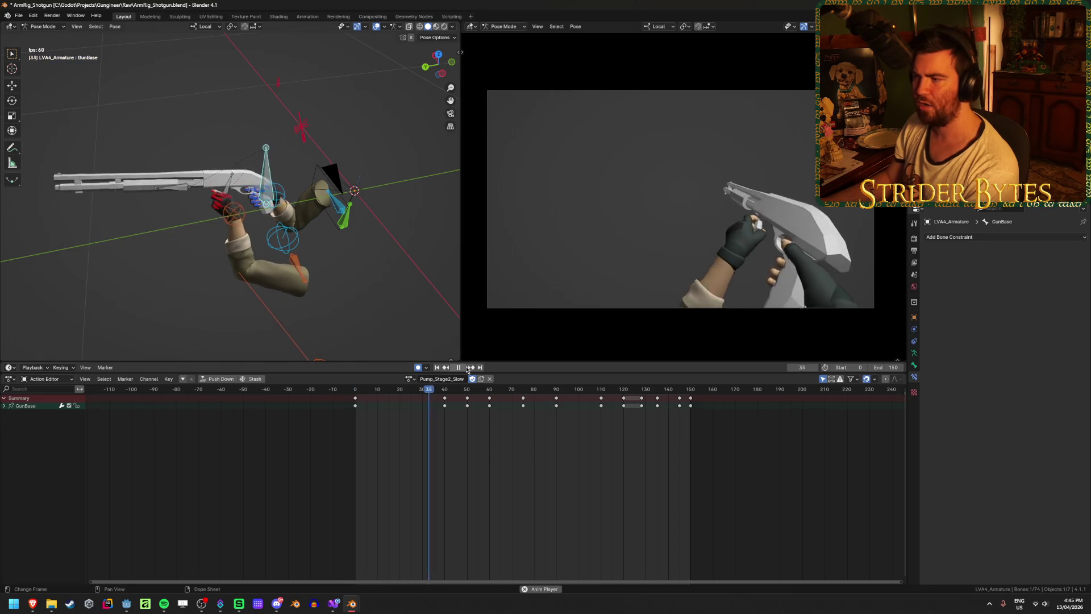
{"action": "left_click", "coordinate": [465, 368]}
{"action": "left_click_drag", "start_coordinate": [402, 396], "coordinate": [452, 394]}
{"action": "left_click", "coordinate": [437, 367]}
{"action": "left_click", "coordinate": [461, 368]}
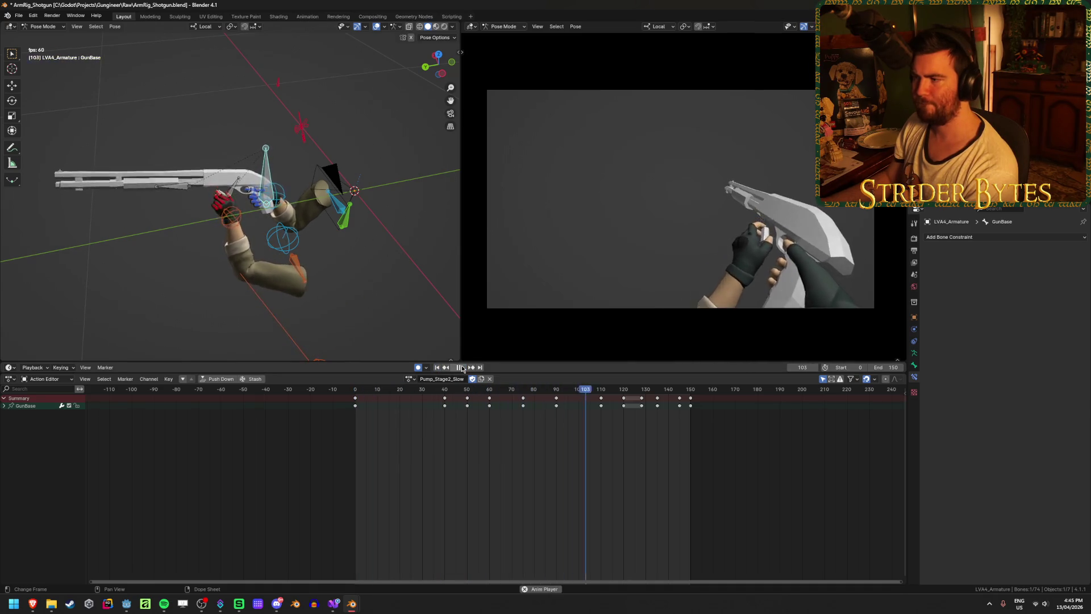
{"action": "left_click", "coordinate": [462, 367]}
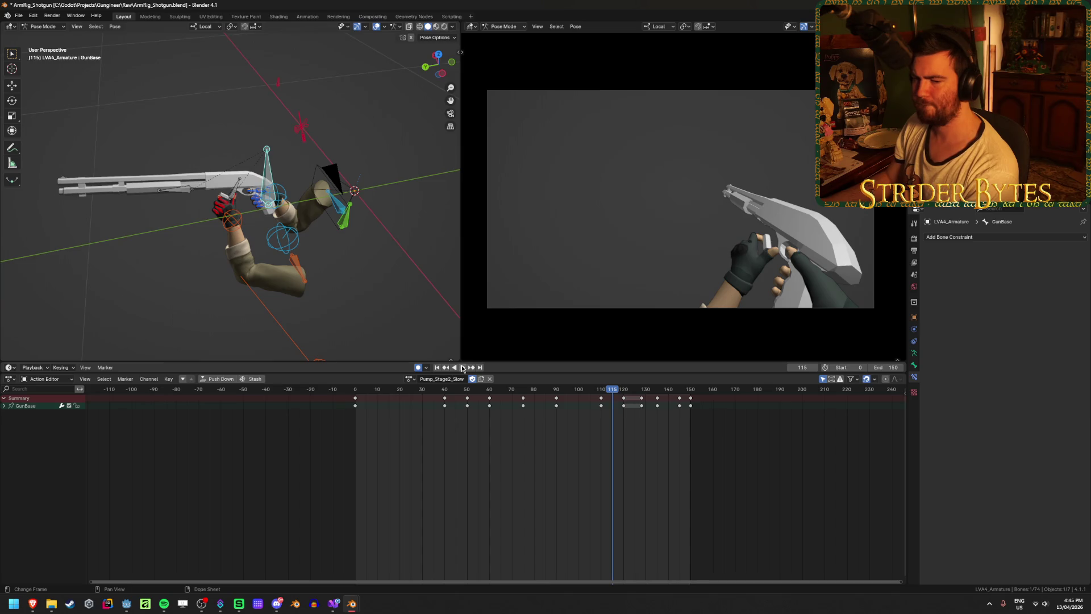
{"action": "left_click", "coordinate": [462, 368]}
{"action": "mouse_move", "coordinate": [423, 401]}
{"action": "left_mouse_down"}
{"action": "mouse_move", "coordinate": [490, 404]}
{"action": "mouse_move", "coordinate": [458, 404]}
{"action": "left_mouse_up"}
{"action": "key", "text": "space"}
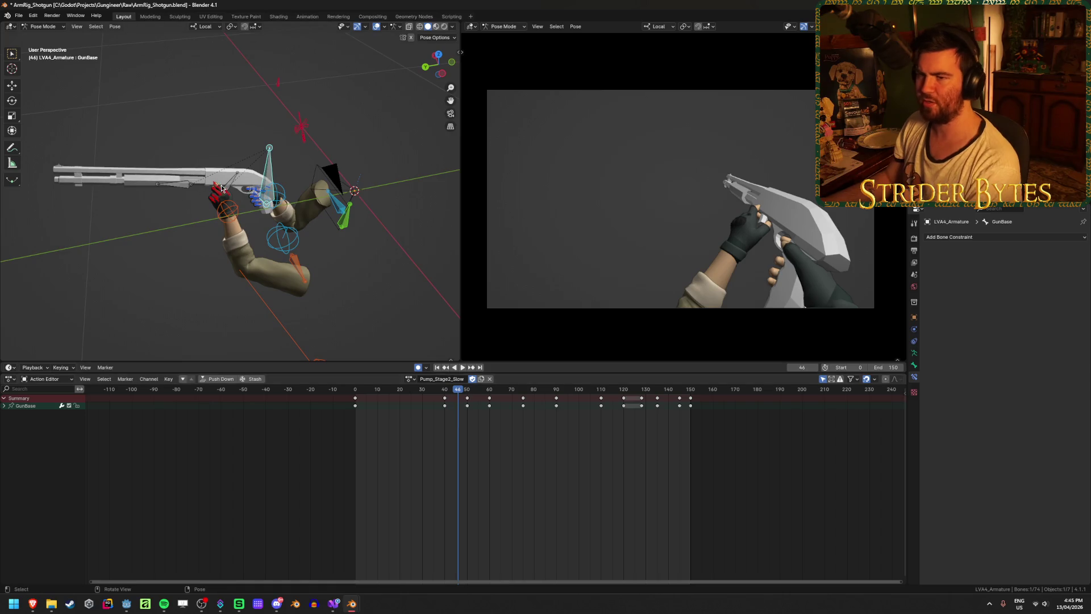
Select the Magazine bone on the shotgun and frame the view around it
{"action": "left_click", "coordinate": [227, 187]}
{"action": "key", "text": "KP_Decimal"}
{"action": "scroll", "coordinate": [225, 178], "scroll_direction": "down", "scroll_amount": 2}
{"action": "middle_click_drag", "start_coordinate": [306, 234], "coordinate": [242, 171]}
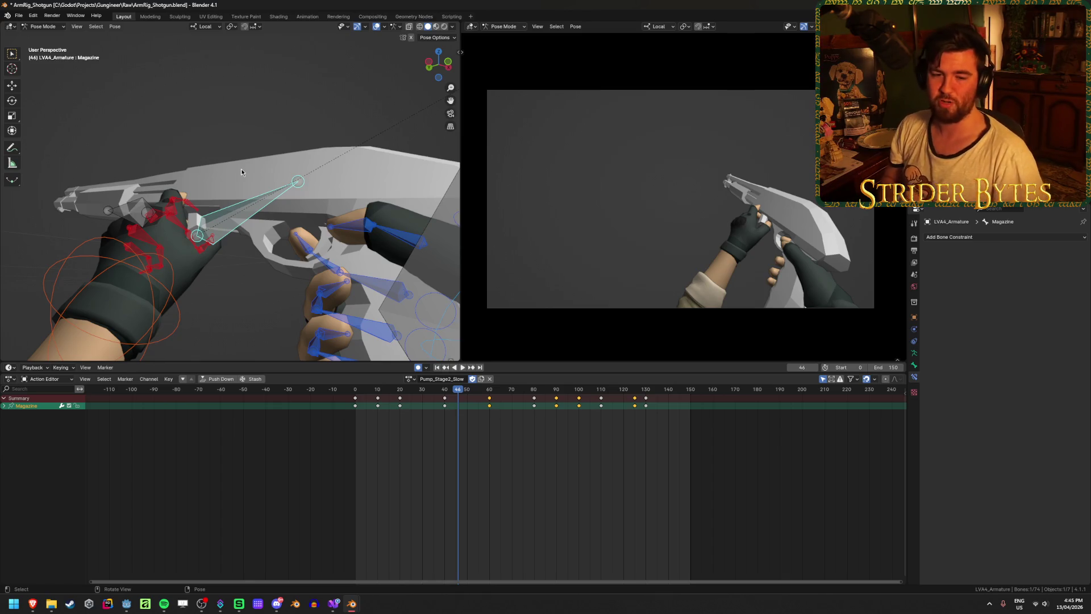
Inspect the magazine at frame 40 and show its keys as curves in the Graph Editor
{"action": "middle_click_drag", "start_coordinate": [261, 176], "coordinate": [250, 176]}
{"action": "left_click", "coordinate": [444, 392]}
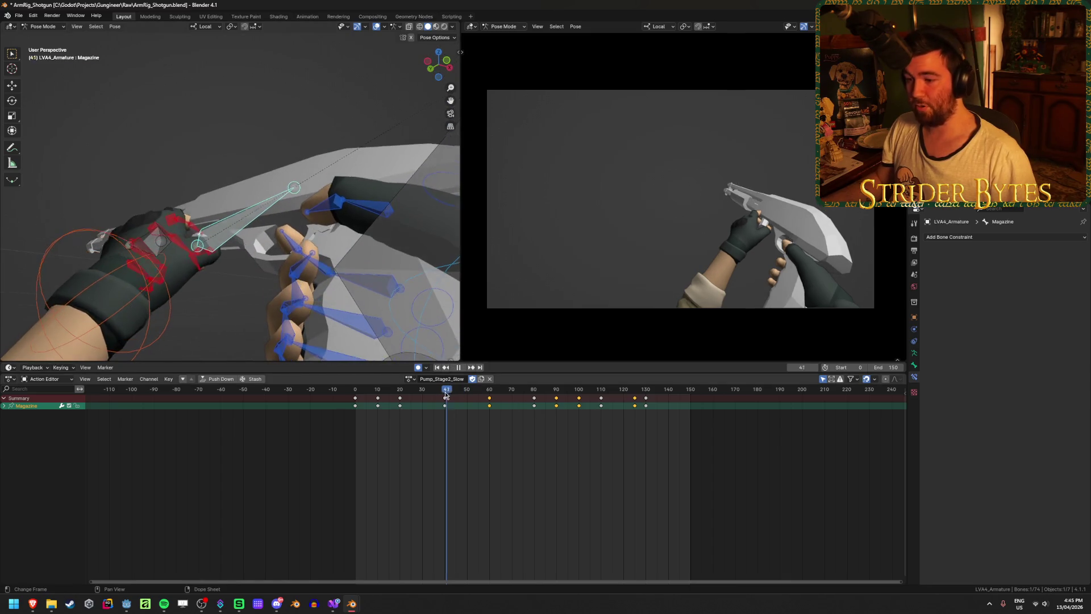
{"action": "mouse_move", "coordinate": [444, 395]}
{"action": "left_mouse_down"}
{"action": "mouse_move", "coordinate": [377, 393]}
{"action": "mouse_move", "coordinate": [444, 395]}
{"action": "left_mouse_up"}
{"action": "key", "text": "ctrl+Tab"}
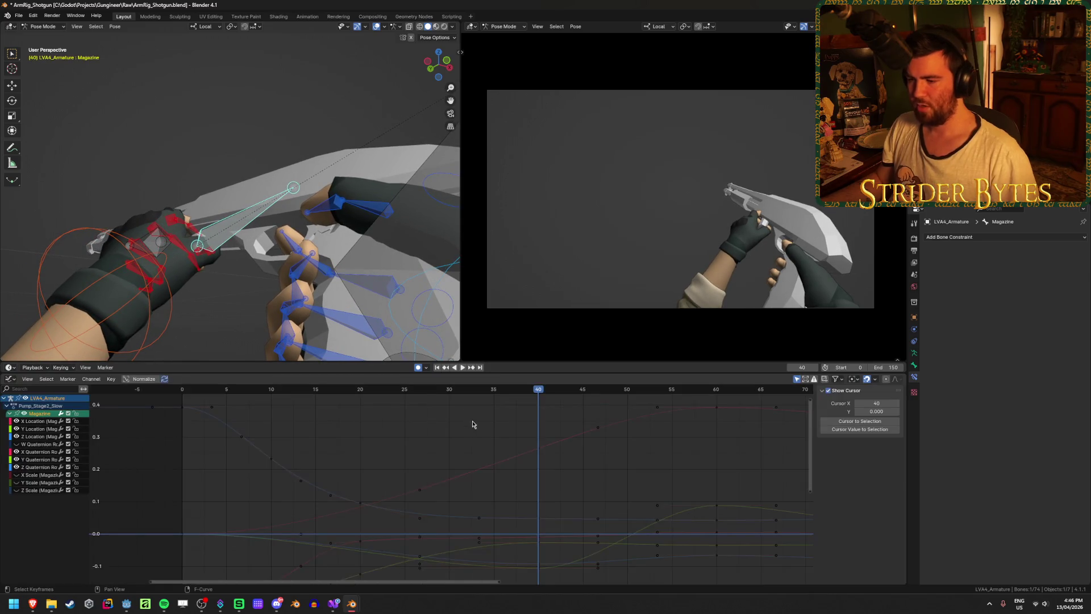
{"action": "scroll", "coordinate": [459, 427], "scroll_direction": "down", "scroll_amount": 1}
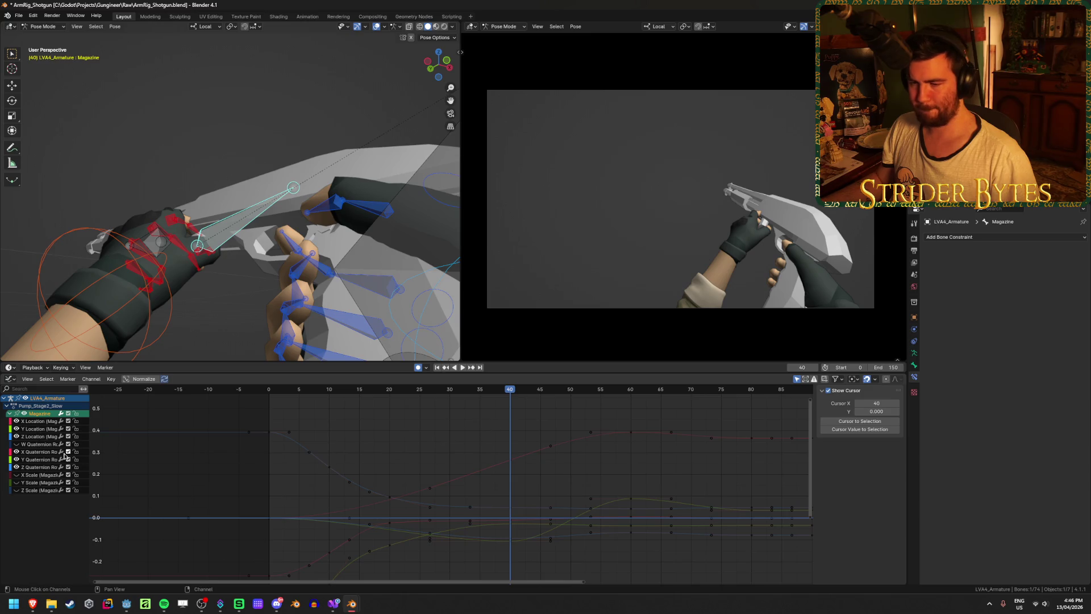
Try moving the Z Quaternion key at frame 40, cancel it, and save the file
{"action": "left_click", "coordinate": [477, 536]}
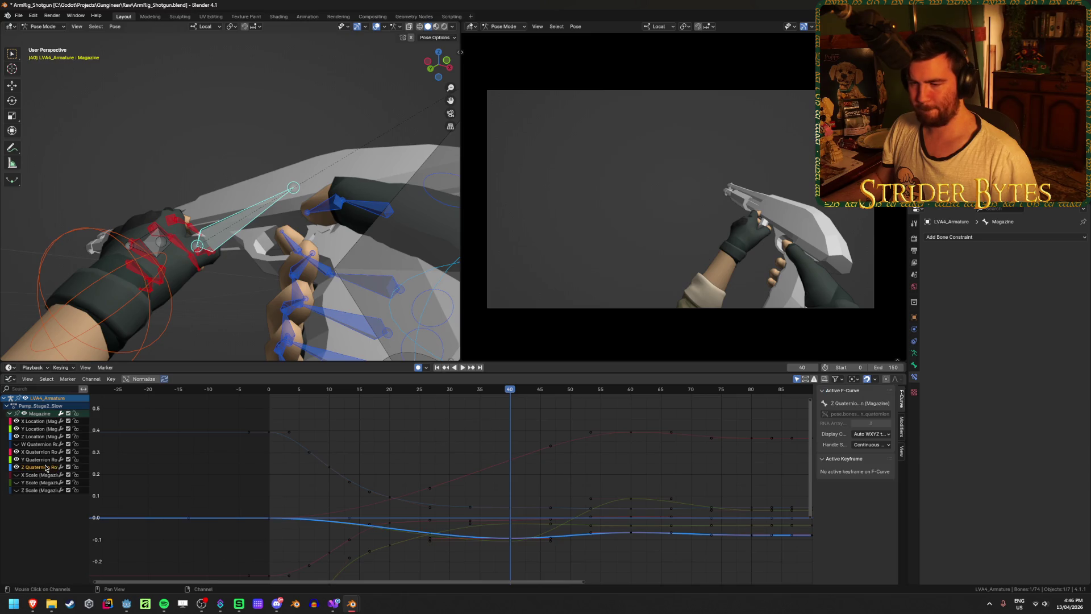
{"action": "left_click", "coordinate": [513, 541]}
{"action": "key", "text": "g"}
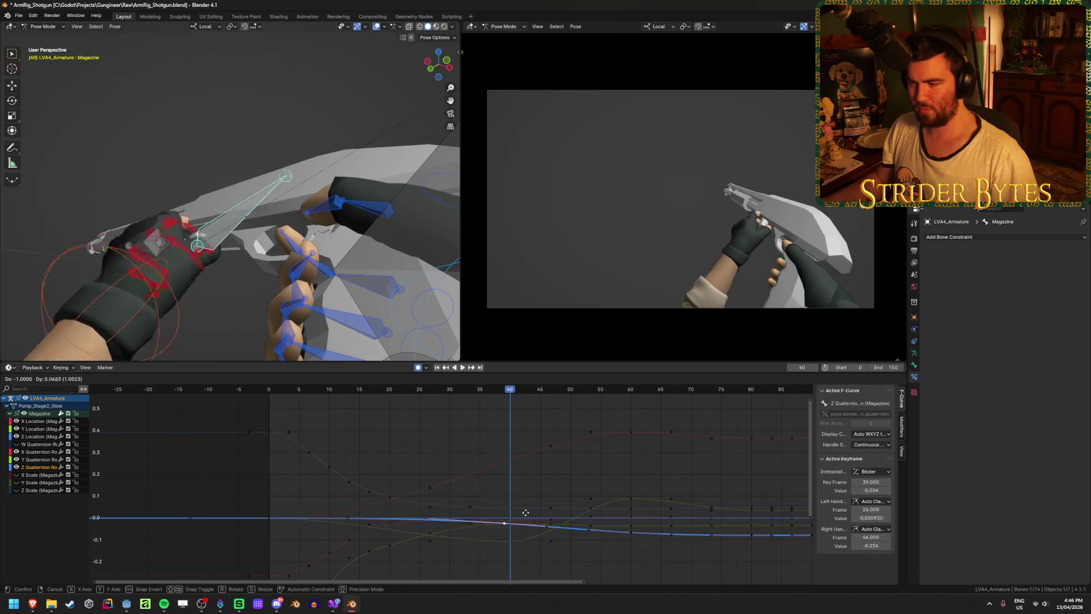
{"action": "right_click", "coordinate": [517, 476]}
{"action": "key", "text": "ctrl+s"}
{"action": "key", "text": "alt+a"}
{"action": "middle_click_drag", "start_coordinate": [517, 476], "coordinate": [503, 456]}
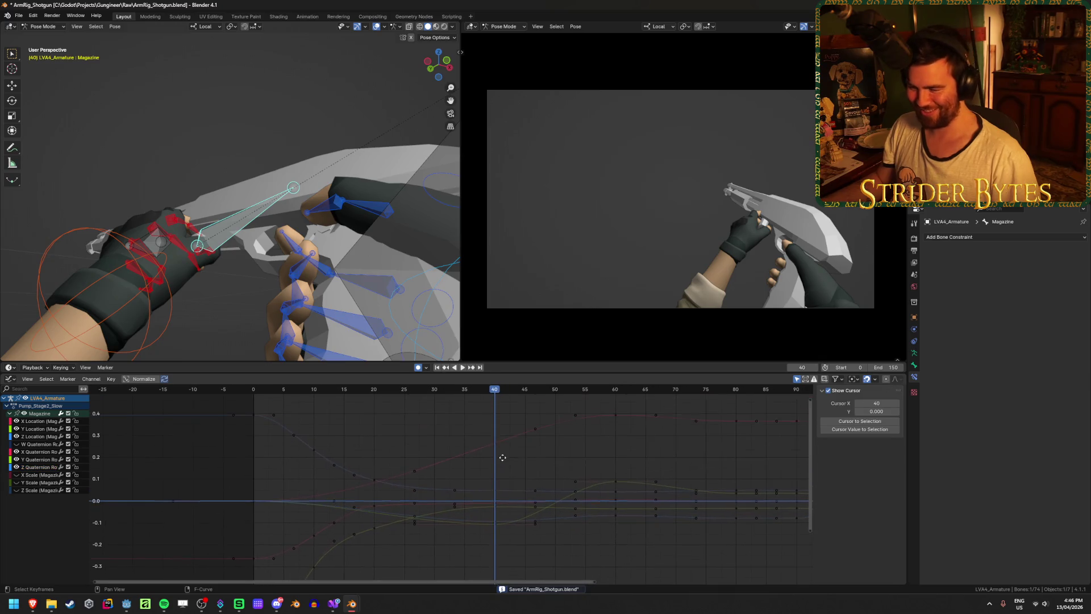
Hide the location and Y/Z Quaternion curves so only X Quaternion stays visible
{"action": "left_click", "coordinate": [38, 421]}
{"action": "left_click", "coordinate": [37, 453]}
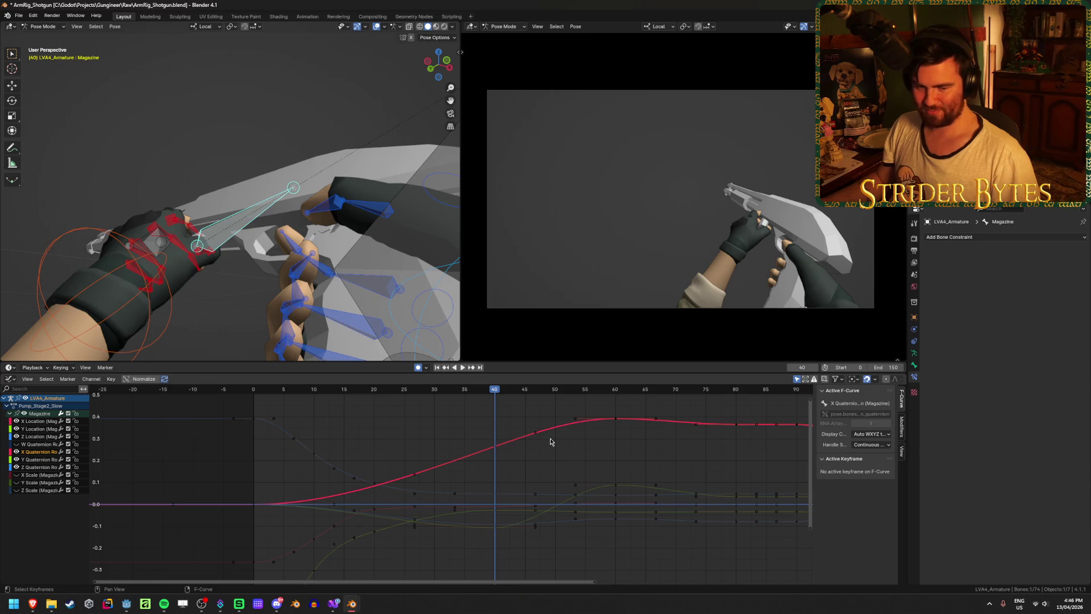
{"action": "left_click", "coordinate": [443, 443]}
{"action": "left_click", "coordinate": [17, 460]}
{"action": "left_click", "coordinate": [16, 466]}
{"action": "left_click_drag", "start_coordinate": [16, 436], "coordinate": [17, 420]}
{"action": "left_click", "coordinate": [41, 453]}
{"action": "left_click", "coordinate": [18, 452]}
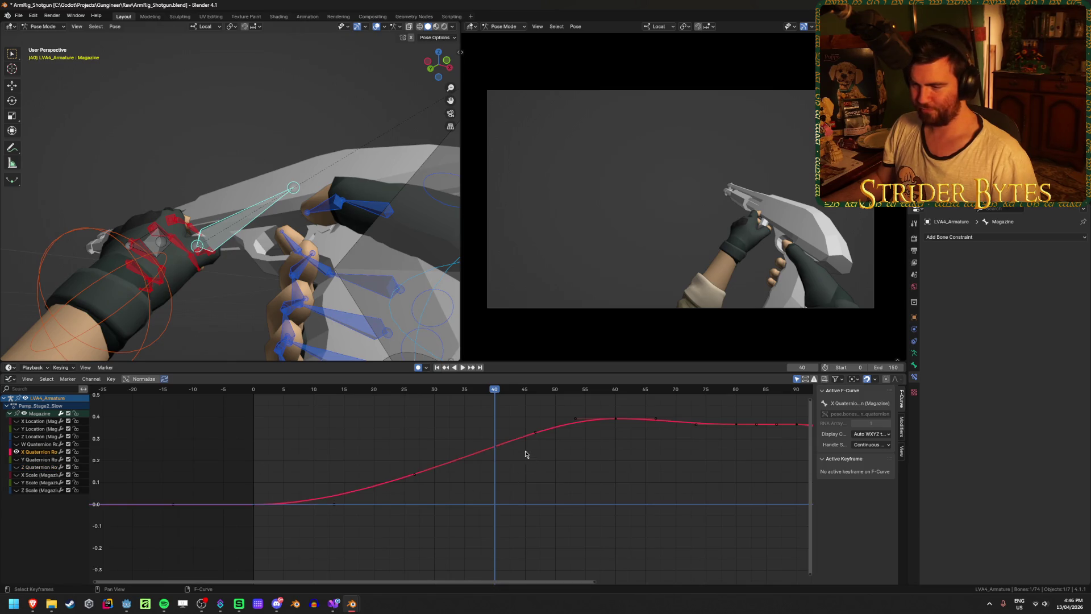
Select keys on the X Quaternion curve, including frames 0 and 40, to inspect them
{"action": "left_click", "coordinate": [415, 475]}
{"action": "left_click", "coordinate": [243, 506]}
{"action": "left_click", "coordinate": [253, 504]}
{"action": "left_click", "coordinate": [321, 443]}
{"action": "left_click", "coordinate": [535, 431]}
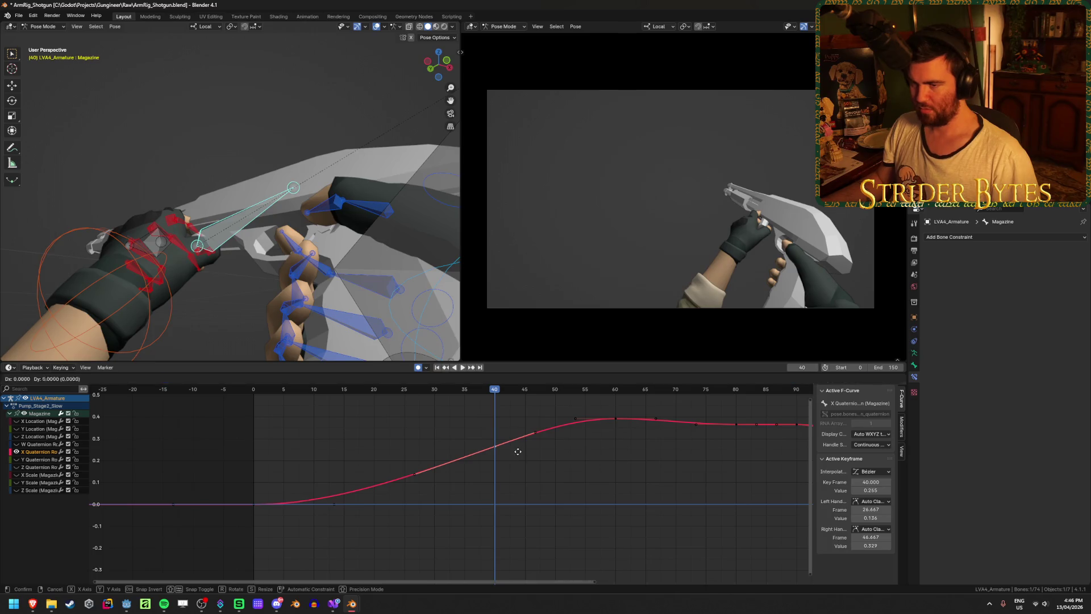
{"action": "mouse_move", "coordinate": [494, 389]}
{"action": "left_mouse_down"}
{"action": "mouse_move", "coordinate": [351, 399]}
{"action": "mouse_move", "coordinate": [494, 398]}
{"action": "left_mouse_up"}
Play from frame 40 and select the X Quaternion key at frame 60
{"action": "middle_click_drag", "start_coordinate": [625, 467], "coordinate": [446, 477]}
{"action": "scroll", "coordinate": [368, 462], "scroll_direction": "down", "scroll_amount": 2}
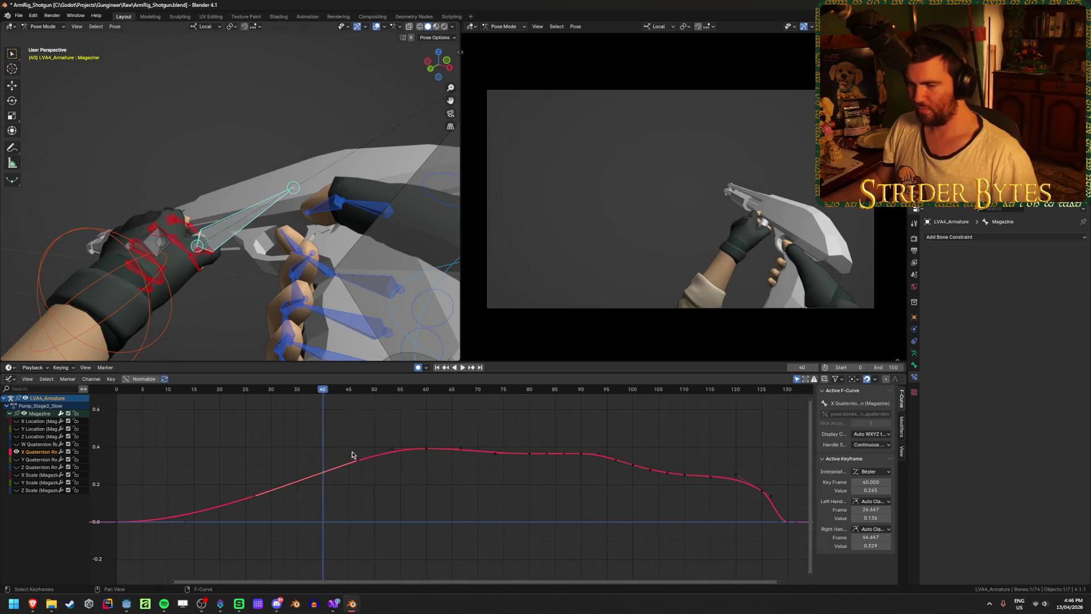
{"action": "key", "text": "space"}
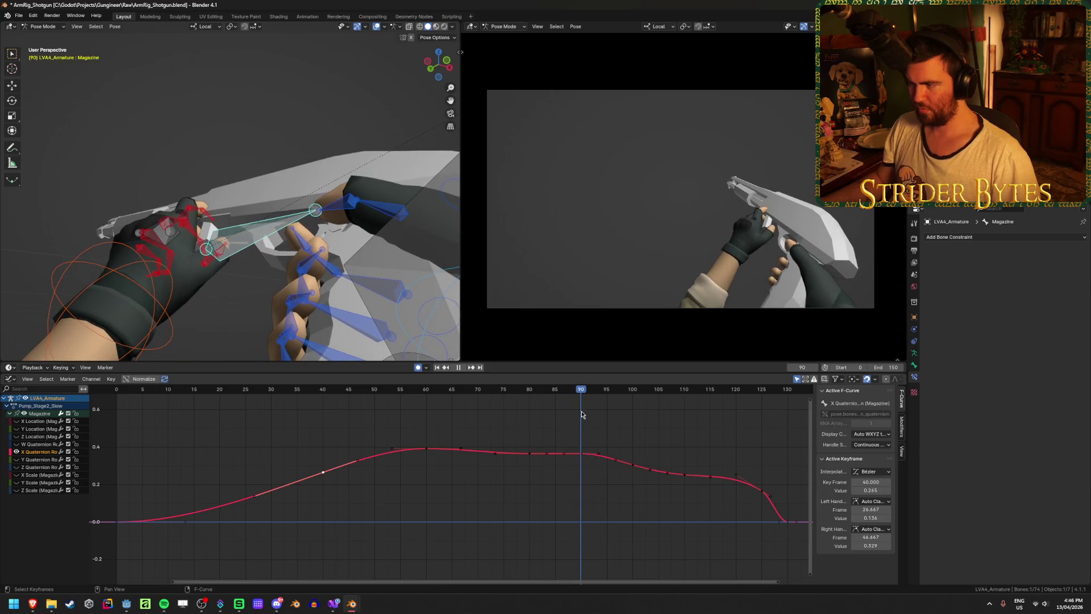
{"action": "mouse_move", "coordinate": [589, 415]}
{"action": "left_mouse_down"}
{"action": "mouse_move", "coordinate": [291, 422]}
{"action": "mouse_move", "coordinate": [430, 424]}
{"action": "left_mouse_up"}
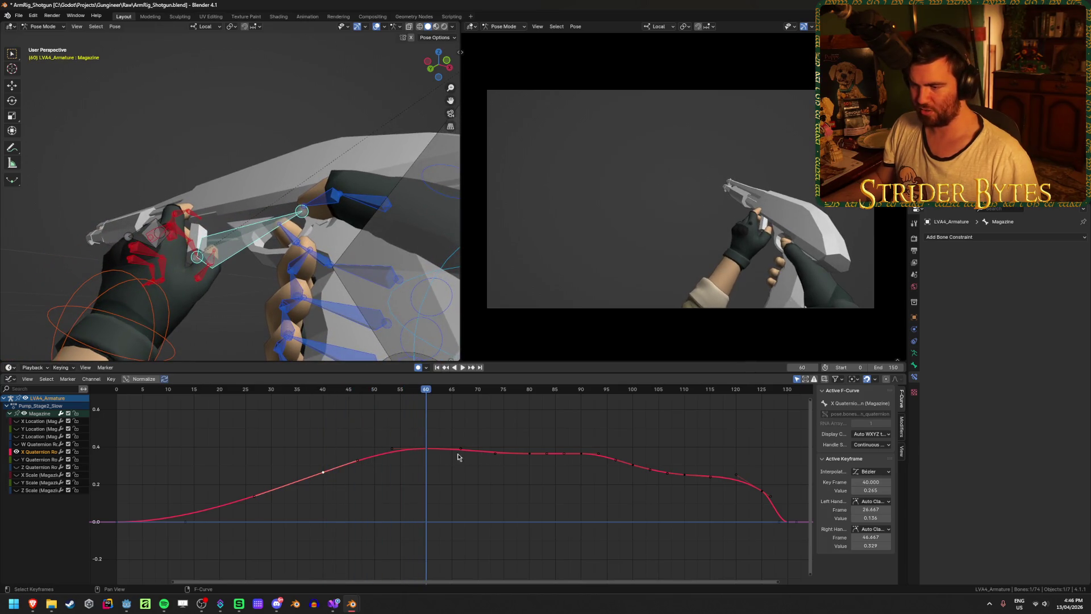
{"action": "left_click", "coordinate": [426, 449]}
{"action": "scroll", "coordinate": [494, 483], "scroll_direction": "up", "scroll_amount": 2}
{"action": "middle_click_drag", "start_coordinate": [519, 468], "coordinate": [443, 460]}
Duplicate and move the frame-60 key to build new bumps around frames 76–86
{"action": "key", "text": "shift+d"}
{"action": "left_click", "coordinate": [517, 471]}
{"action": "key", "text": "g"}
{"action": "left_click", "coordinate": [506, 441]}
{"action": "left_click", "coordinate": [534, 448]}
{"action": "key", "text": "g"}
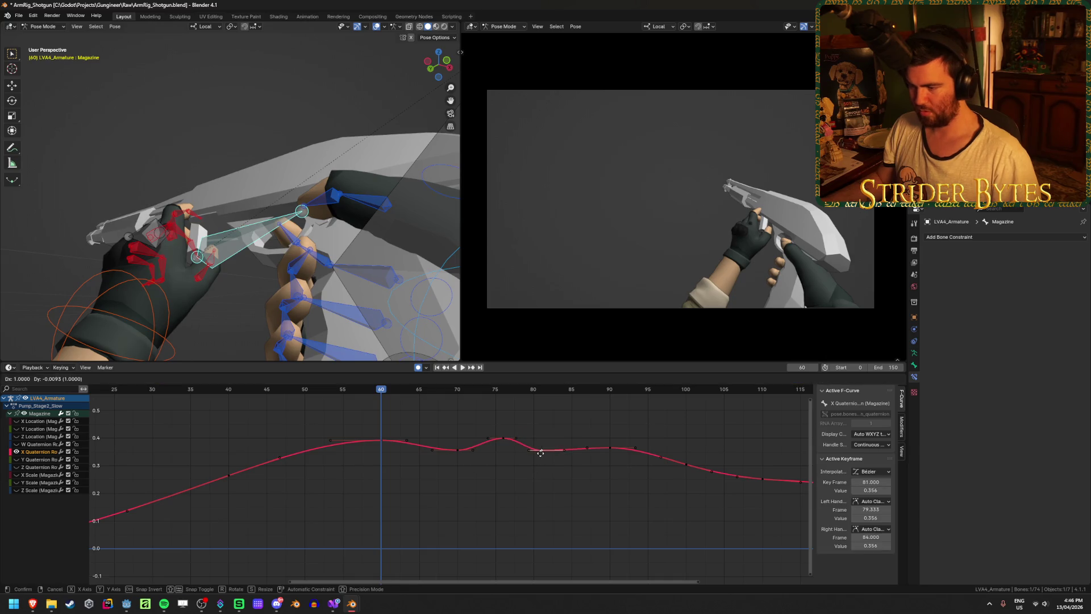
{"action": "left_click", "coordinate": [545, 453]}
{"action": "key", "text": "g"}
{"action": "left_click", "coordinate": [570, 449]}
{"action": "key", "text": "shift+d"}
{"action": "left_click", "coordinate": [621, 470]}
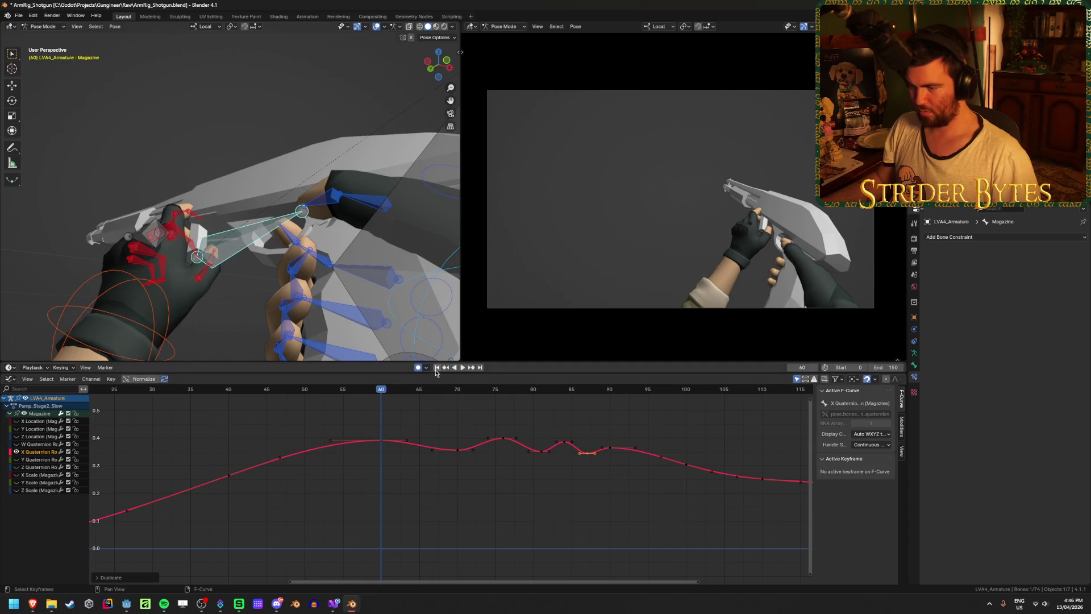
Lower the frame-70 key to 0.267 and raise the frame-76 and frame-81 keys
{"action": "left_click", "coordinate": [463, 368]}
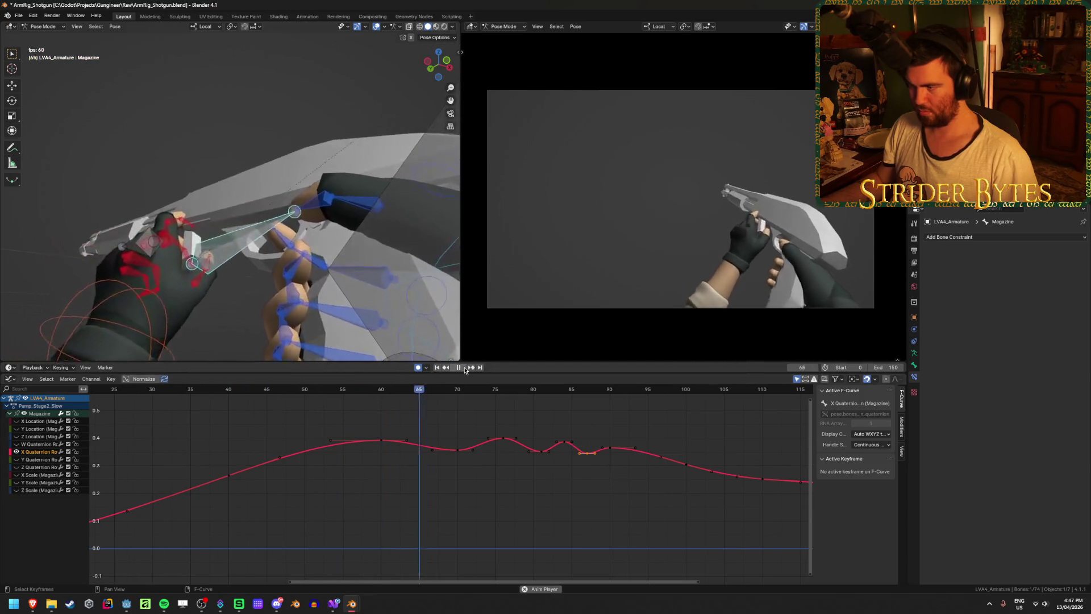
{"action": "left_click", "coordinate": [463, 368]}
{"action": "left_click", "coordinate": [463, 367]}
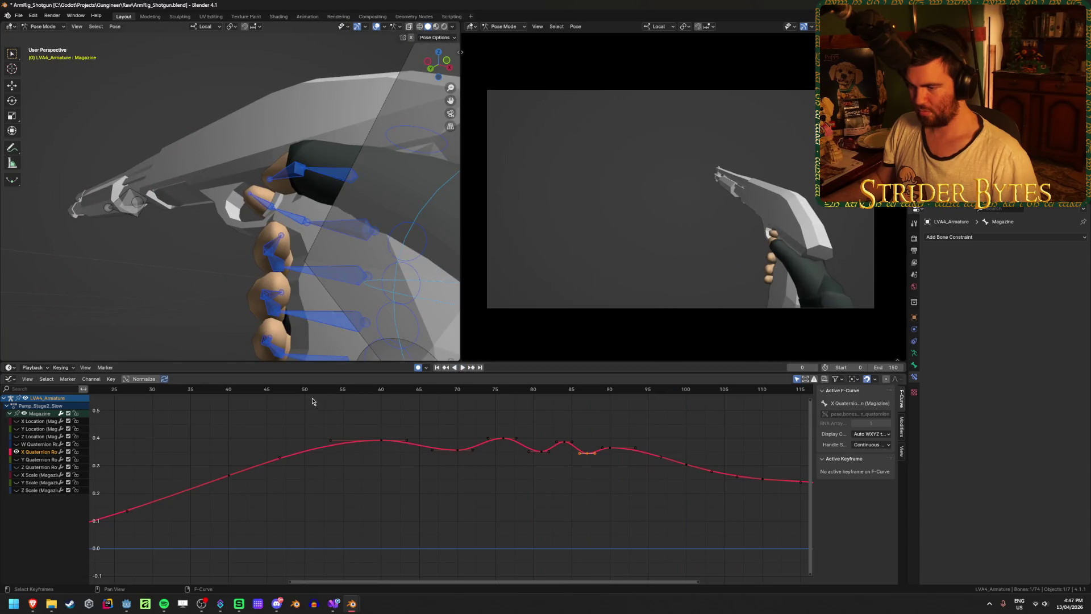
{"action": "mouse_move", "coordinate": [490, 400]}
{"action": "left_mouse_down"}
{"action": "mouse_move", "coordinate": [518, 401]}
{"action": "mouse_move", "coordinate": [468, 405]}
{"action": "left_mouse_up"}
{"action": "key", "text": "space"}
{"action": "left_click_drag", "start_coordinate": [458, 450], "coordinate": [458, 474]}
{"action": "mouse_move", "coordinate": [503, 439]}
{"action": "left_mouse_down"}
{"action": "mouse_move", "coordinate": [503, 424]}
{"action": "mouse_move", "coordinate": [590, 452]}
{"action": "left_mouse_up"}
Replay the reshaped animation, save, and bring the Y Quaternion curve into view
{"action": "left_click", "coordinate": [445, 368]}
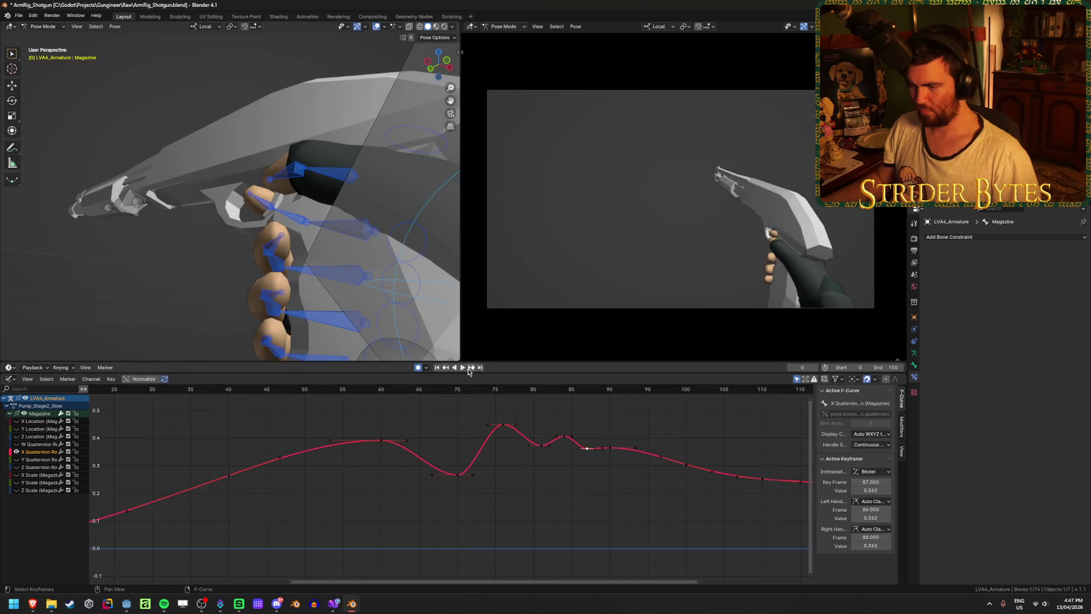
{"action": "left_click", "coordinate": [463, 367]}
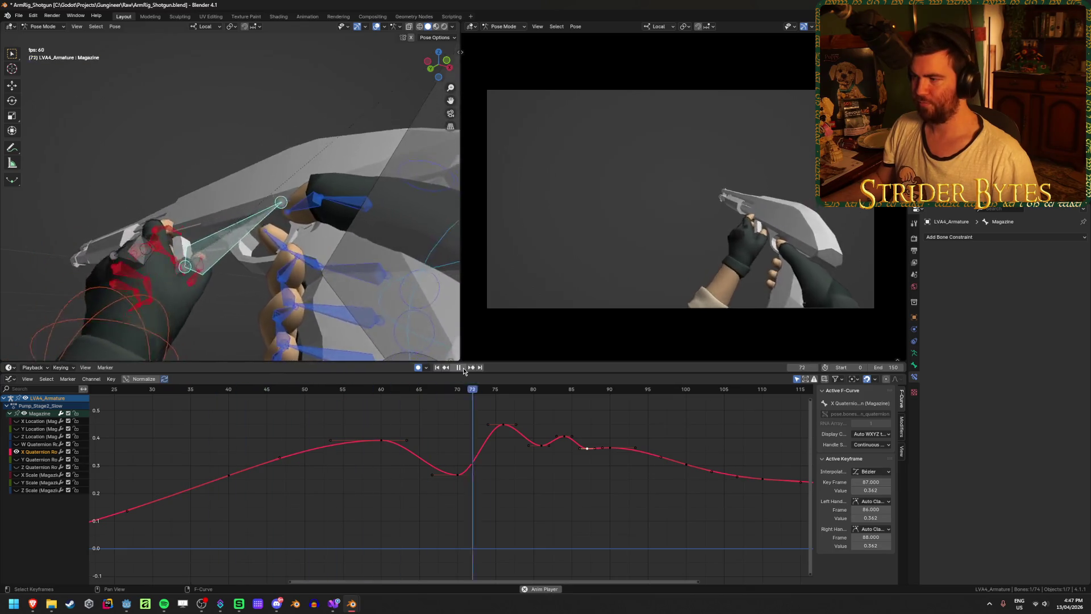
{"action": "left_click", "coordinate": [463, 367]}
{"action": "key", "text": "ctrl+s"}
{"action": "key", "text": "Home"}
{"action": "left_click", "coordinate": [16, 459], "text": "ctrl"}
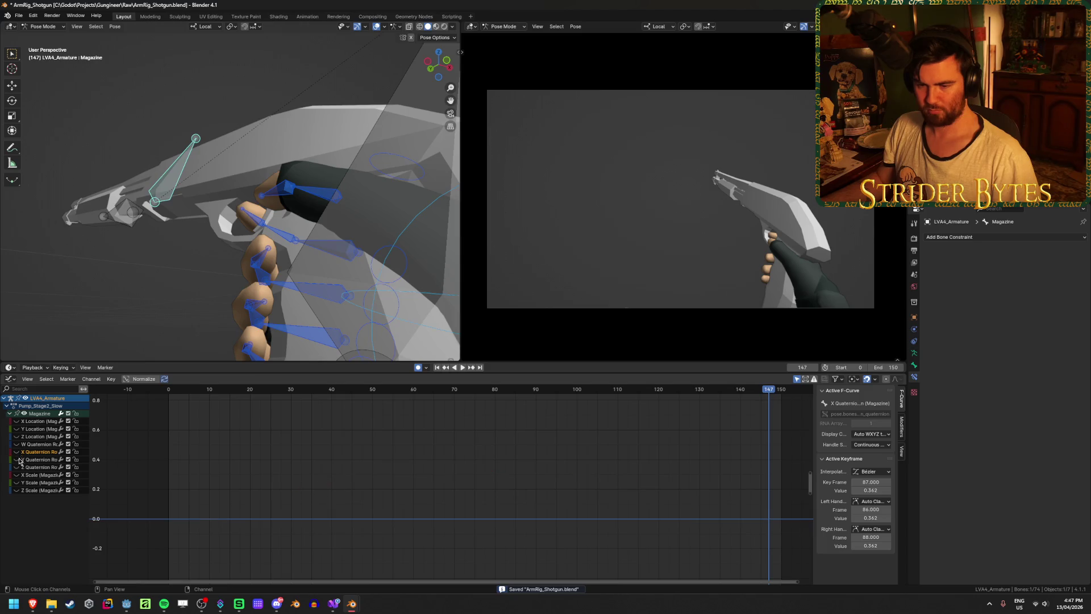
{"action": "key", "text": "Home"}
Move the Y Quaternion key toward frame 50, copy it near 66, set frame 80 to -0.015, and save
{"action": "left_click_drag", "start_coordinate": [318, 391], "coordinate": [372, 392]}
{"action": "key", "text": "g"}
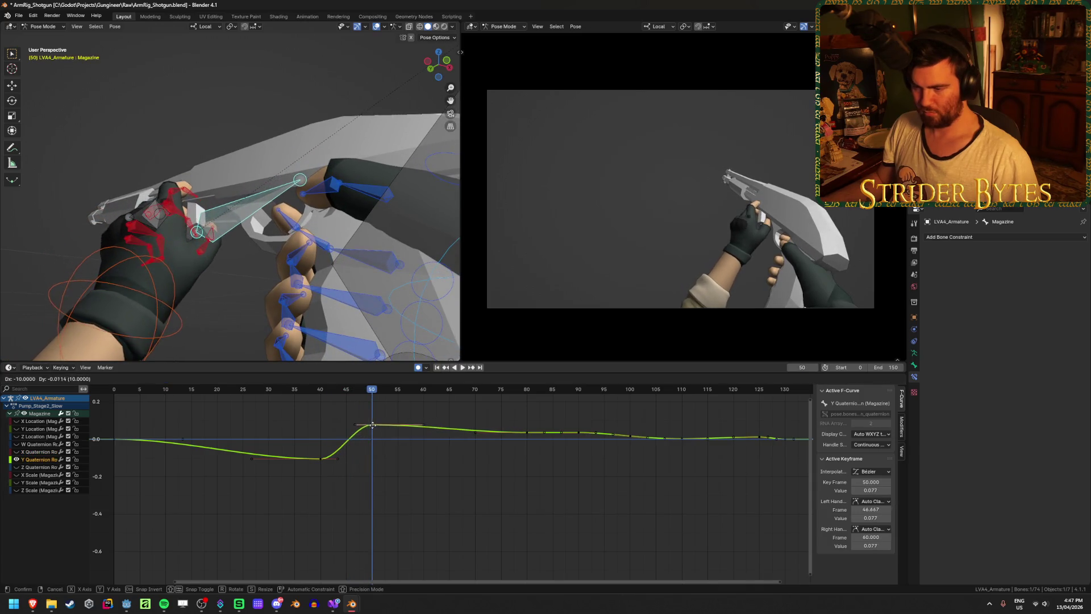
{"action": "left_click", "coordinate": [470, 481]}
{"action": "key", "text": "shift+d"}
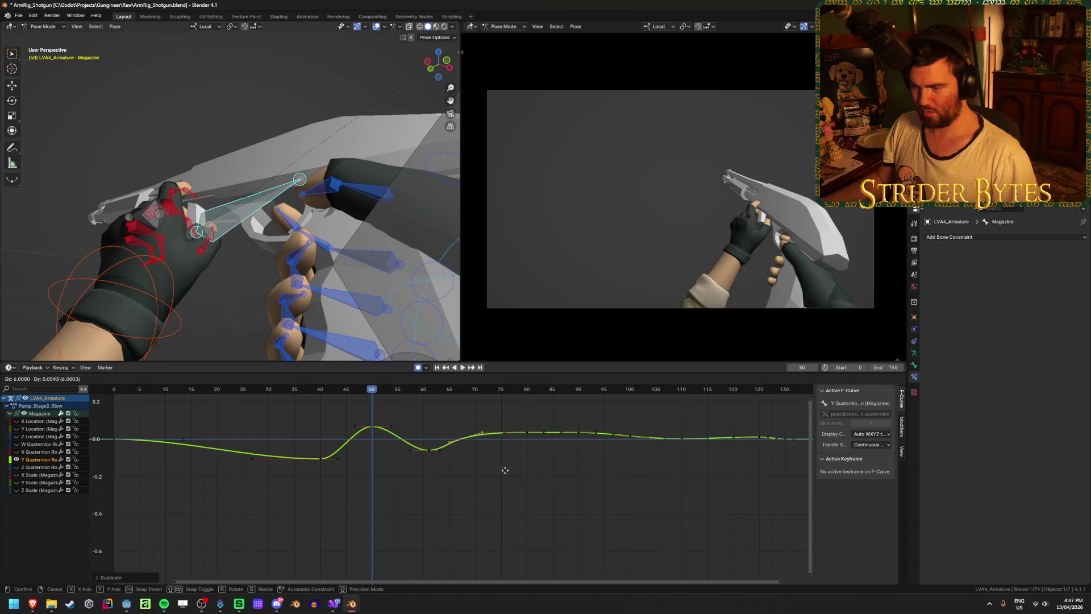
{"action": "left_click", "coordinate": [525, 461]}
{"action": "left_click_drag", "start_coordinate": [526, 433], "coordinate": [526, 444]}
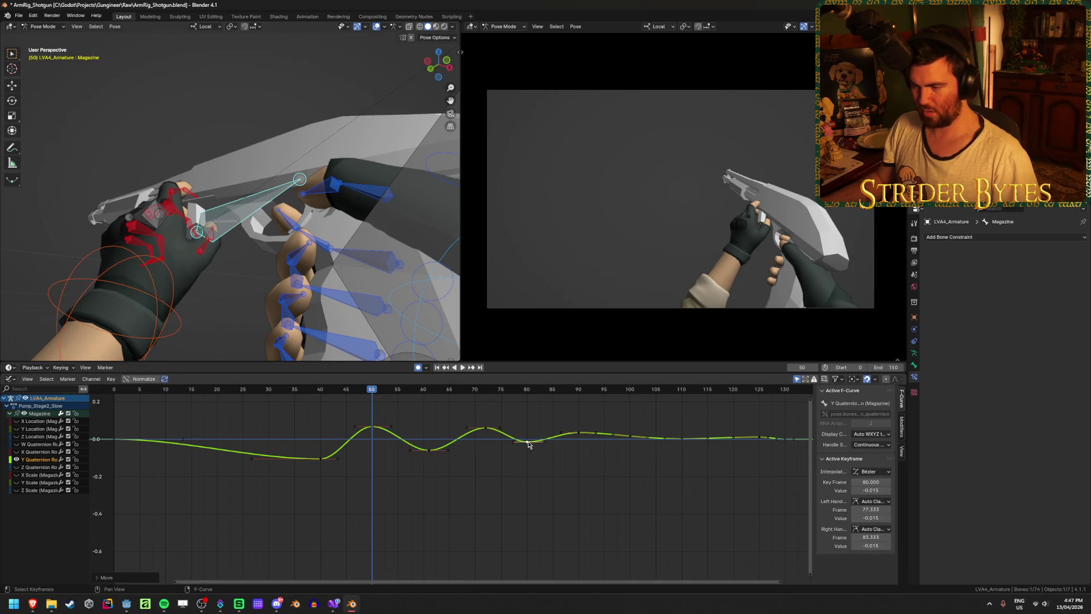
{"action": "left_click", "coordinate": [437, 367]}
{"action": "left_click", "coordinate": [464, 369]}
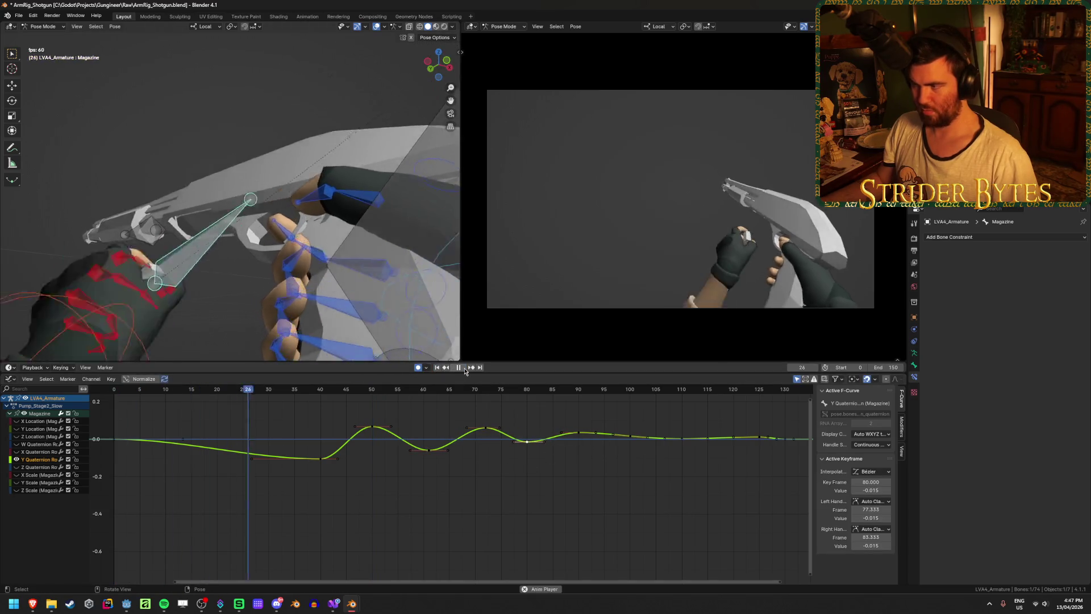
{"action": "left_click", "coordinate": [464, 370]}
{"action": "key", "text": "ctrl+s"}
Show the Z Quaternion curve and move its frame-40 key to frame 51 at -0.039
{"action": "left_click", "coordinate": [17, 459]}
{"action": "left_click", "coordinate": [17, 467]}
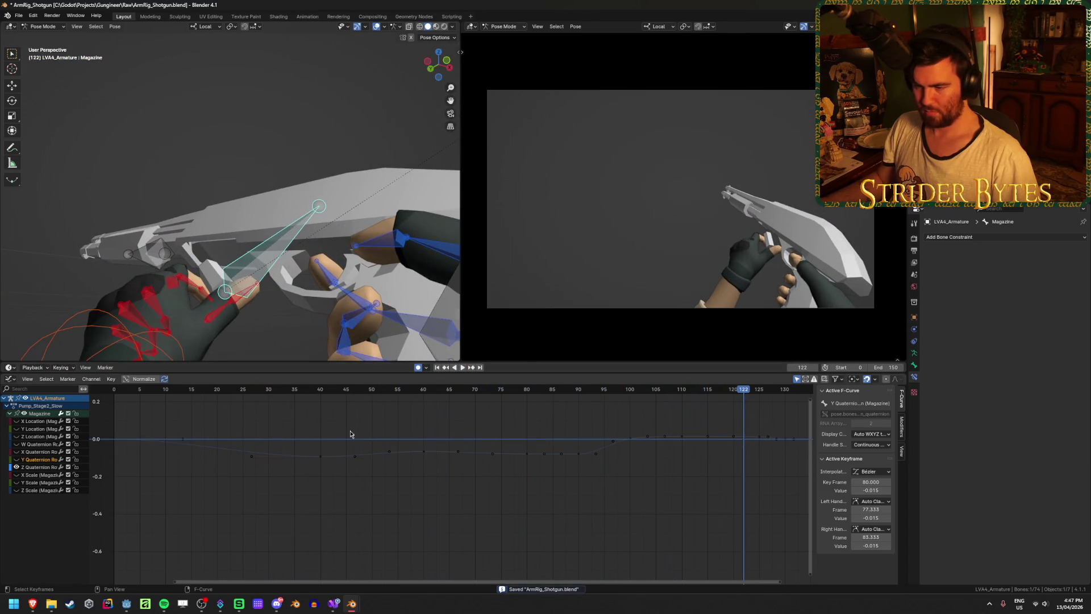
{"action": "key", "text": "shift+Left"}
{"action": "key", "text": "space"}
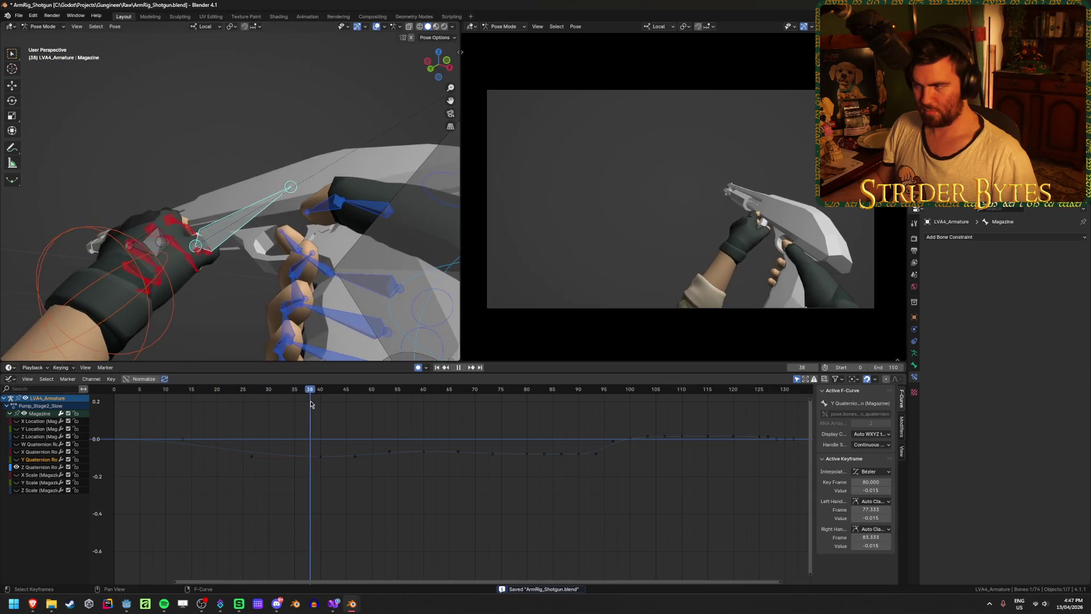
{"action": "mouse_move", "coordinate": [340, 407]}
{"action": "left_mouse_down"}
{"action": "mouse_move", "coordinate": [374, 408]}
{"action": "mouse_move", "coordinate": [319, 413]}
{"action": "left_mouse_up"}
{"action": "left_click", "coordinate": [321, 457]}
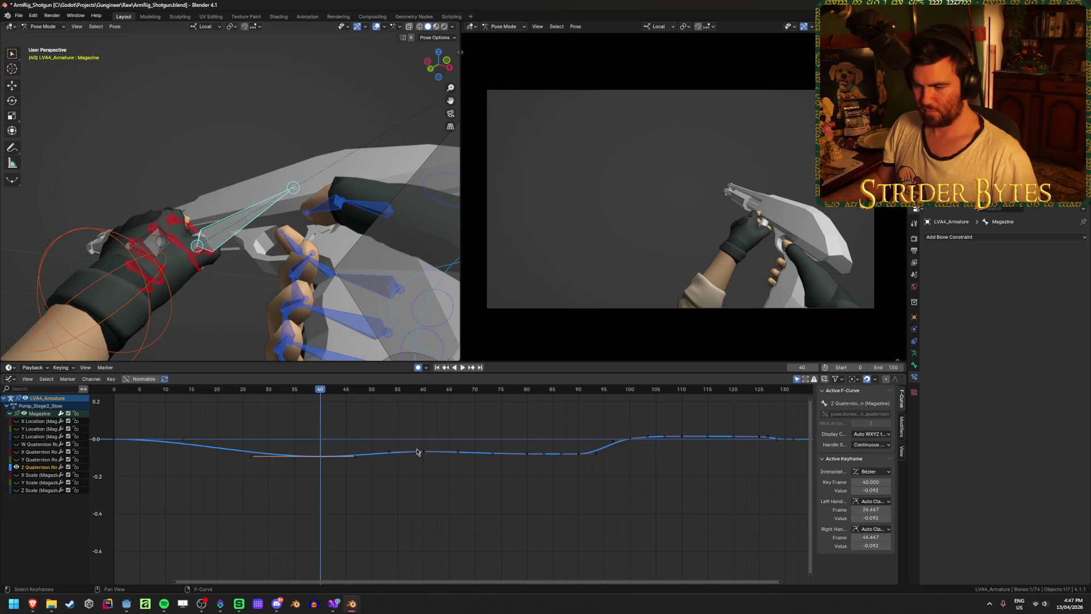
{"action": "mouse_move", "coordinate": [423, 455]}
{"action": "left_mouse_down"}
{"action": "mouse_move", "coordinate": [389, 441]}
{"action": "mouse_move", "coordinate": [377, 448]}
{"action": "left_mouse_up"}
{"action": "left_click_drag", "start_coordinate": [324, 397], "coordinate": [373, 406]}
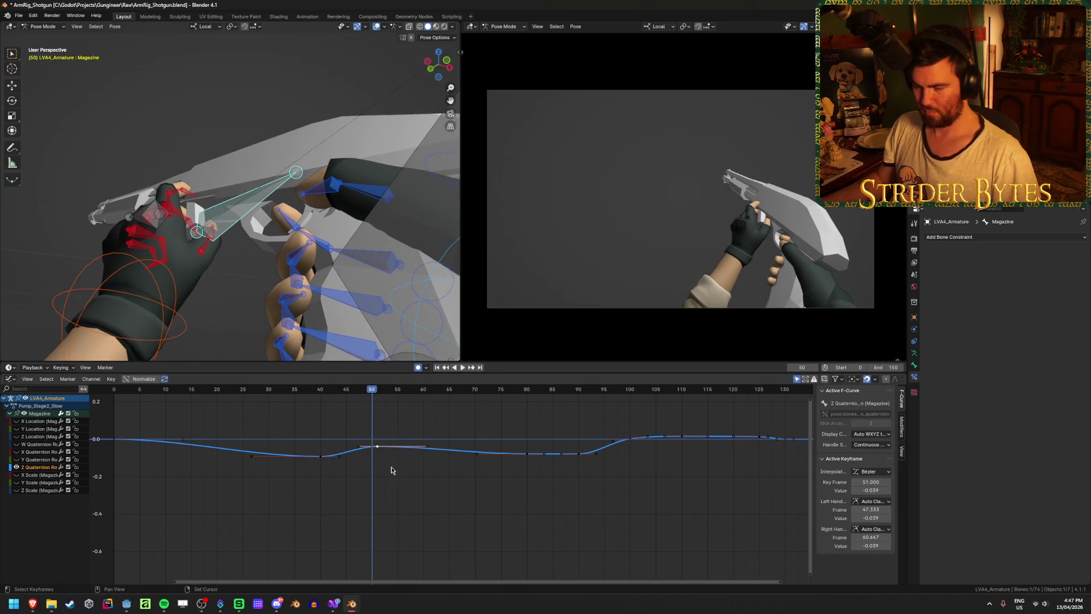
Copy the frame-51 Z key to frames 63 and 71, raise frame 90 to -0.053, and save
{"action": "key", "text": "shift+d"}
{"action": "left_click", "coordinate": [459, 469]}
{"action": "key", "text": "shift+d"}
{"action": "left_click", "coordinate": [516, 461]}
{"action": "left_click_drag", "start_coordinate": [578, 458], "coordinate": [579, 453]}
{"action": "key", "text": "ctrl+s"}
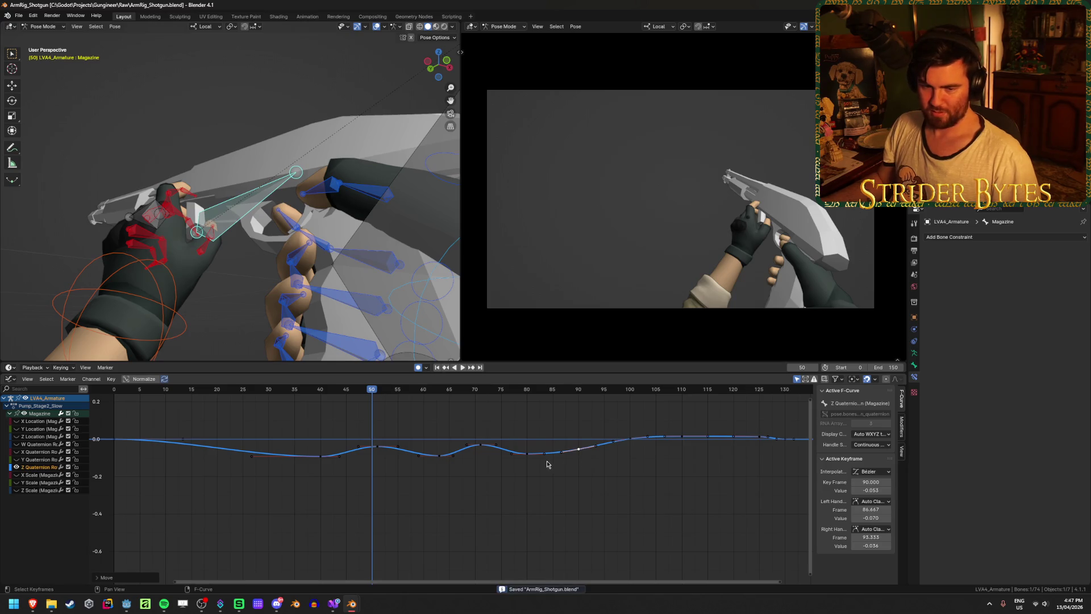
Shift the keys between frames 26 and 90 about nine frames earlier
{"action": "left_click", "coordinate": [278, 389]}
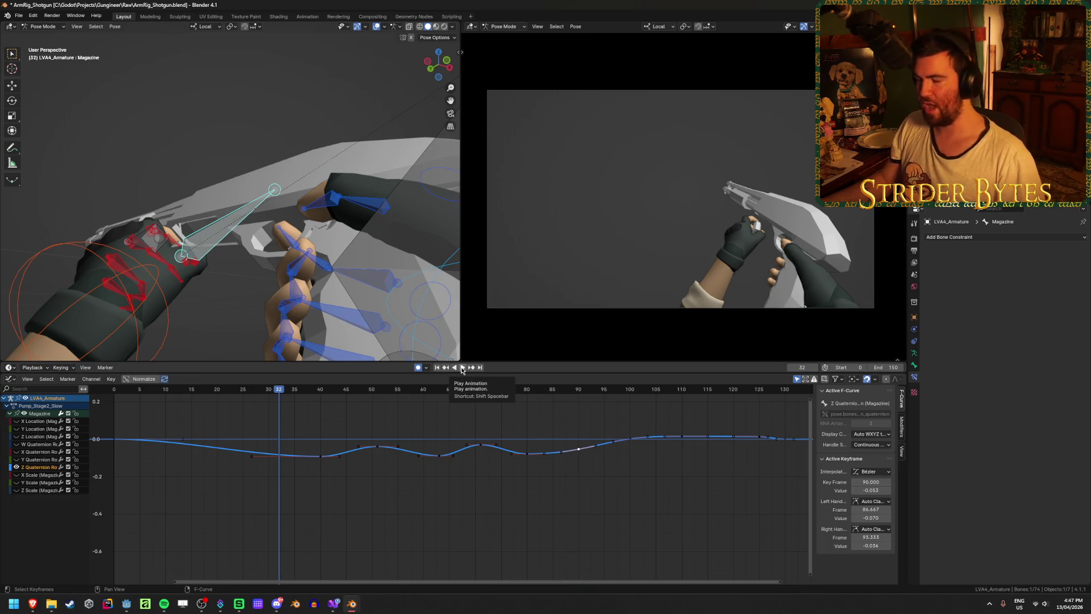
{"action": "left_click", "coordinate": [462, 368]}
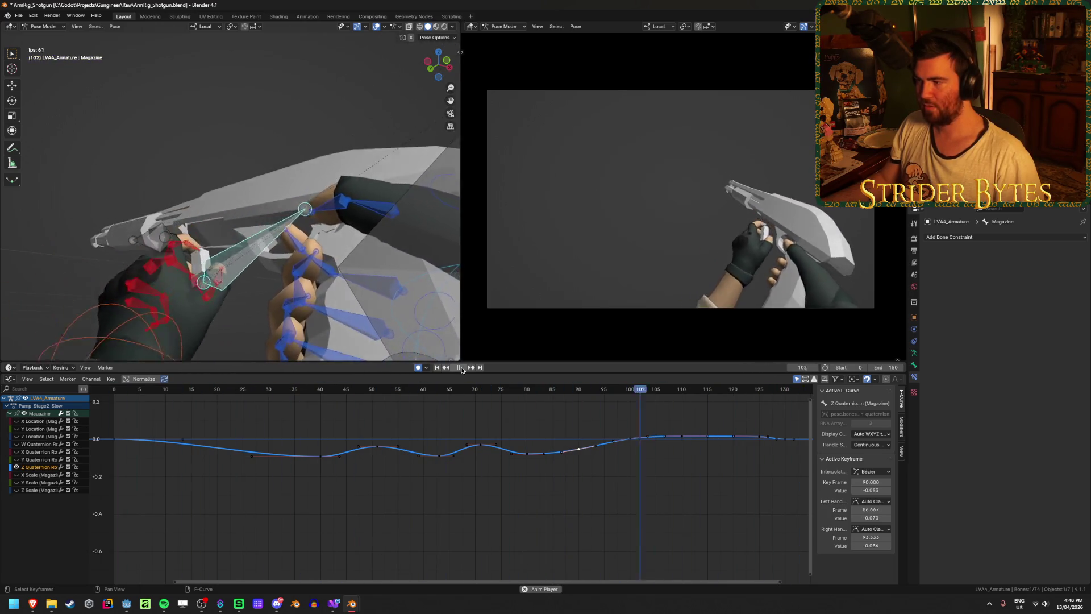
{"action": "left_click", "coordinate": [462, 367]}
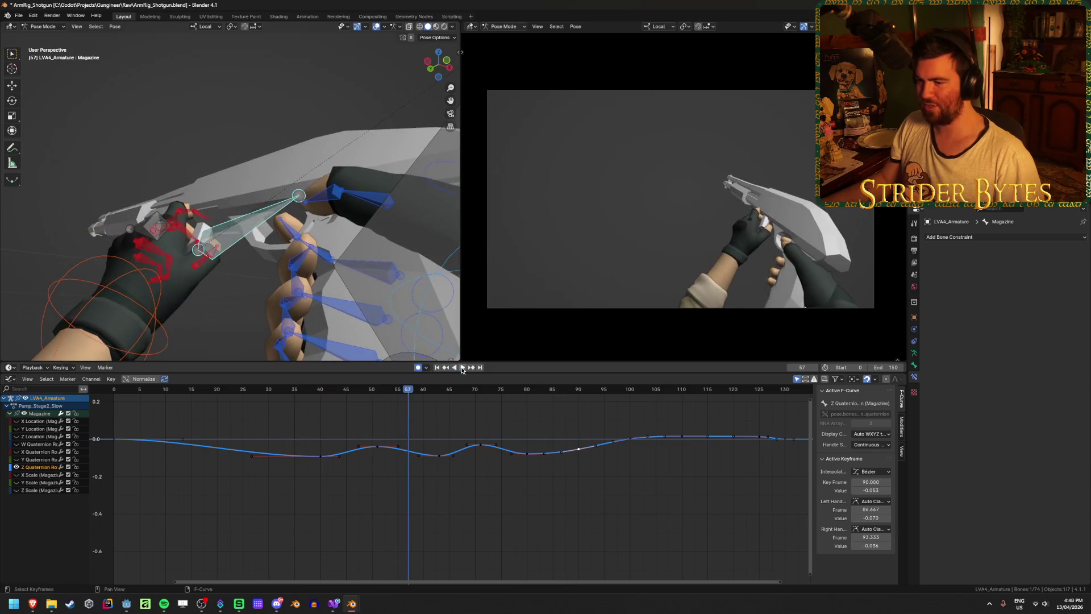
{"action": "left_click_drag", "start_coordinate": [275, 505], "coordinate": [627, 418]}
{"action": "key", "text": "g"}
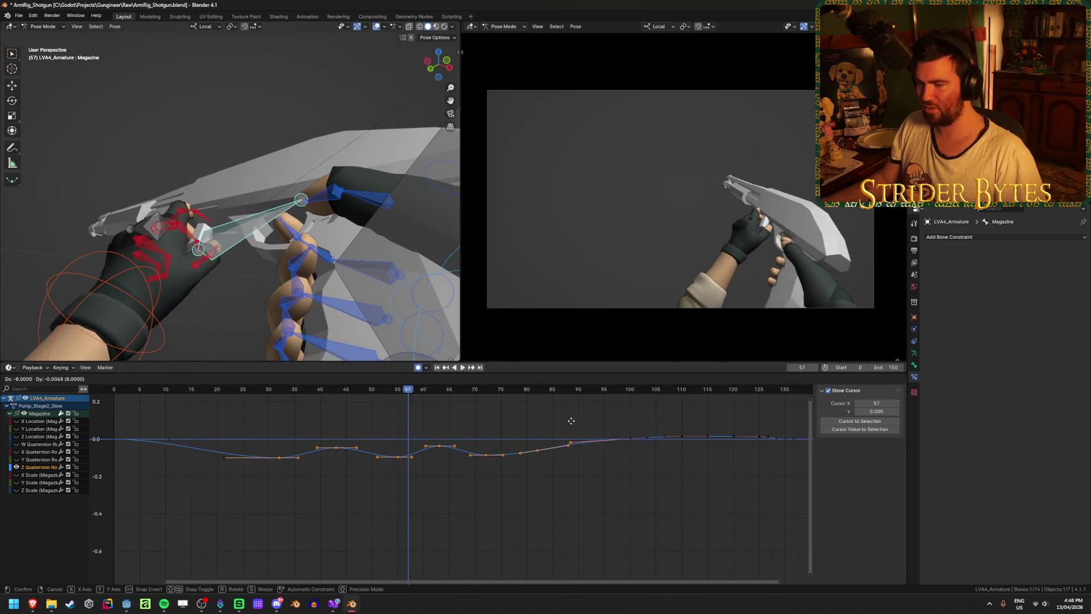
{"action": "left_click", "coordinate": [567, 421]}
{"action": "key", "text": "Home"}
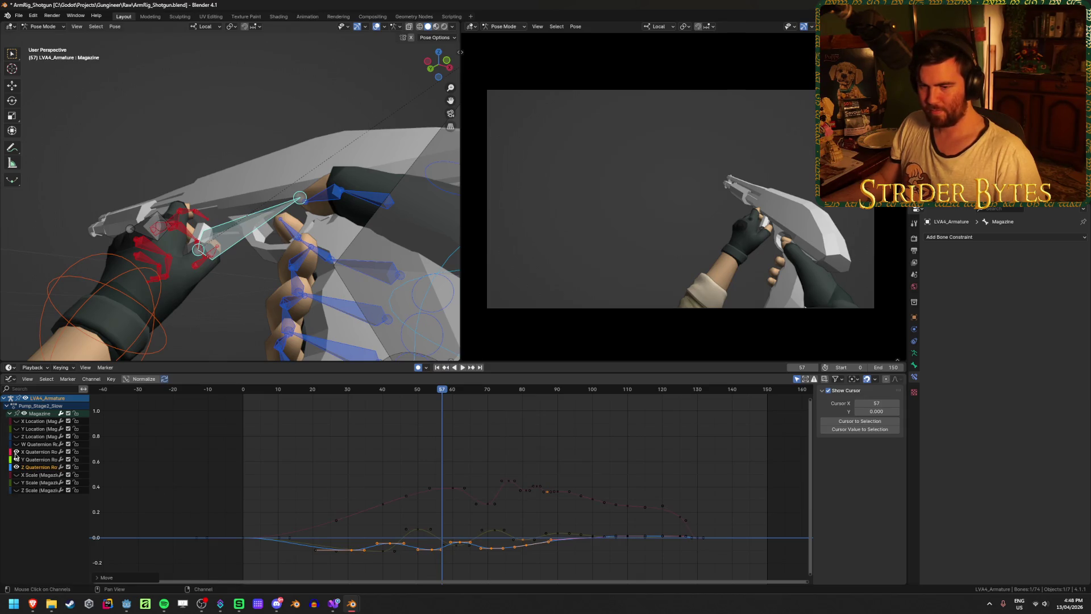
Shift the green curve's keys from frames 27–90 four frames later and save
{"action": "mouse_move", "coordinate": [365, 569]}
{"action": "left_mouse_down"}
{"action": "mouse_move", "coordinate": [493, 559]}
{"action": "mouse_move", "coordinate": [567, 525]}
{"action": "left_mouse_up"}
{"action": "key", "text": "g"}
{"action": "left_click", "coordinate": [575, 526]}
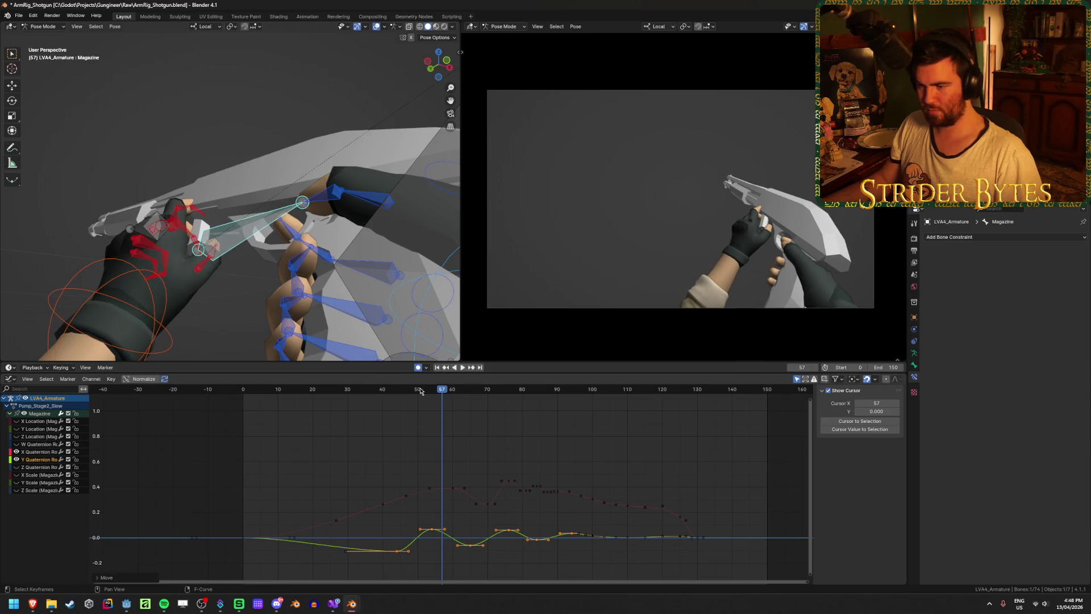
{"action": "key", "text": "shift+ctrl+space"}
{"action": "left_click", "coordinate": [462, 367]}
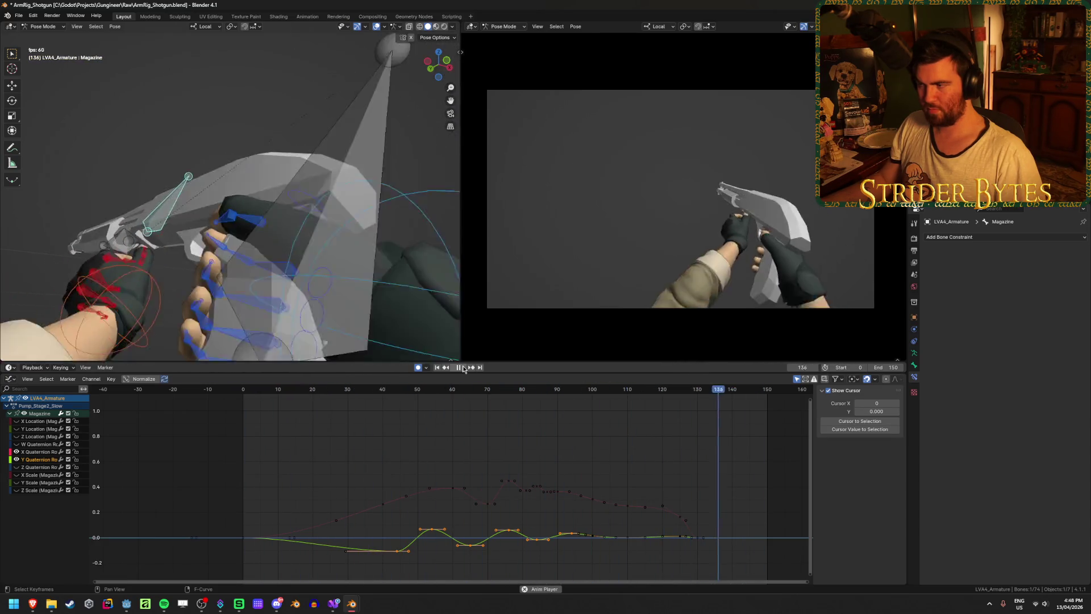
{"action": "left_click", "coordinate": [462, 367]}
{"action": "key", "text": "ctrl+s"}
Replay the retimed action and deselect the keyframes
{"action": "key", "text": "space"}
{"action": "mouse_move", "coordinate": [333, 392]}
{"action": "left_mouse_down"}
{"action": "mouse_move", "coordinate": [280, 396]}
{"action": "mouse_move", "coordinate": [551, 400]}
{"action": "left_mouse_up"}
{"action": "key", "text": "space"}
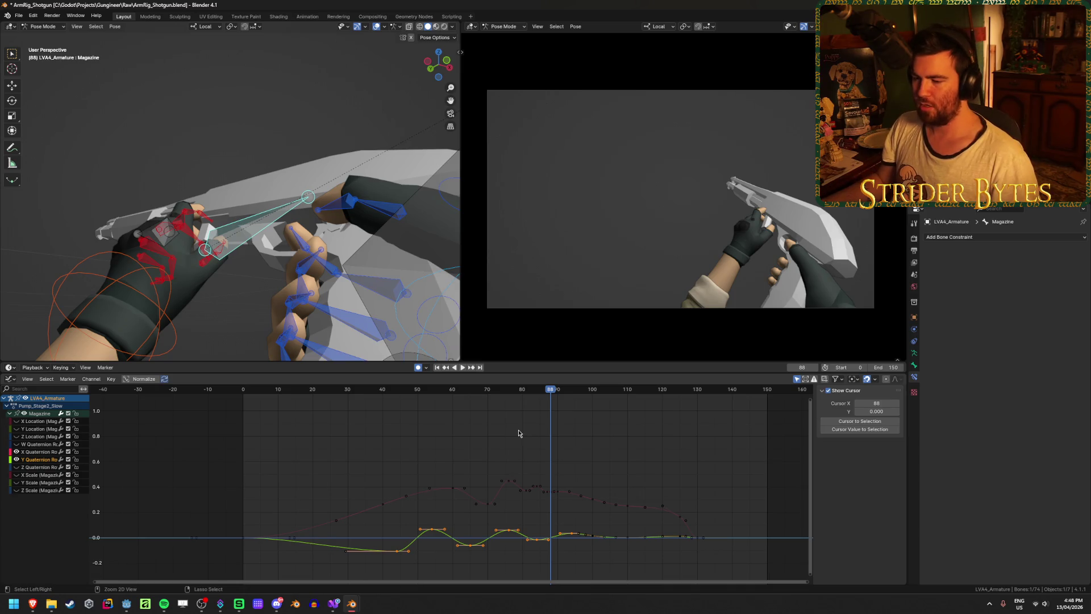
{"action": "left_click_drag", "start_coordinate": [419, 559], "coordinate": [547, 518]}
{"action": "scroll", "coordinate": [547, 518], "scroll_direction": "up", "scroll_amount": 20, "text": "alt"}
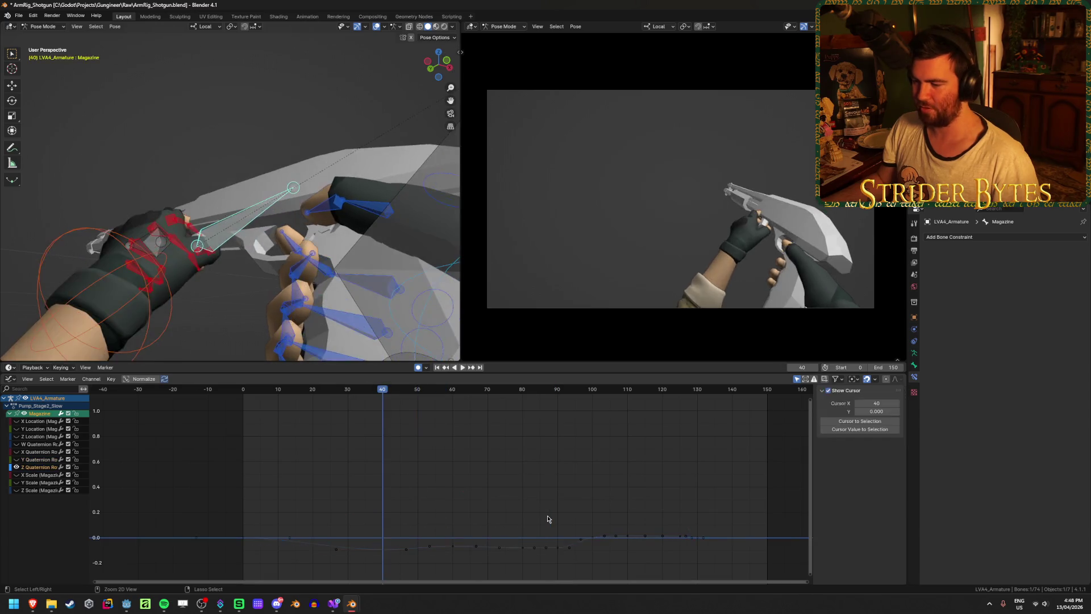
Save, then show only the X Quaternion curve fitted to the view
{"action": "scroll", "coordinate": [547, 518], "scroll_direction": "down", "scroll_amount": 10, "text": "alt"}
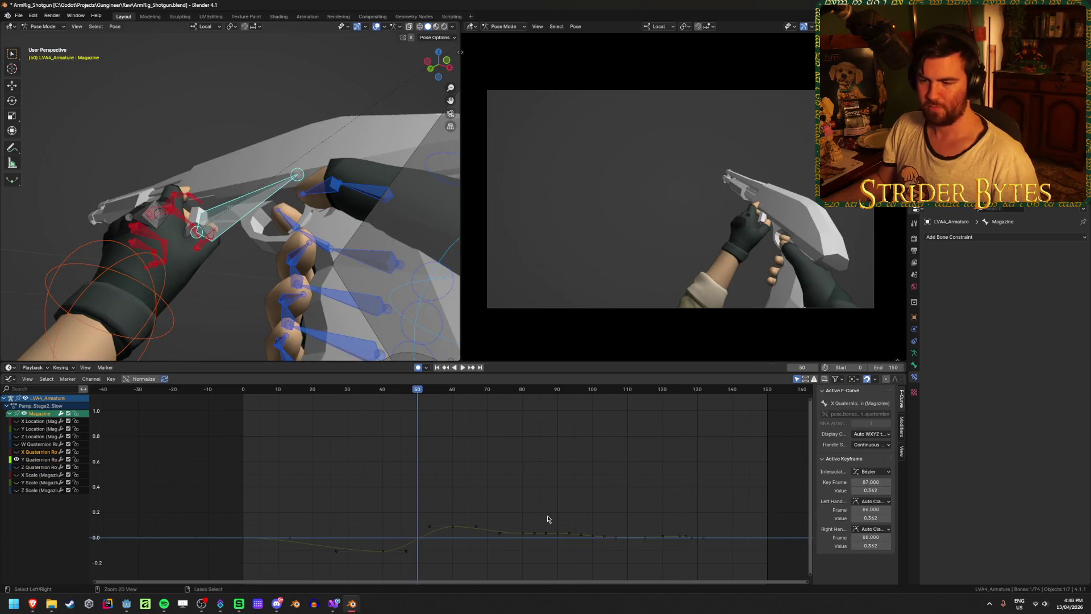
{"action": "key", "text": "ctrl+s"}
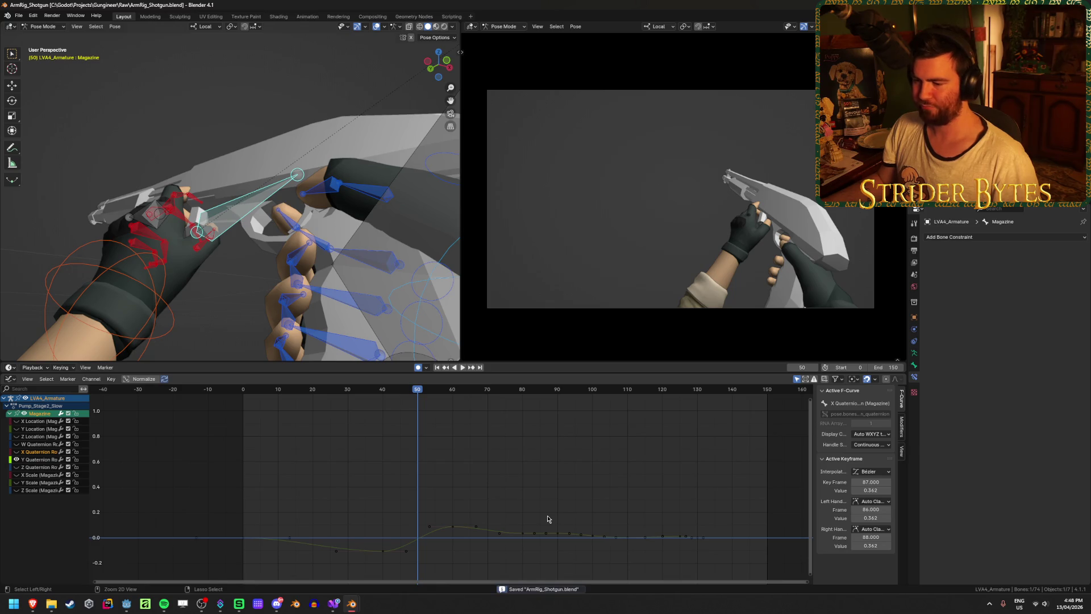
{"action": "left_click", "coordinate": [506, 495]}
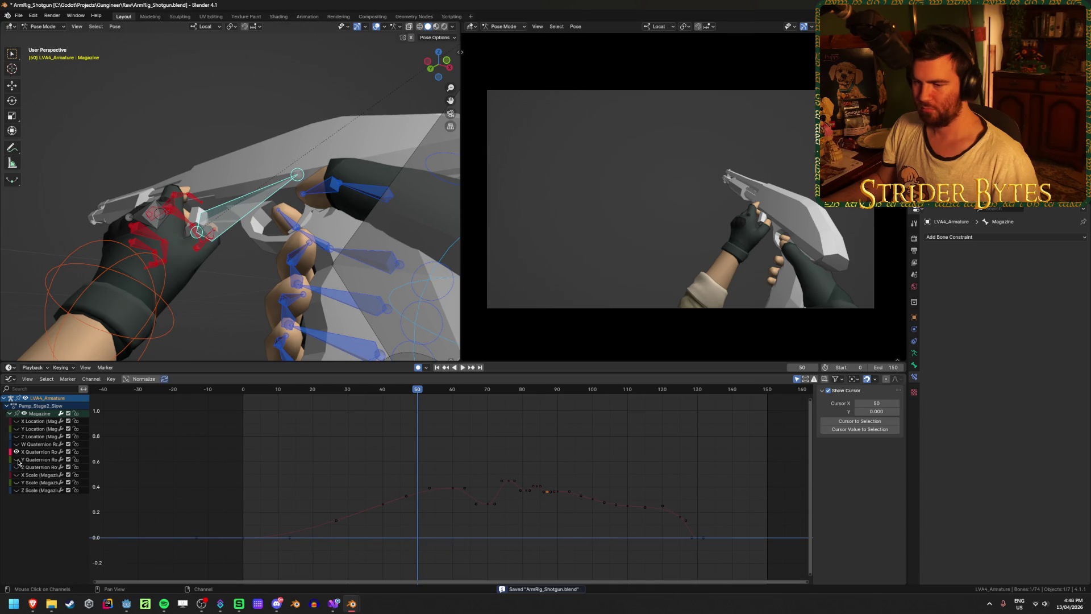
{"action": "key", "text": "Home"}
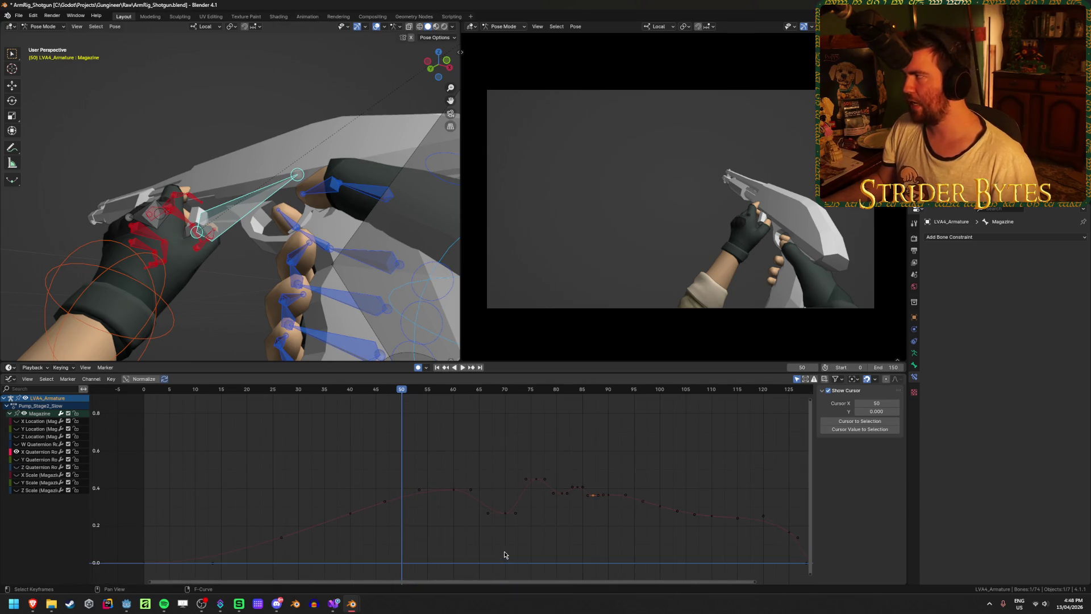
Raise the X Quaternion frame-70 key to about 0.393, check playback, and return to the Action Editor
{"action": "scroll", "coordinate": [463, 557], "scroll_direction": "up", "scroll_amount": 3}
{"action": "mouse_move", "coordinate": [477, 488]}
{"action": "left_mouse_down"}
{"action": "mouse_move", "coordinate": [471, 465]}
{"action": "mouse_move", "coordinate": [568, 461]}
{"action": "mouse_move", "coordinate": [549, 462]}
{"action": "left_mouse_up"}
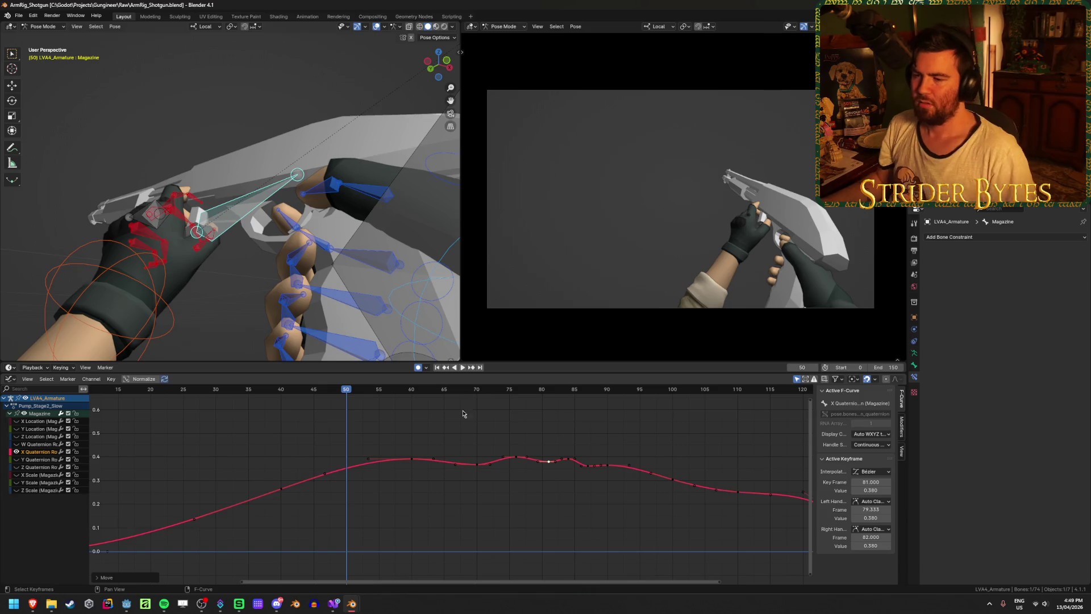
{"action": "left_click", "coordinate": [462, 367]}
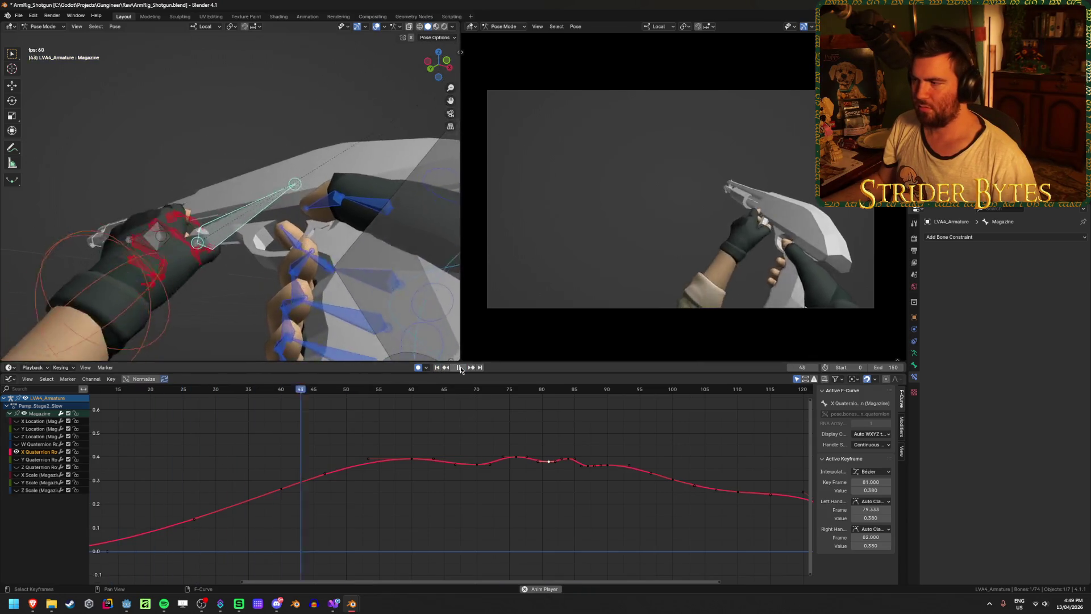
{"action": "mouse_move", "coordinate": [397, 390]}
{"action": "left_mouse_down"}
{"action": "mouse_move", "coordinate": [287, 397]}
{"action": "mouse_move", "coordinate": [315, 403]}
{"action": "left_mouse_up"}
{"action": "key", "text": "space"}
{"action": "left_click_drag", "start_coordinate": [477, 464], "coordinate": [480, 460]}
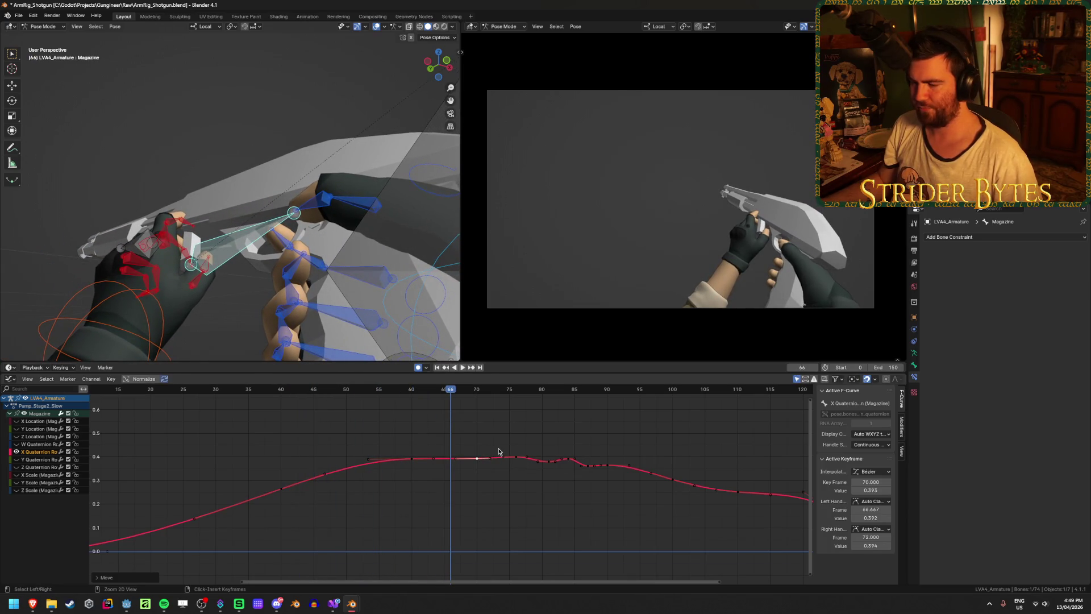
{"action": "key", "text": "ctrl+Tab"}
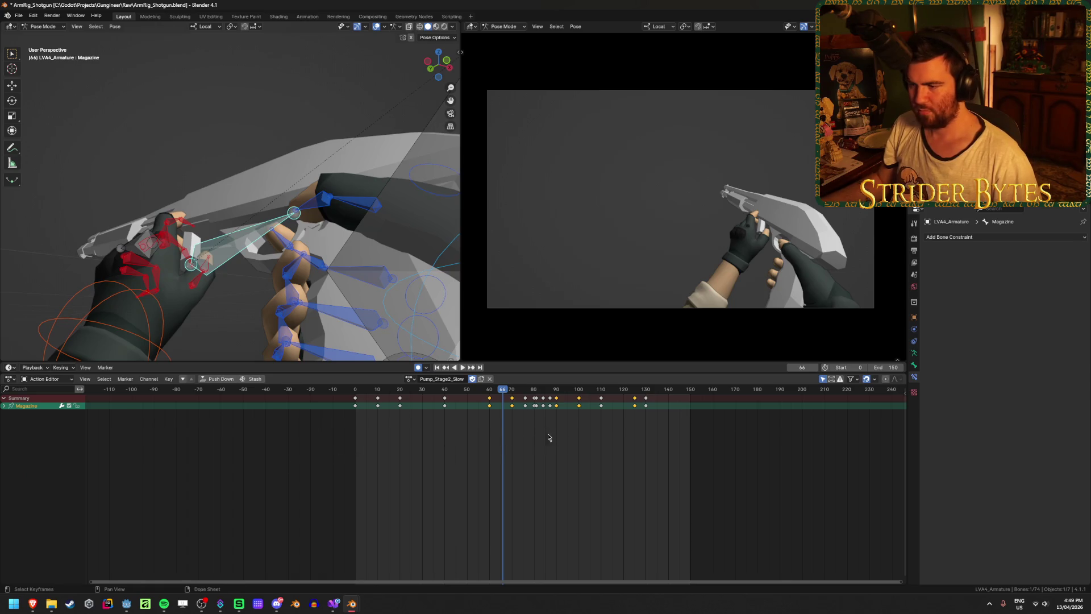
Delete the Magazine keys around frames 70–90 and play back the animation
{"action": "left_click_drag", "start_coordinate": [503, 392], "coordinate": [569, 398]}
{"action": "key", "text": "x"}
{"action": "left_click", "coordinate": [566, 399]}
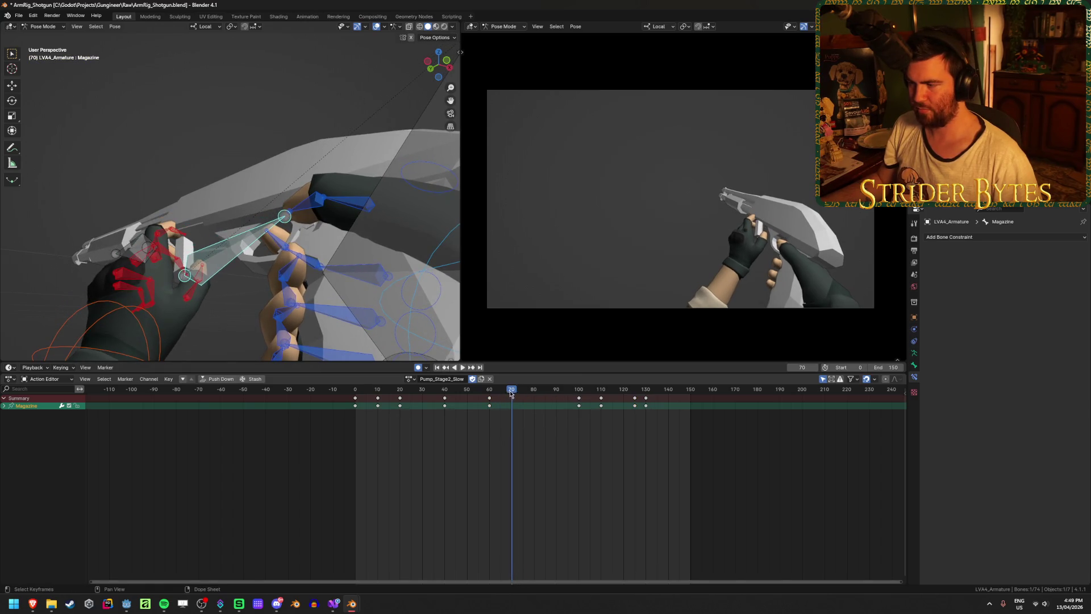
{"action": "key", "text": "space"}
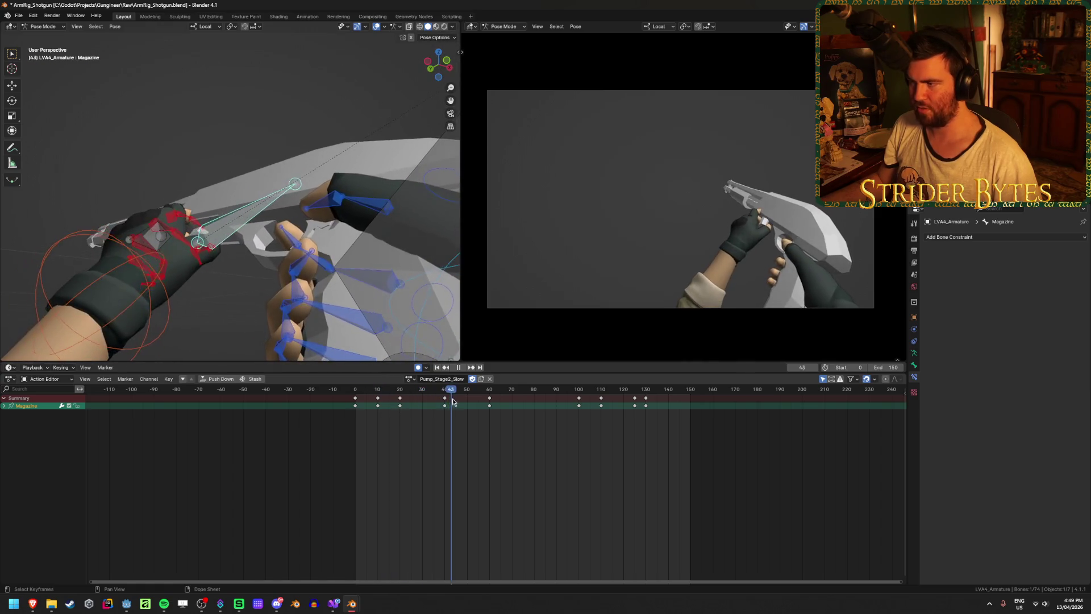
{"action": "scroll", "coordinate": [237, 256], "scroll_direction": "up", "scroll_amount": 3}
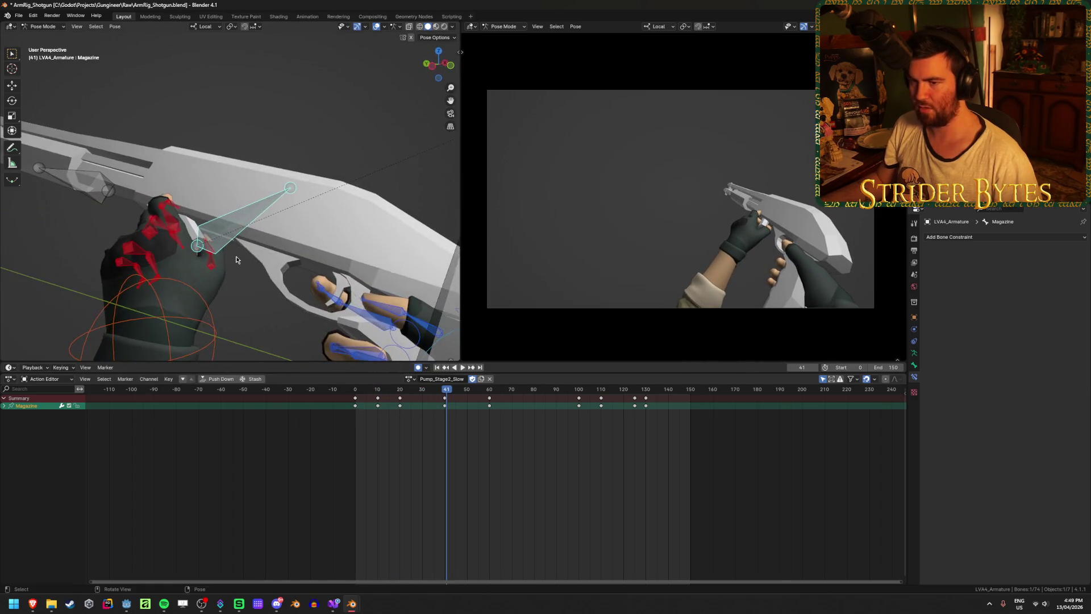
{"action": "scroll", "coordinate": [236, 257], "scroll_direction": "up", "scroll_amount": 2}
Reposition the selected hand bone after stepping between frames 10 and 25
{"action": "mouse_move", "coordinate": [237, 257]}
{"action": "middle_mouse_down"}
{"action": "mouse_move", "coordinate": [294, 271]}
{"action": "mouse_move", "coordinate": [364, 267]}
{"action": "middle_mouse_up"}
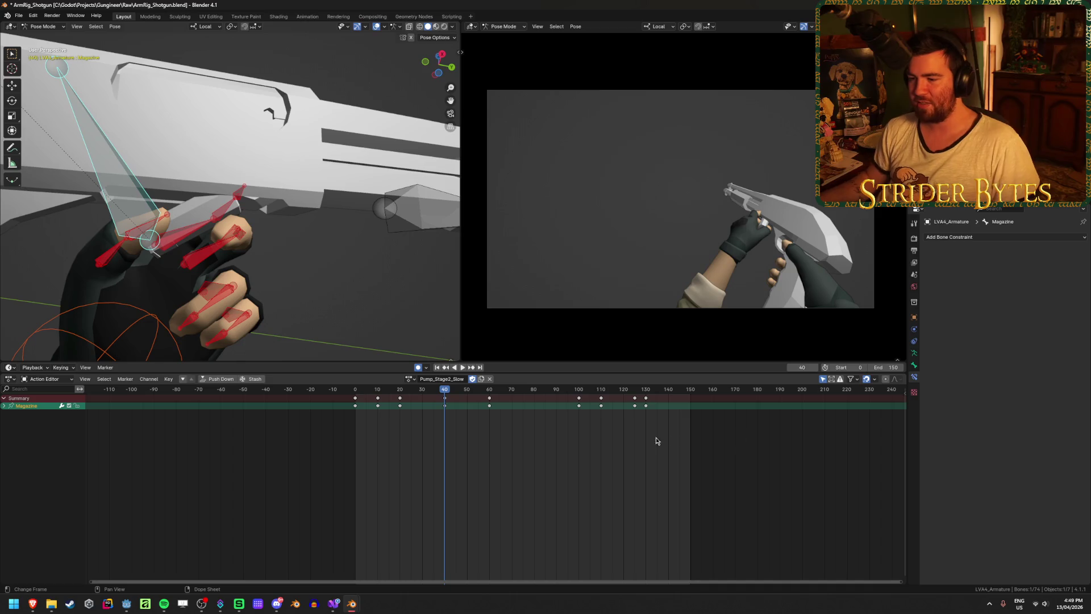
{"action": "left_click", "coordinate": [473, 482]}
{"action": "mouse_move", "coordinate": [441, 410]}
{"action": "left_mouse_down"}
{"action": "mouse_move", "coordinate": [444, 401]}
{"action": "mouse_move", "coordinate": [377, 398]}
{"action": "mouse_move", "coordinate": [446, 398]}
{"action": "left_mouse_up"}
{"action": "mouse_move", "coordinate": [343, 347]}
{"action": "middle_mouse_down"}
{"action": "mouse_move", "coordinate": [341, 307]}
{"action": "mouse_move", "coordinate": [365, 350]}
{"action": "middle_mouse_up"}
{"action": "mouse_move", "coordinate": [274, 286]}
{"action": "middle_mouse_down"}
{"action": "mouse_move", "coordinate": [295, 236]}
{"action": "mouse_move", "coordinate": [261, 182]}
{"action": "mouse_move", "coordinate": [250, 177]}
{"action": "mouse_move", "coordinate": [254, 246]}
{"action": "mouse_move", "coordinate": [174, 243]}
{"action": "mouse_move", "coordinate": [373, 236]}
{"action": "middle_mouse_up"}
{"action": "key", "text": "g"}
{"action": "left_click", "coordinate": [370, 204]}
{"action": "middle_click_drag", "start_coordinate": [250, 274], "coordinate": [223, 212]}
Save ArmRig_Shotgun.blend after checking the frame-40 key, then scrub forward to frame 55
{"action": "key", "text": "ctrl+s"}
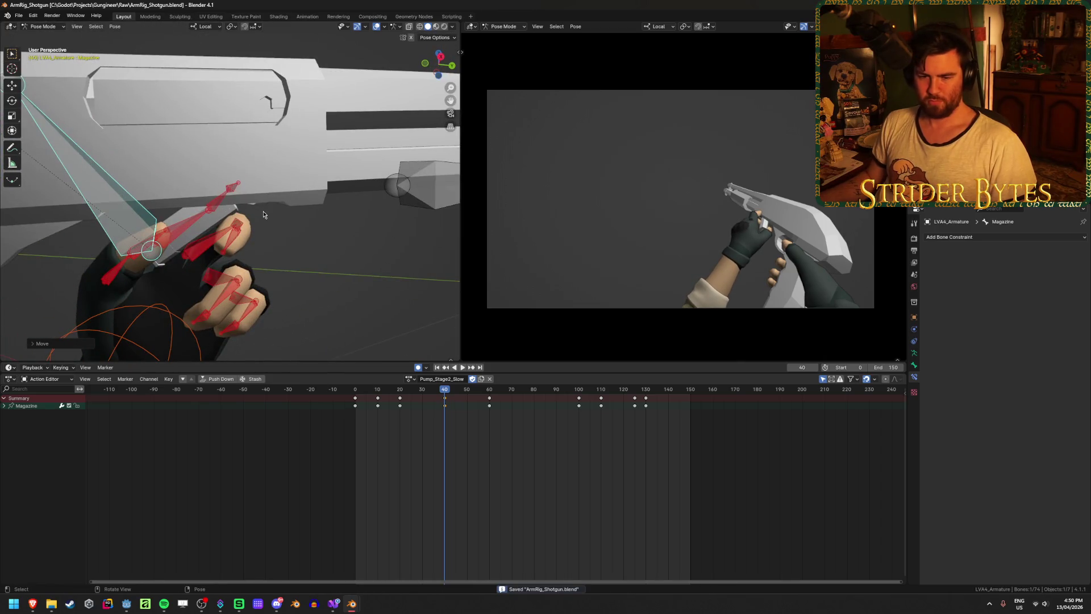
{"action": "left_click", "coordinate": [445, 398]}
{"action": "left_click", "coordinate": [400, 389]}
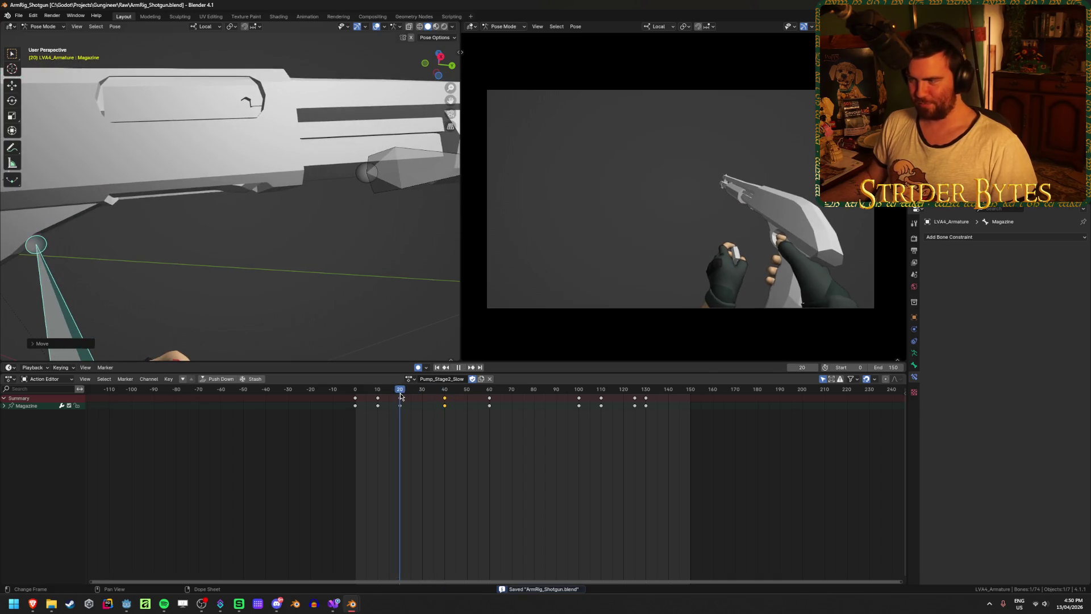
{"action": "key", "text": "ctrl+s"}
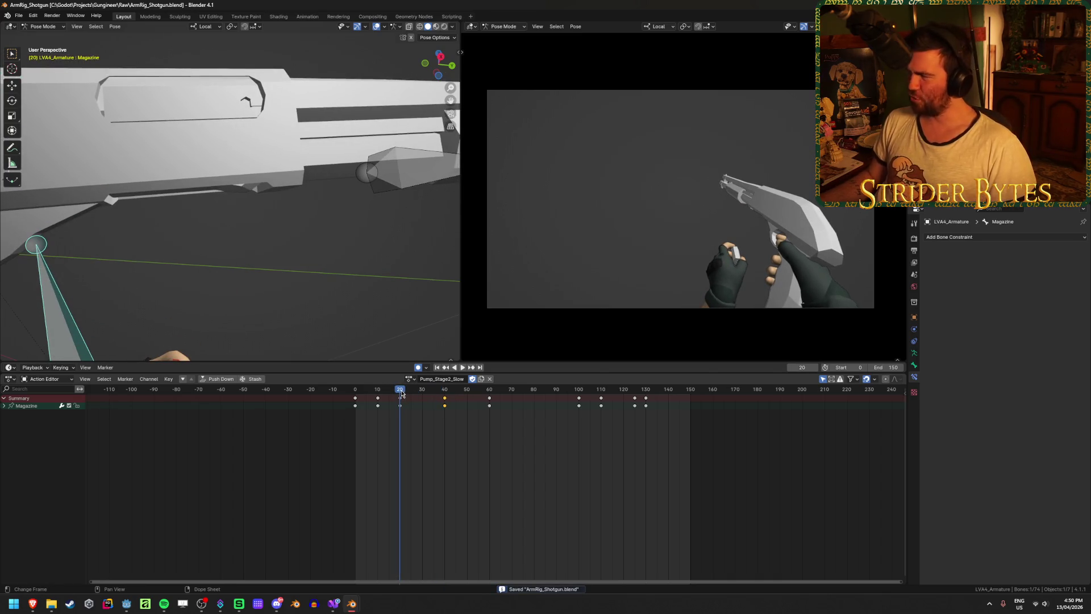
{"action": "mouse_move", "coordinate": [401, 392]}
{"action": "left_mouse_down"}
{"action": "mouse_move", "coordinate": [484, 392]}
{"action": "mouse_move", "coordinate": [491, 401]}
{"action": "mouse_move", "coordinate": [478, 398]}
{"action": "left_mouse_up"}
{"action": "left_click", "coordinate": [479, 391]}
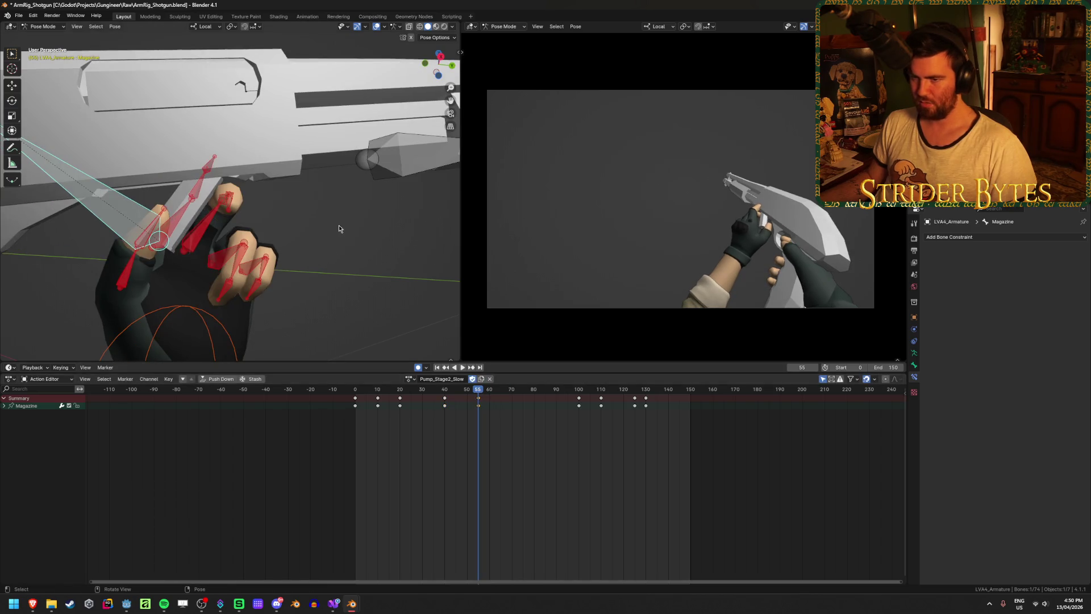
Pose the Magazine hand bone, save, and copy the frame-55 key to frame 65
{"action": "key", "text": "g"}
{"action": "left_click", "coordinate": [355, 202]}
{"action": "key", "text": "ctrl+s"}
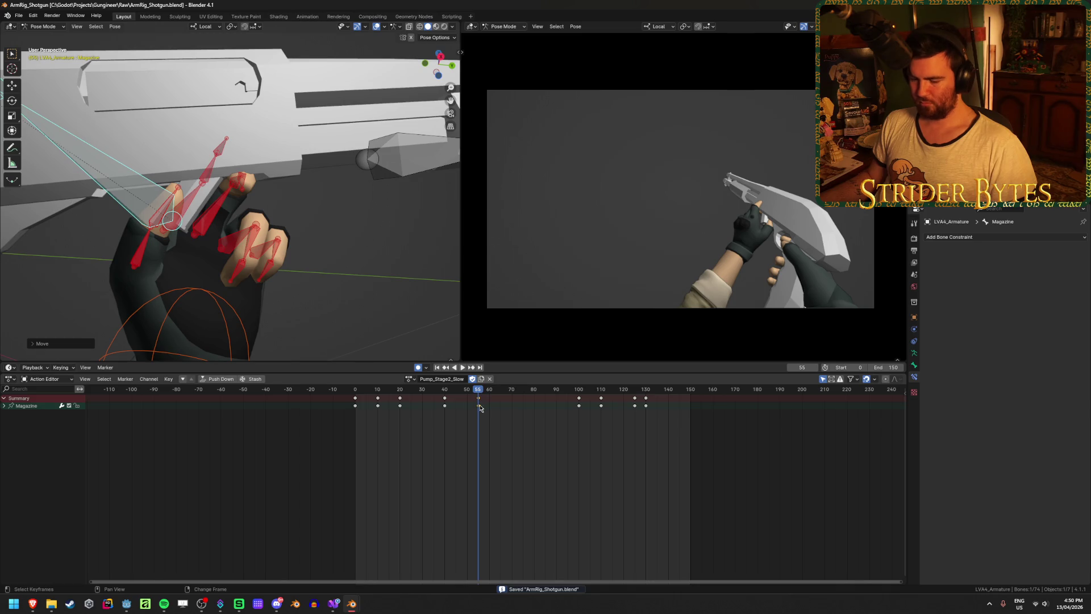
{"action": "left_click_drag", "start_coordinate": [480, 407], "coordinate": [482, 405]}
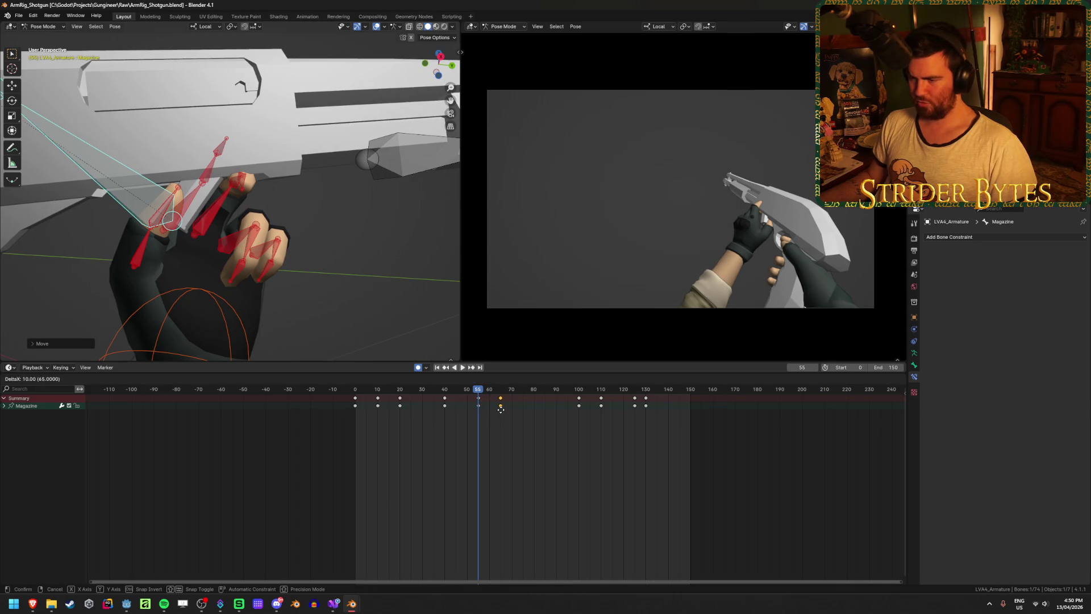
{"action": "left_click", "coordinate": [500, 409]}
{"action": "key", "text": "space"}
{"action": "left_click", "coordinate": [501, 390]}
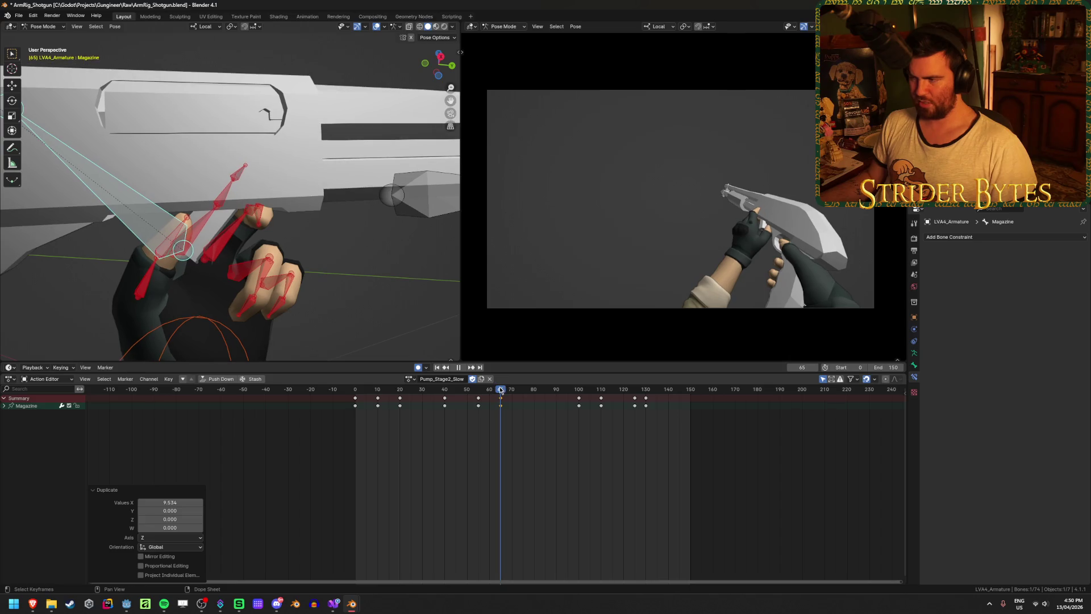
{"action": "key", "text": "space"}
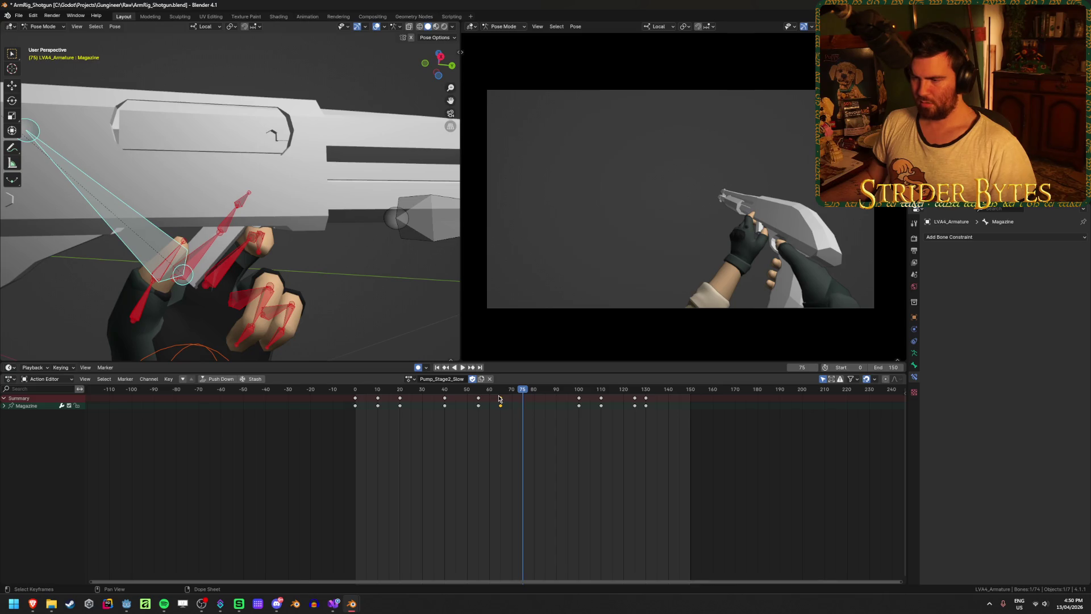
Duplicate the frame-65 key to frame 75 and adjust the hand pose there
{"action": "key", "text": "shift+d"}
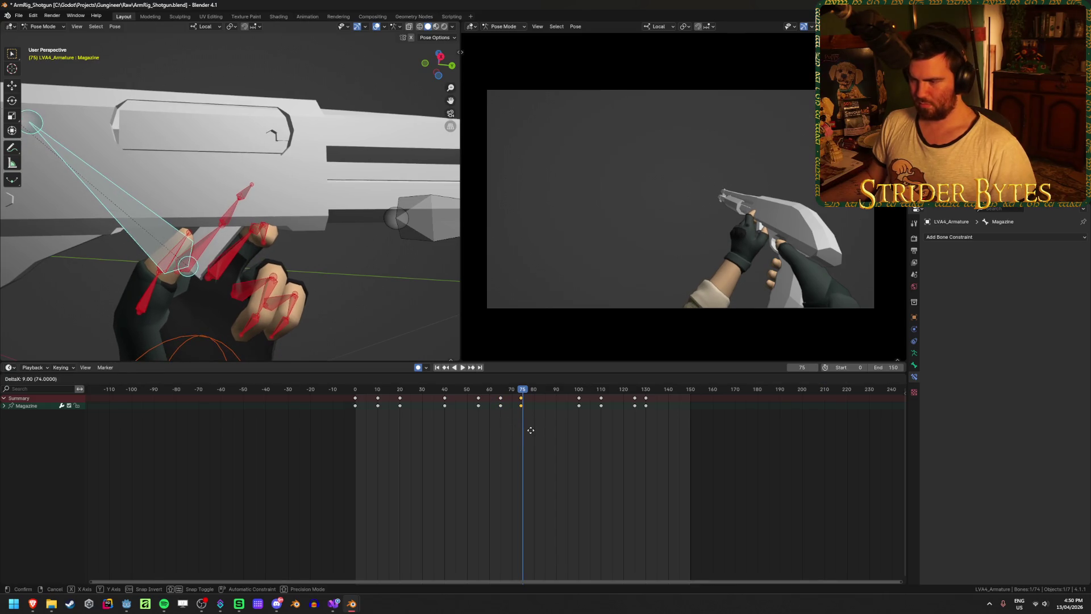
{"action": "left_click", "coordinate": [532, 430]}
{"action": "key", "text": "g"}
{"action": "left_click", "coordinate": [305, 265]}
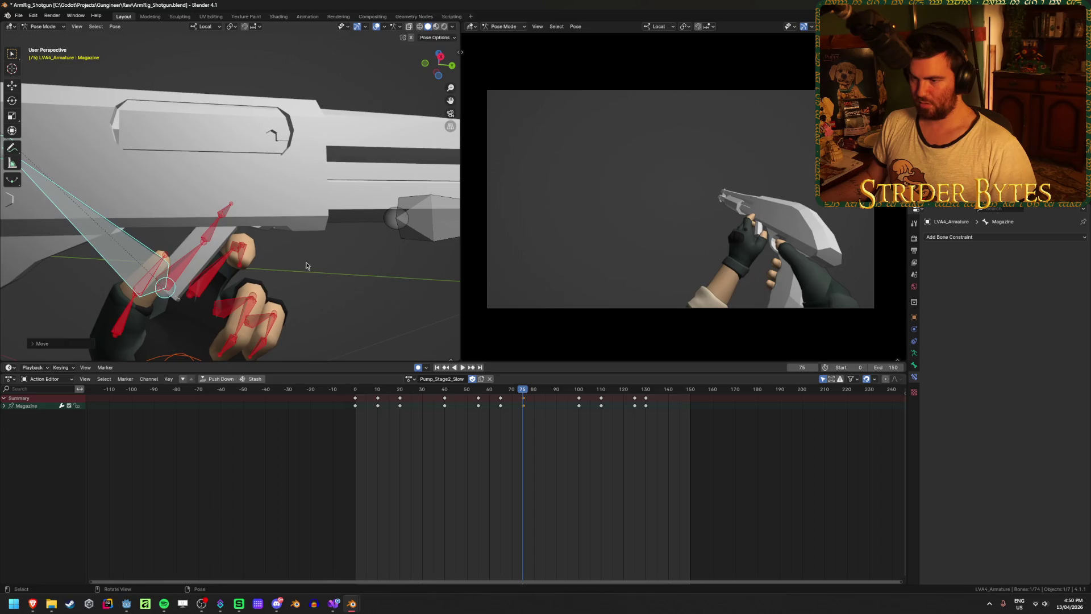
Duplicate the frame-75 keys to frame 80 and reposition the hand at frame 90
{"action": "left_click", "coordinate": [534, 398]}
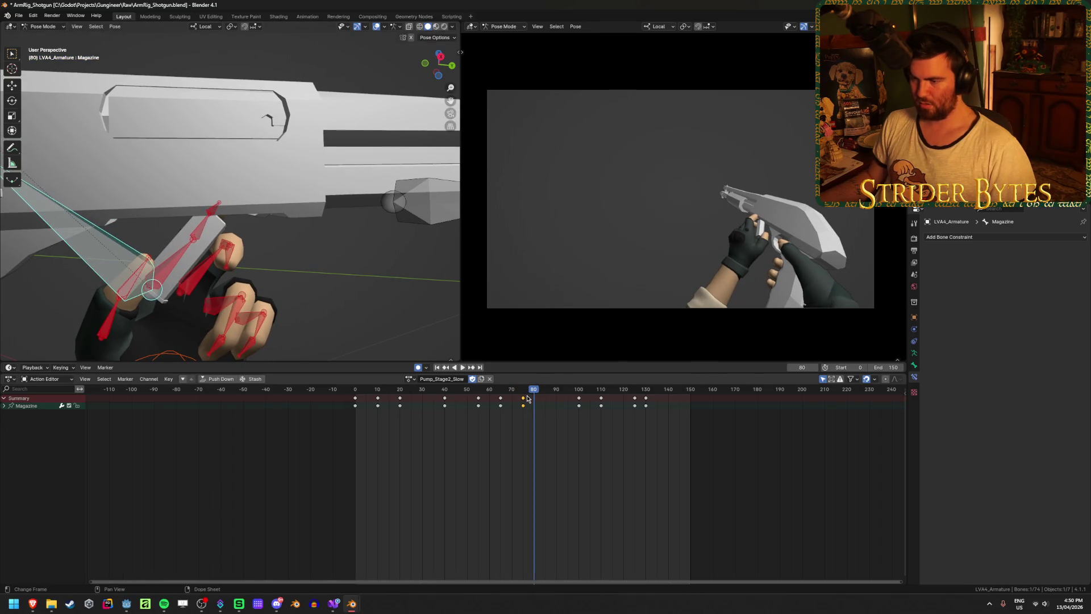
{"action": "key", "text": "shift+d"}
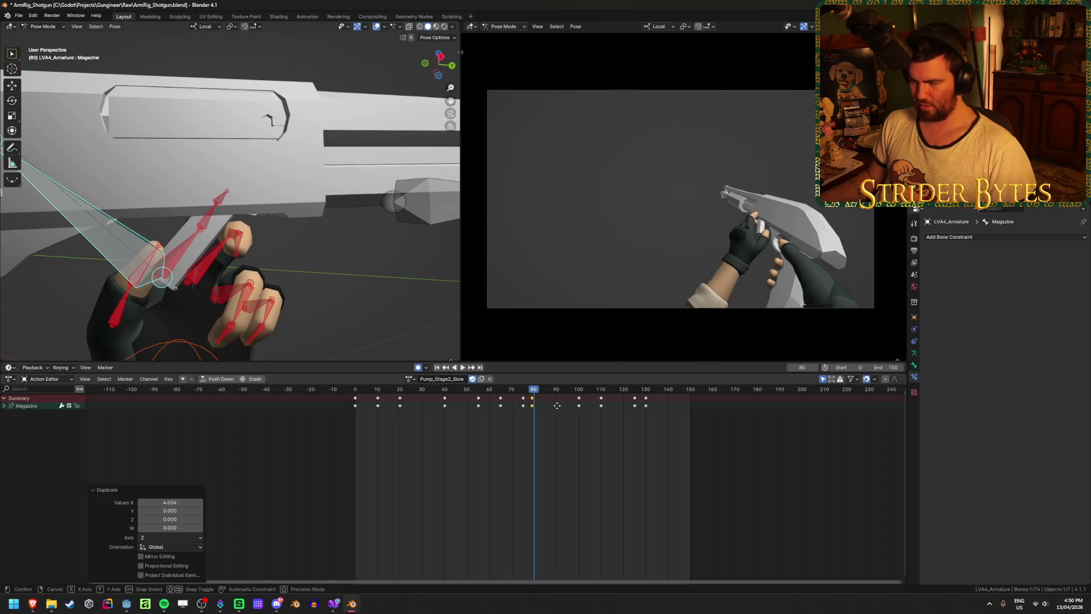
{"action": "left_click", "coordinate": [559, 405]}
{"action": "key", "text": "space"}
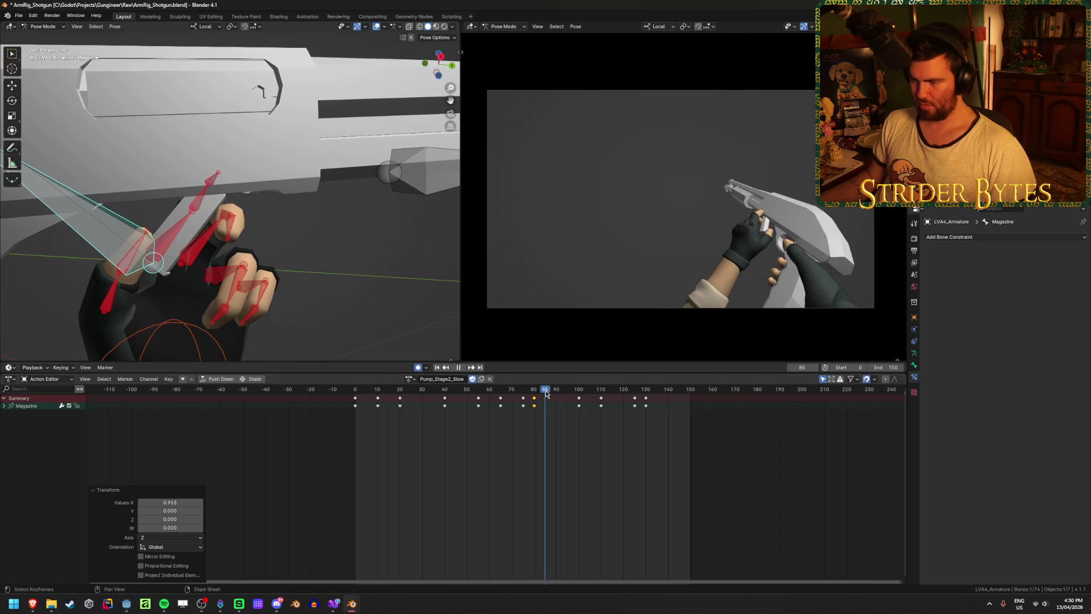
{"action": "mouse_move", "coordinate": [547, 393]}
{"action": "left_mouse_down"}
{"action": "mouse_move", "coordinate": [578, 392]}
{"action": "mouse_move", "coordinate": [547, 397]}
{"action": "left_mouse_up"}
{"action": "key", "text": "space"}
{"action": "middle_click_drag", "start_coordinate": [253, 224], "coordinate": [272, 233]}
{"action": "key", "text": "g"}
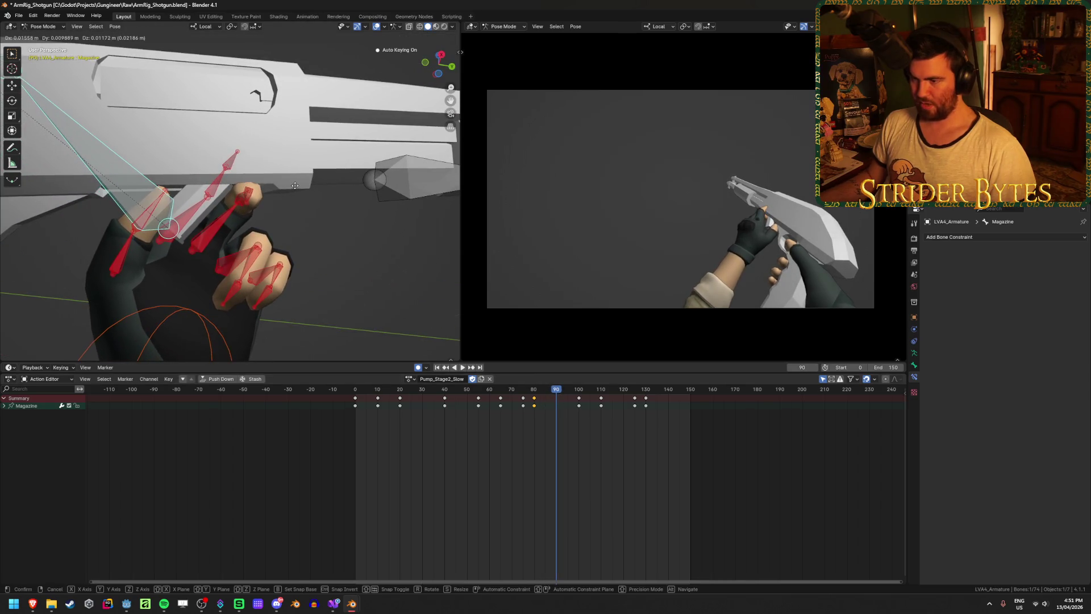
{"action": "left_click", "coordinate": [290, 244]}
Play the pump animation from frame 0, save the file, and switch to the browser
{"action": "key", "text": "space"}
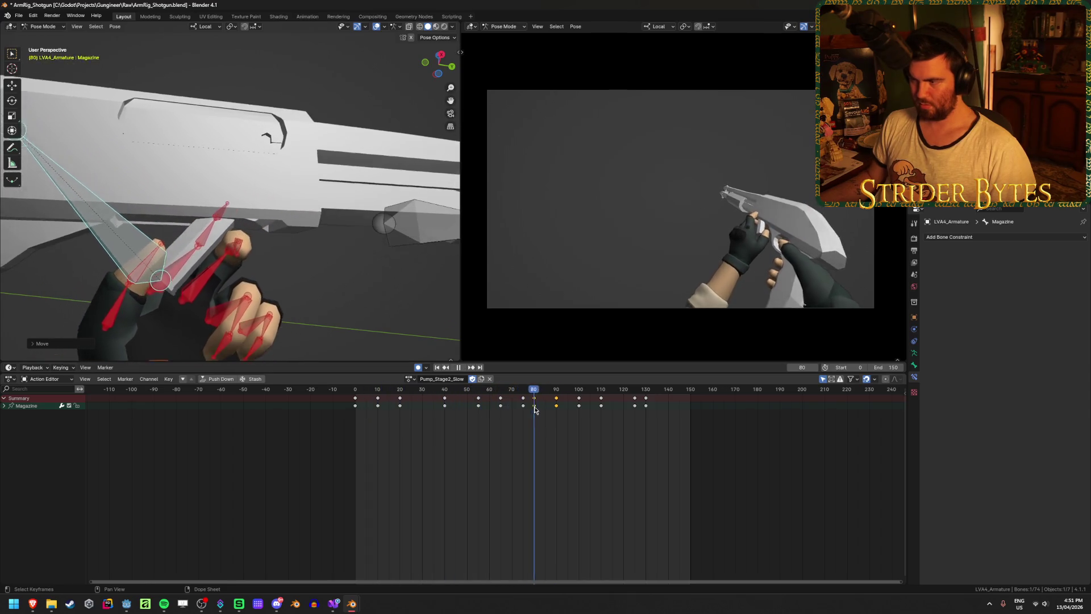
{"action": "left_click", "coordinate": [437, 367]}
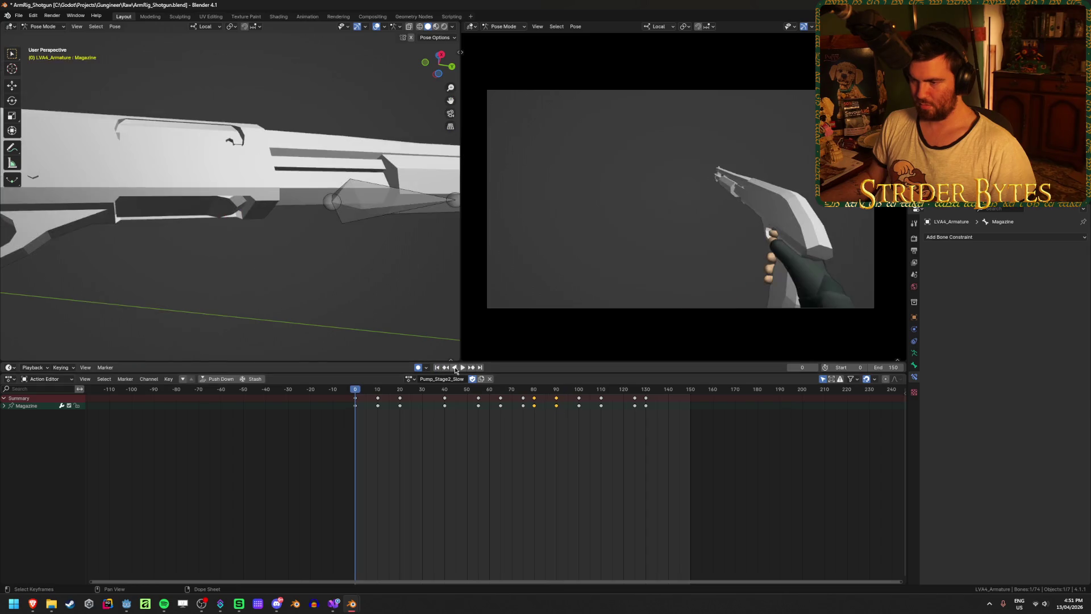
{"action": "left_click", "coordinate": [463, 368]}
{"action": "key", "text": "ctrl+s"}
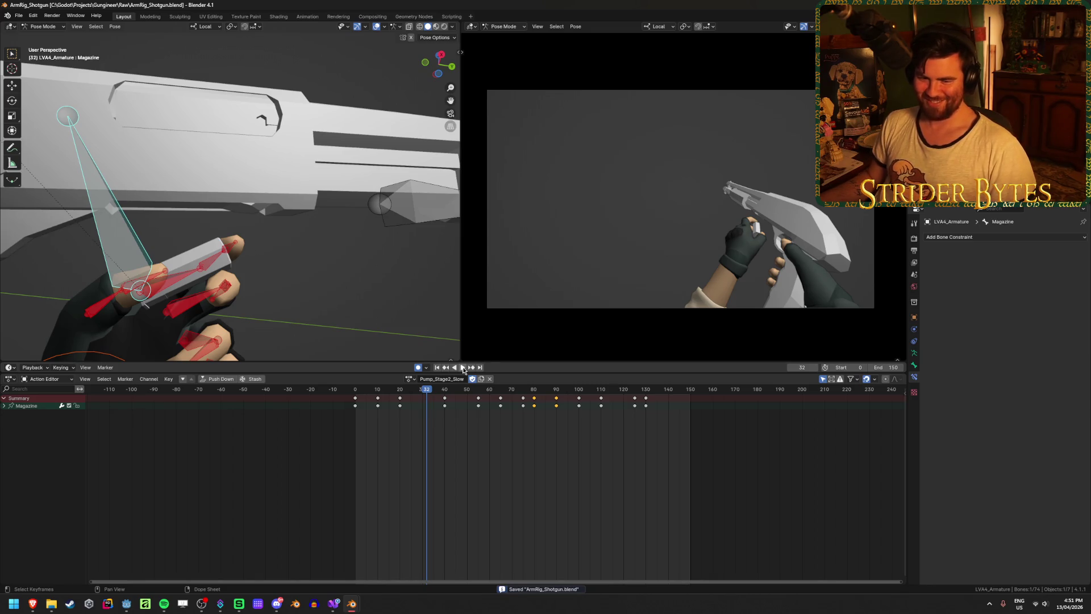
{"action": "mouse_move", "coordinate": [33, 603]}
{"action": "left_click", "coordinate": [196, 565]}
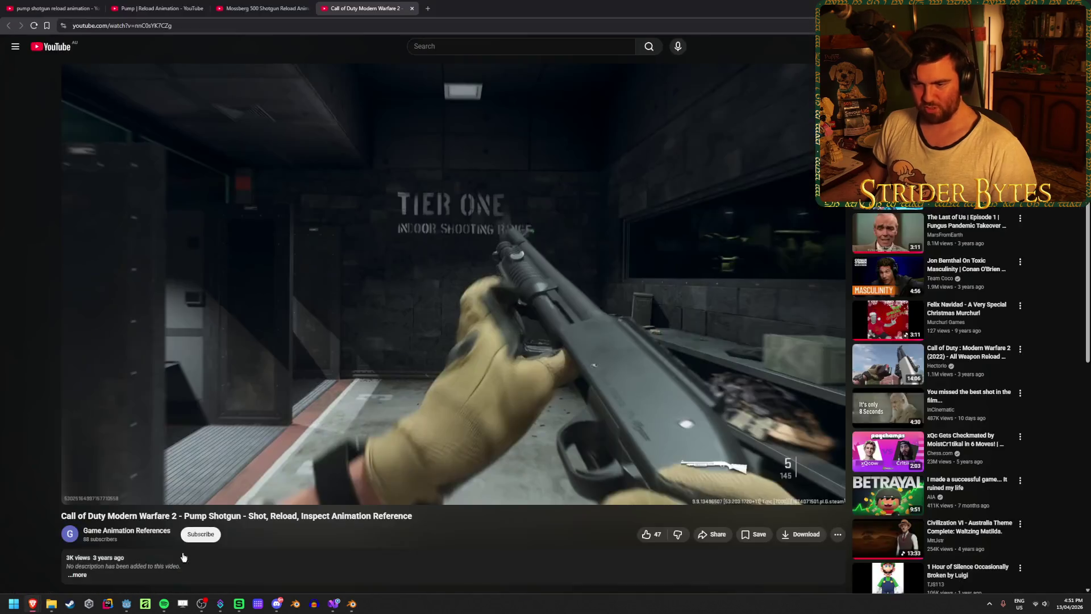
{"action": "left_click", "coordinate": [156, 8]}
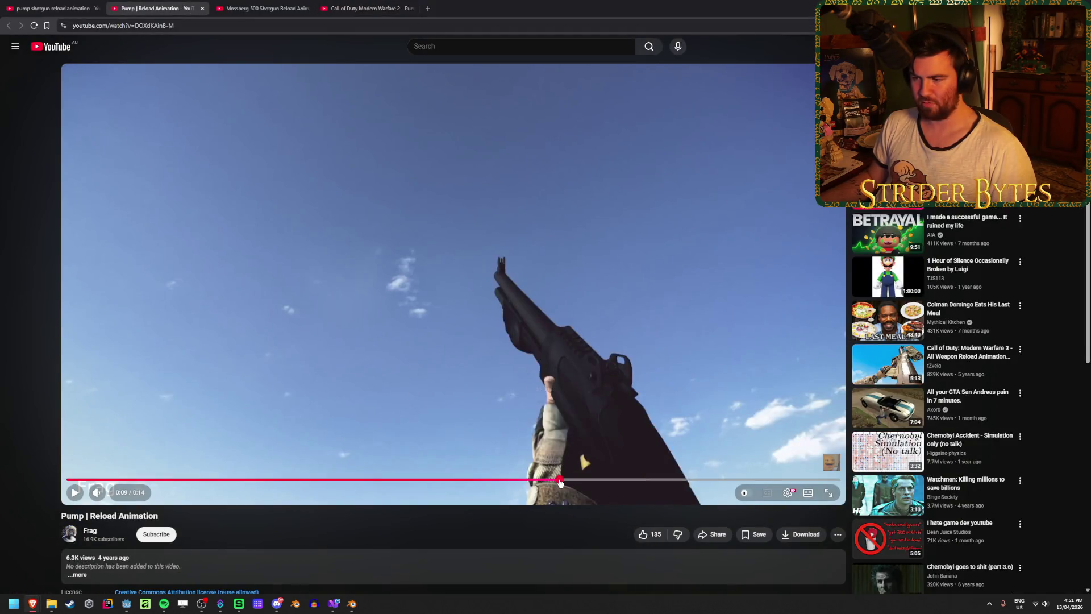
{"action": "left_click", "coordinate": [525, 477]}
{"action": "left_click", "coordinate": [494, 478]}
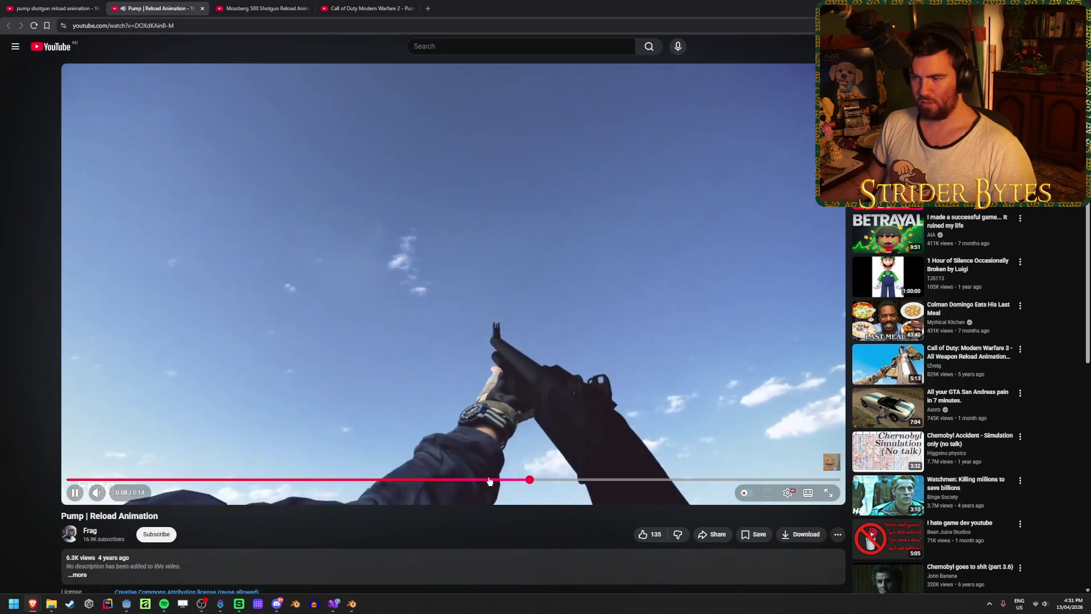
{"action": "left_click", "coordinate": [450, 378]}
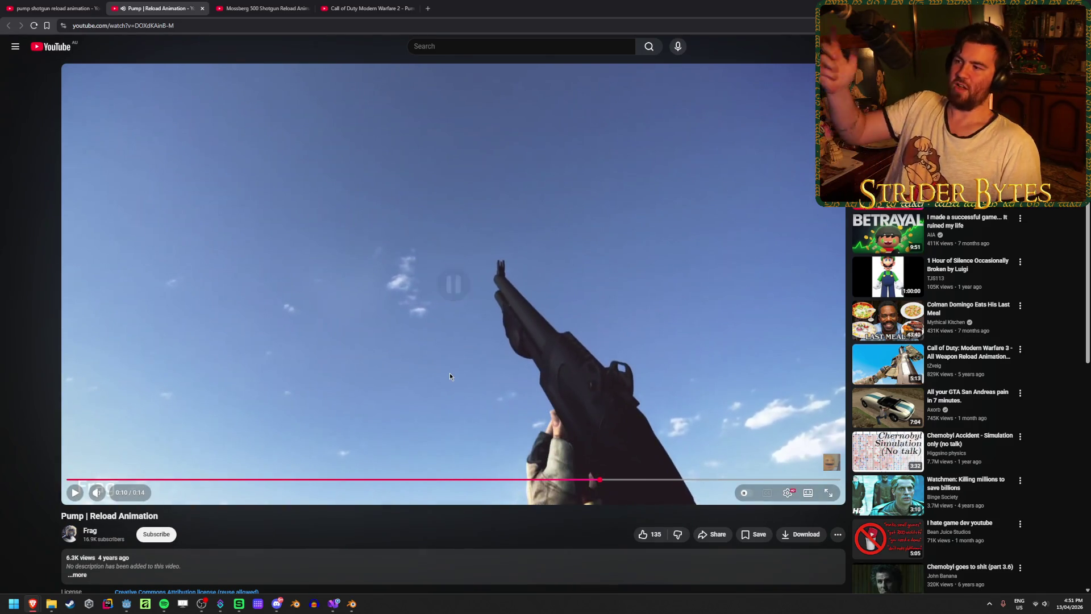
{"action": "left_click", "coordinate": [438, 340]}
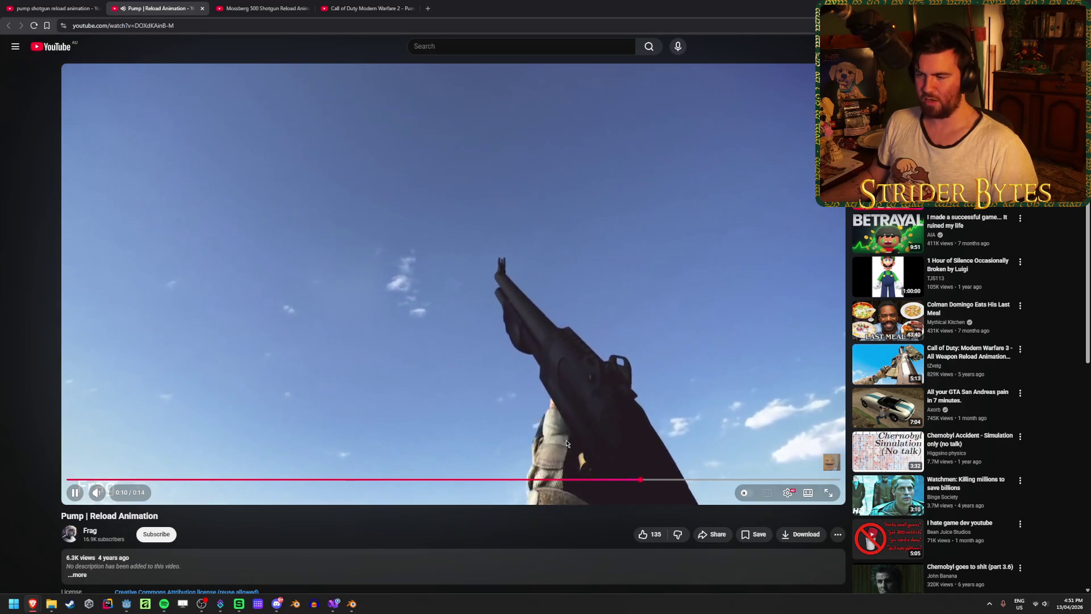
{"action": "left_click", "coordinate": [572, 430]}
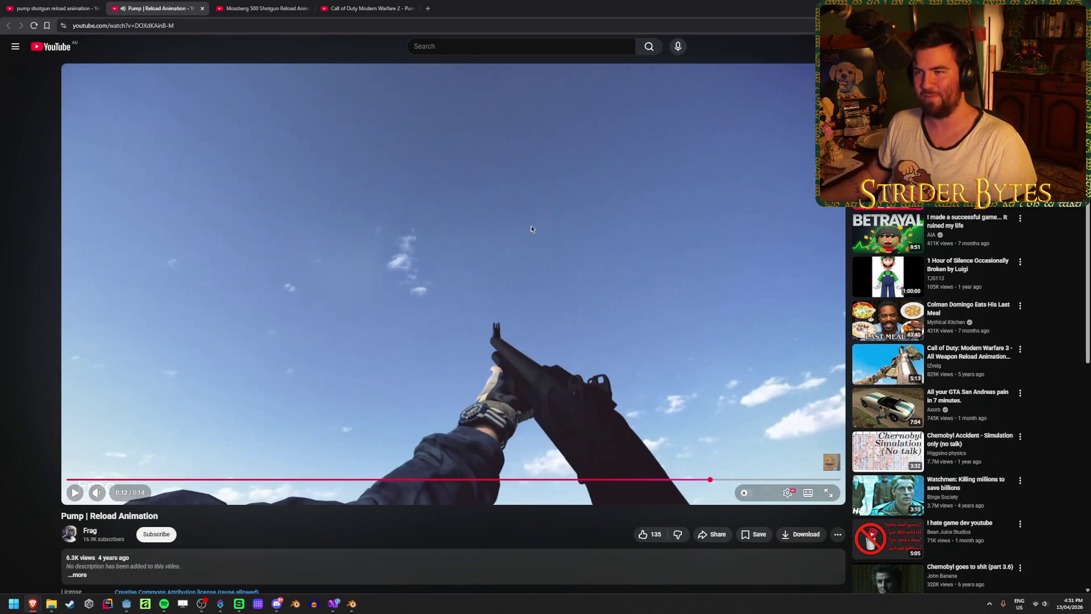
{"action": "left_click", "coordinate": [367, 8]}
{"action": "left_click", "coordinate": [104, 482]}
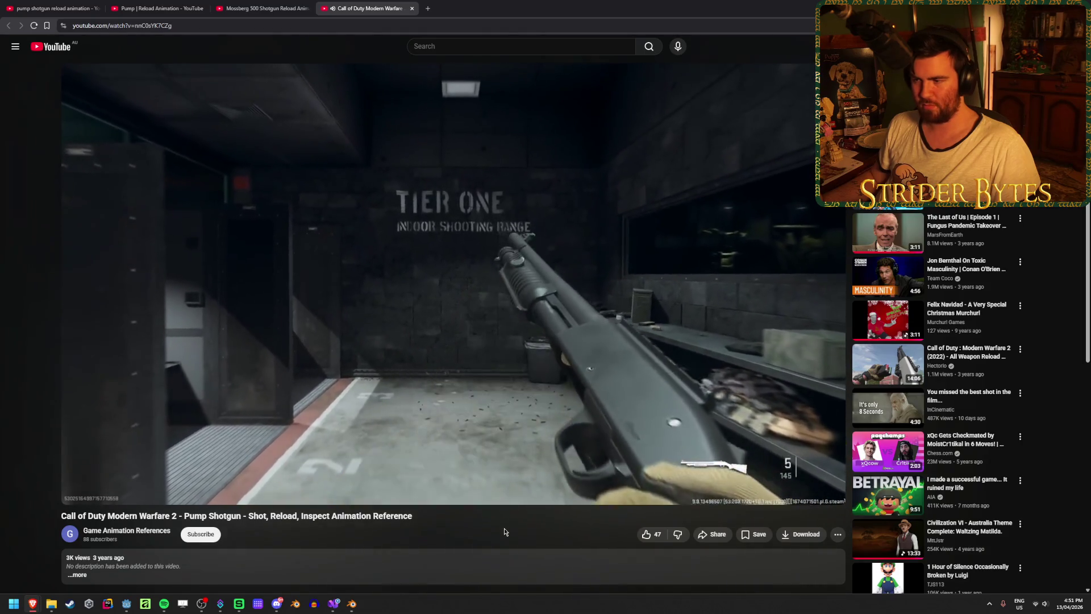
{"action": "left_click", "coordinate": [476, 345]}
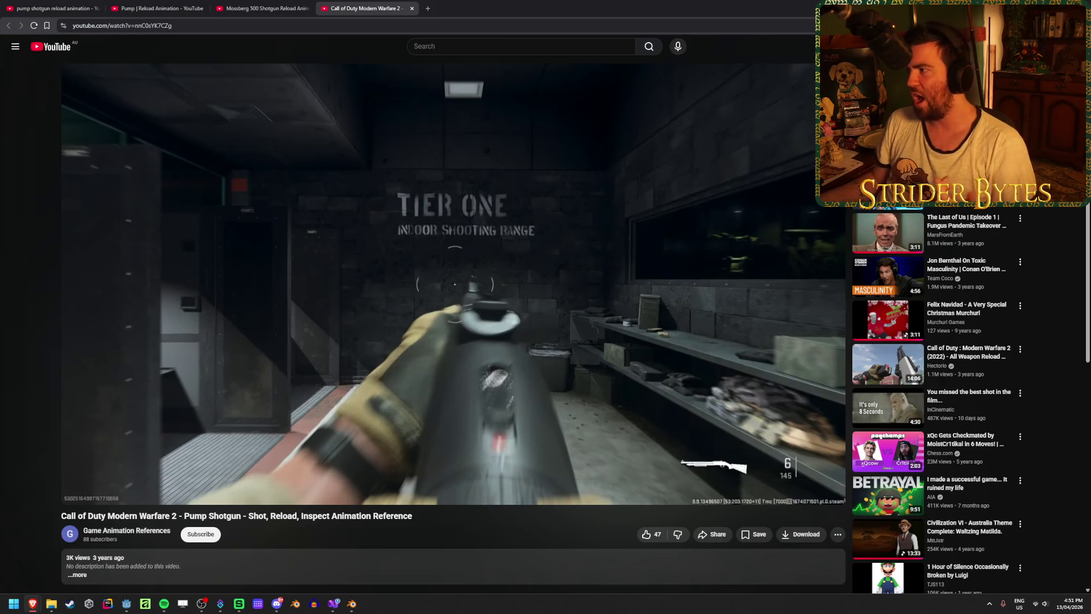
{"action": "key", "text": "alt+Tab"}
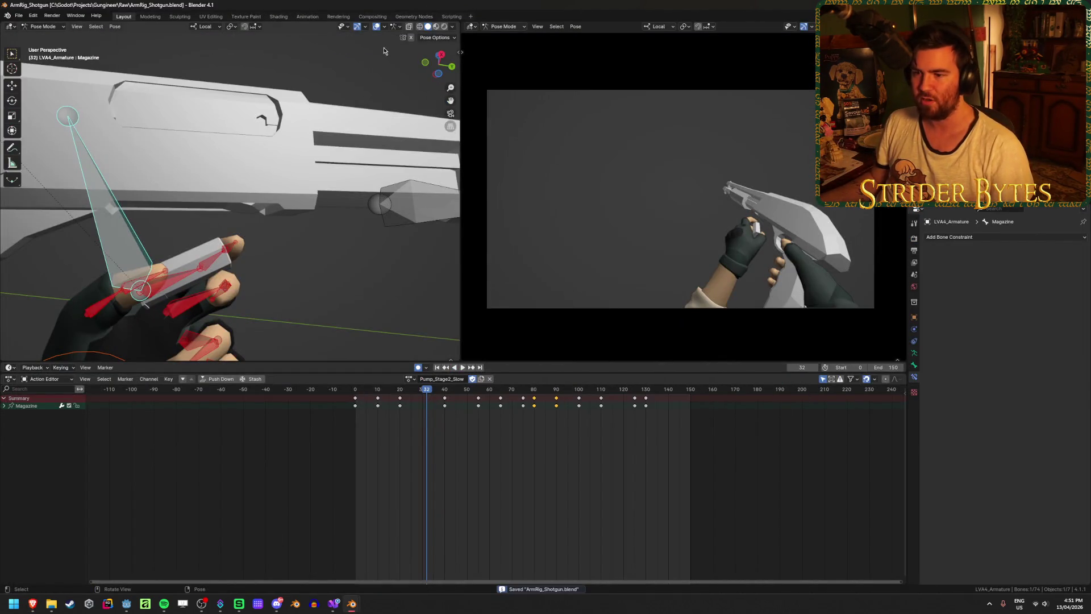
Select the GunBase bone and delete its keys between frames 50 and 100
{"action": "key", "text": "space"}
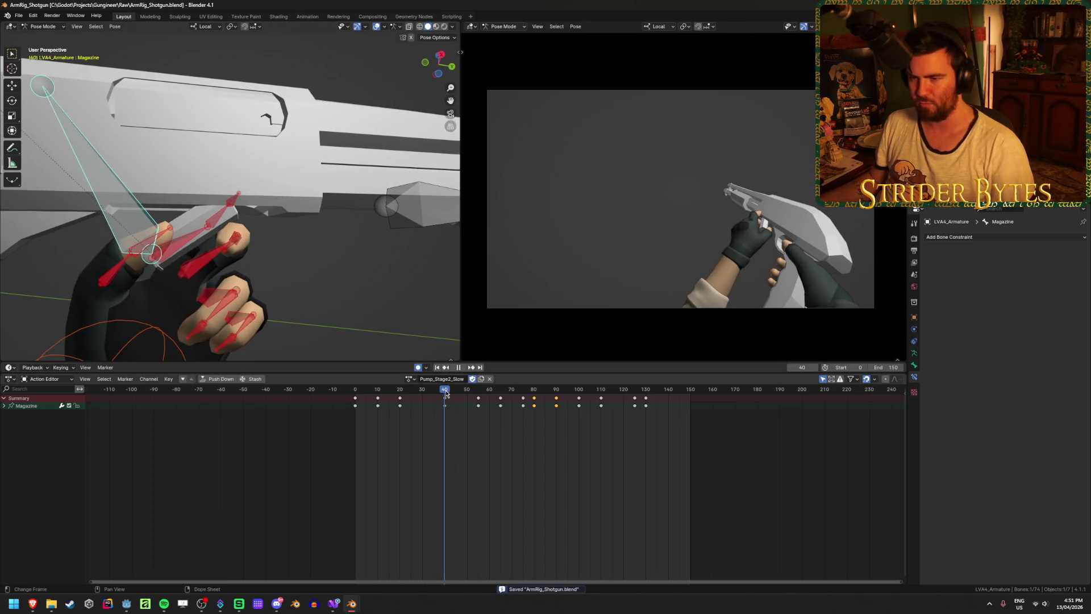
{"action": "key", "text": "space"}
{"action": "middle_click_drag", "start_coordinate": [188, 255], "coordinate": [158, 251]}
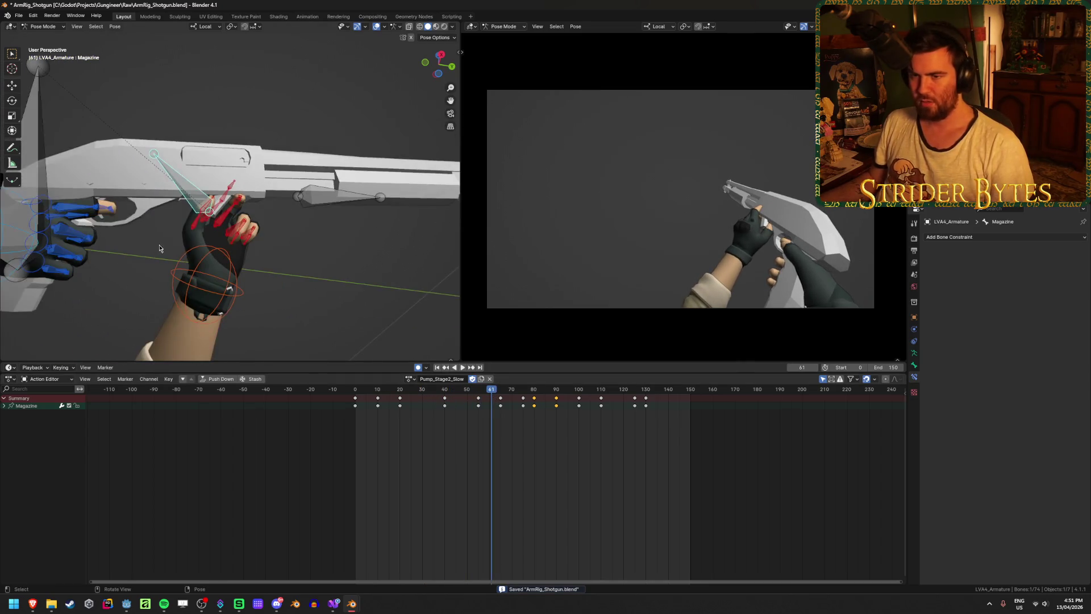
{"action": "left_click", "coordinate": [36, 159]}
{"action": "mouse_move", "coordinate": [496, 393]}
{"action": "left_mouse_down"}
{"action": "mouse_move", "coordinate": [443, 392]}
{"action": "mouse_move", "coordinate": [468, 395]}
{"action": "left_mouse_up"}
{"action": "left_click_drag", "start_coordinate": [464, 438], "coordinate": [575, 395]}
{"action": "key", "text": "x"}
{"action": "left_click", "coordinate": [543, 402]}
Replay the animation from the start and make the Magazine bone active
{"action": "mouse_move", "coordinate": [457, 391]}
{"action": "left_mouse_down"}
{"action": "mouse_move", "coordinate": [441, 392]}
{"action": "mouse_move", "coordinate": [492, 404]}
{"action": "left_mouse_up"}
{"action": "left_click_drag", "start_coordinate": [596, 419], "coordinate": [673, 440]}
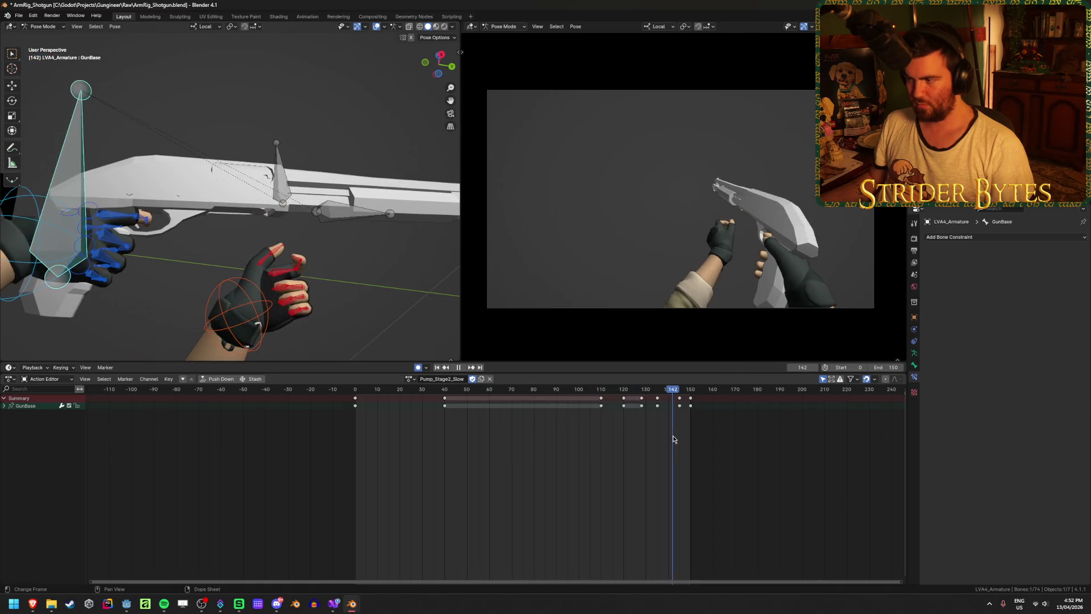
{"action": "left_click", "coordinate": [437, 368]}
{"action": "left_click", "coordinate": [462, 367]}
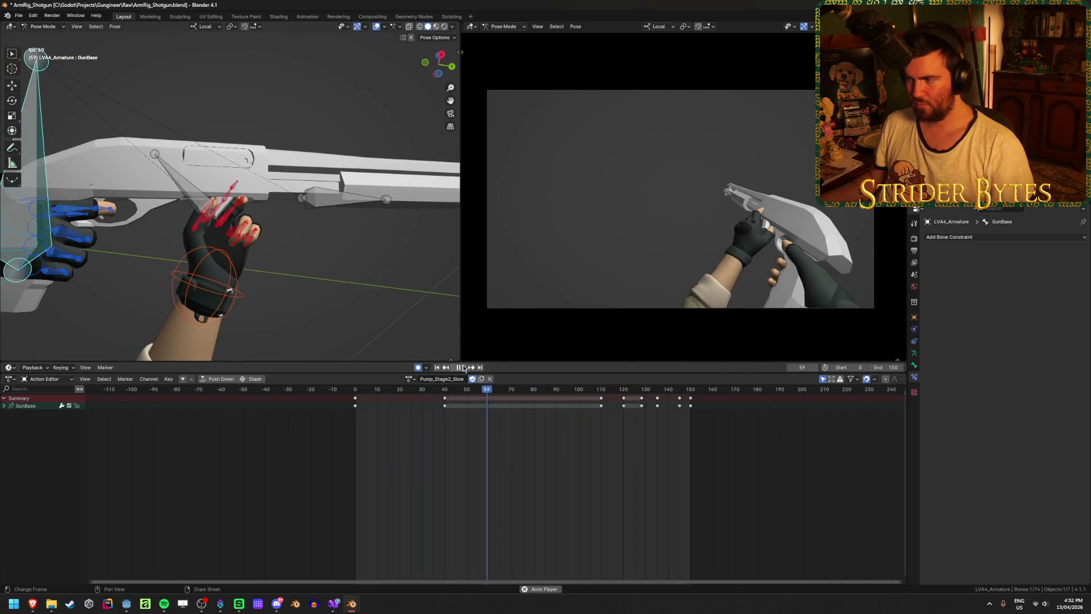
{"action": "mouse_move", "coordinate": [432, 389]}
{"action": "left_mouse_down"}
{"action": "mouse_move", "coordinate": [407, 392]}
{"action": "mouse_move", "coordinate": [443, 396]}
{"action": "left_mouse_up"}
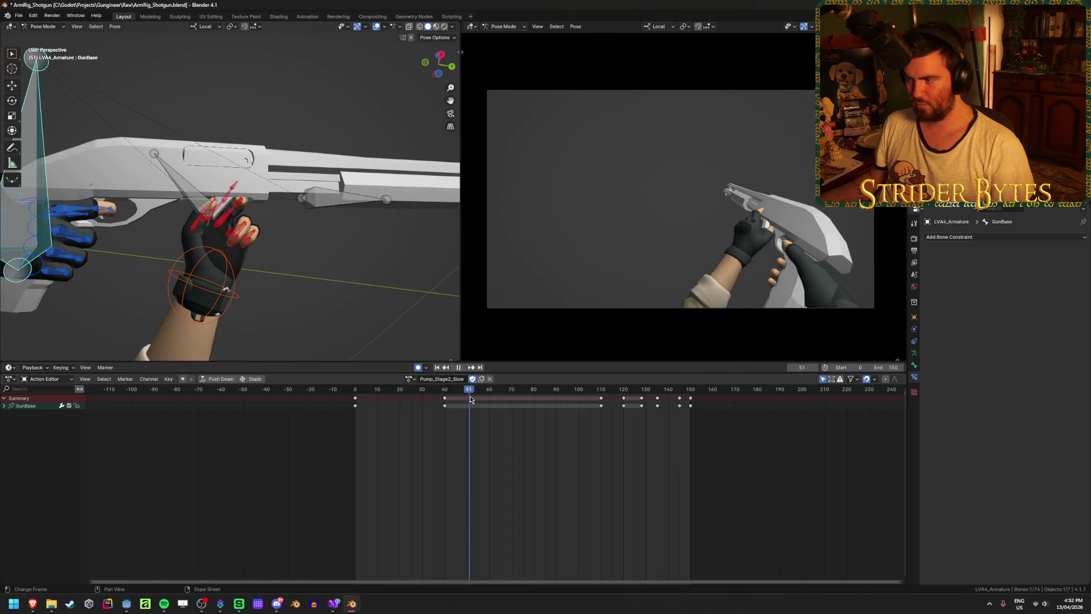
{"action": "left_click", "coordinate": [201, 183]}
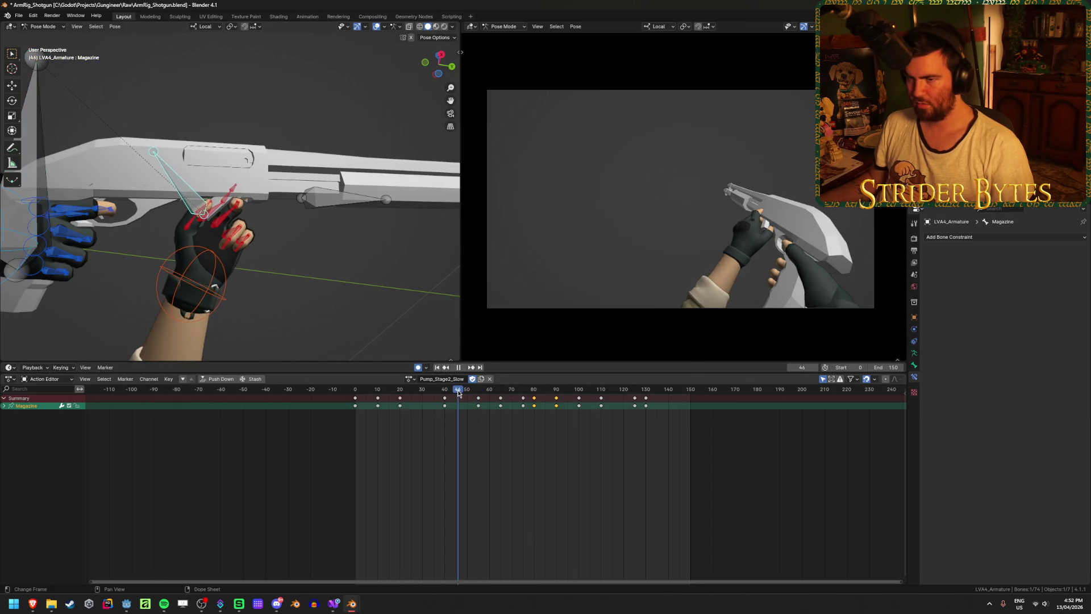
Nudge the Magazine bone and replay the pump animation to check it
{"action": "middle_click_drag", "start_coordinate": [318, 182], "coordinate": [343, 169]}
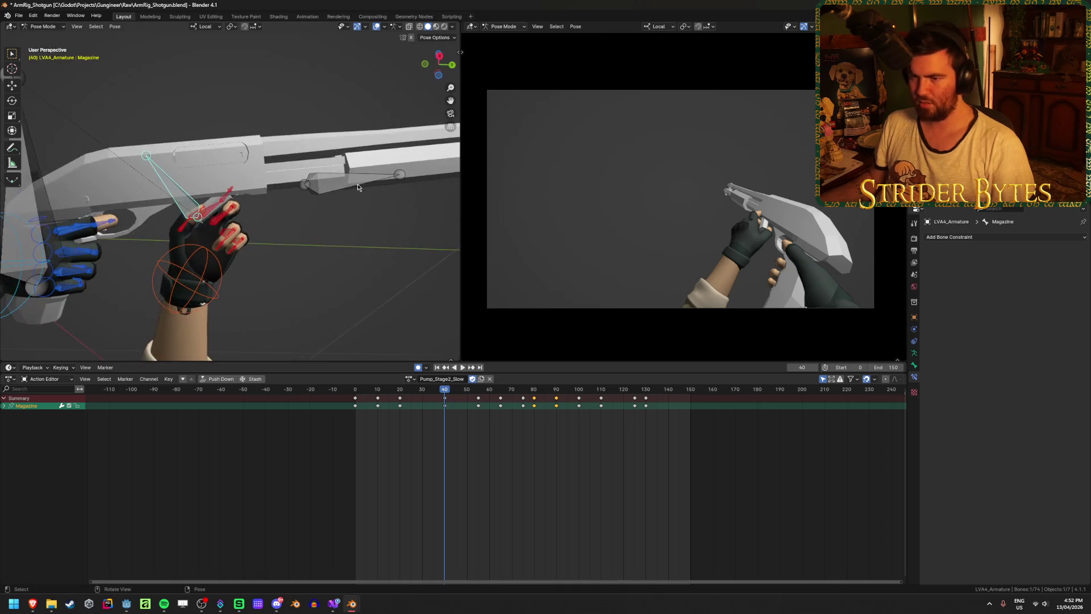
{"action": "key", "text": "g"}
{"action": "left_click", "coordinate": [347, 170]}
{"action": "mouse_move", "coordinate": [447, 388]}
{"action": "left_mouse_down"}
{"action": "mouse_move", "coordinate": [356, 398]}
{"action": "mouse_move", "coordinate": [506, 410]}
{"action": "left_mouse_up"}
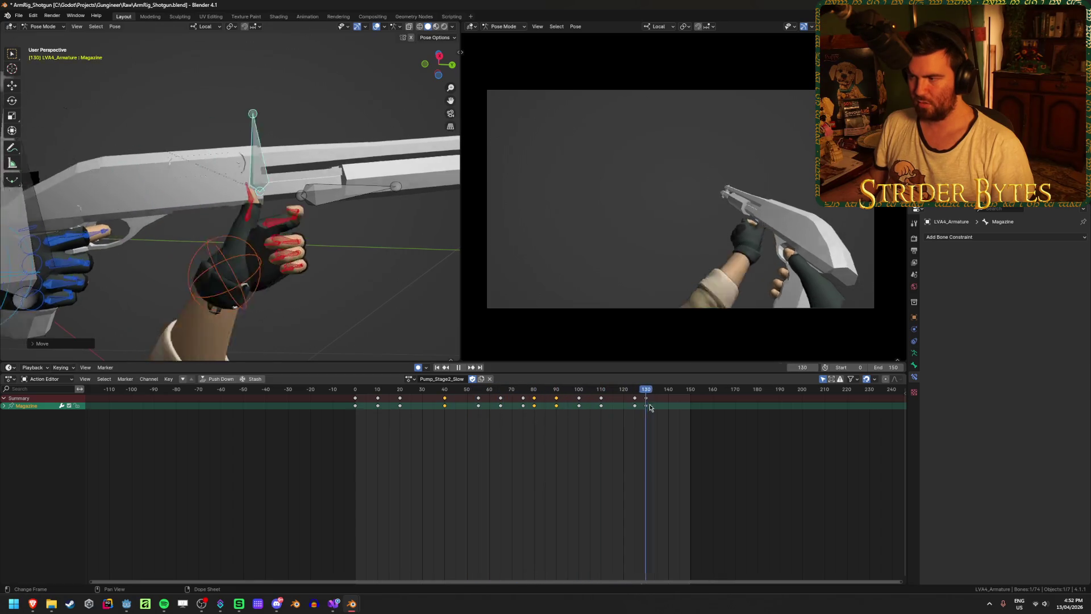
{"action": "key", "text": "Escape"}
{"action": "left_click", "coordinate": [437, 367]}
{"action": "left_click", "coordinate": [463, 367]}
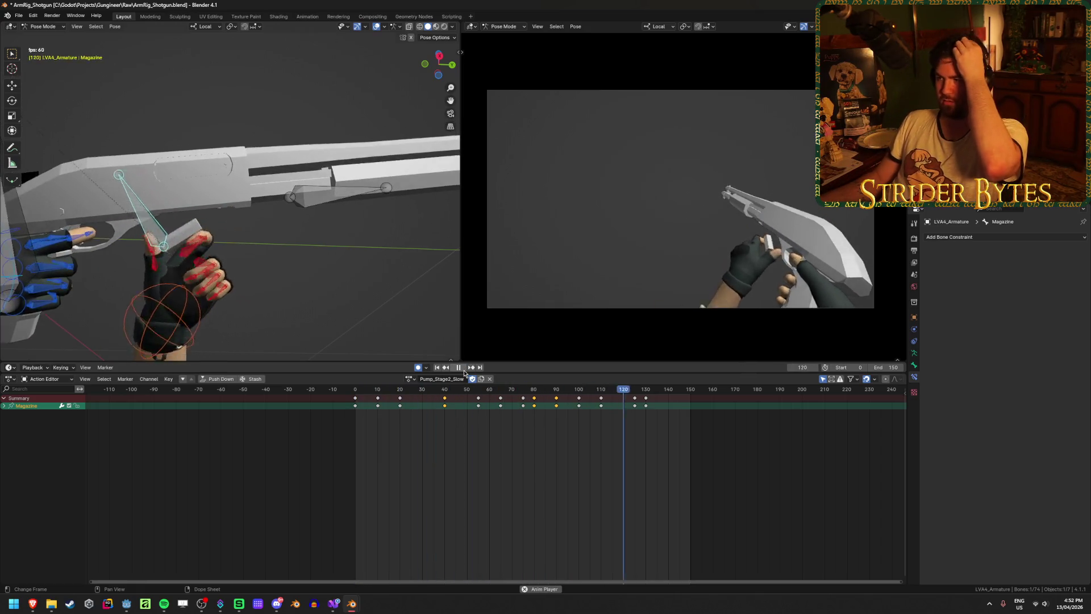
{"action": "left_click", "coordinate": [464, 391]}
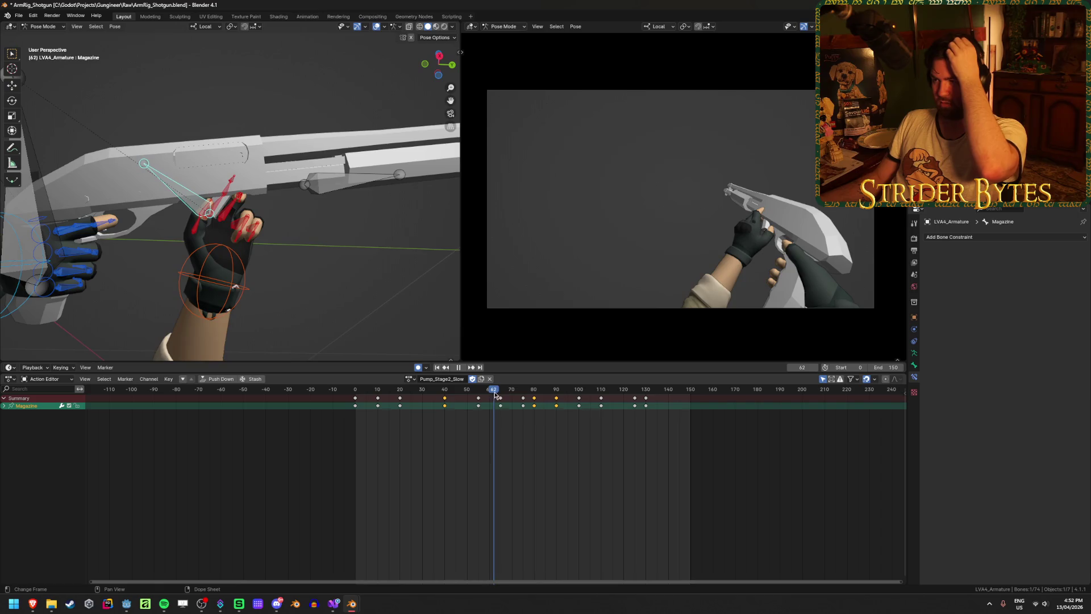
Move the Magazine keys from frame 90 to frame 95 and review the timing
{"action": "left_click_drag", "start_coordinate": [533, 398], "coordinate": [568, 403]}
{"action": "left_click", "coordinate": [557, 405]}
{"action": "key", "text": "space"}
{"action": "left_click_drag", "start_coordinate": [559, 392], "coordinate": [517, 394]}
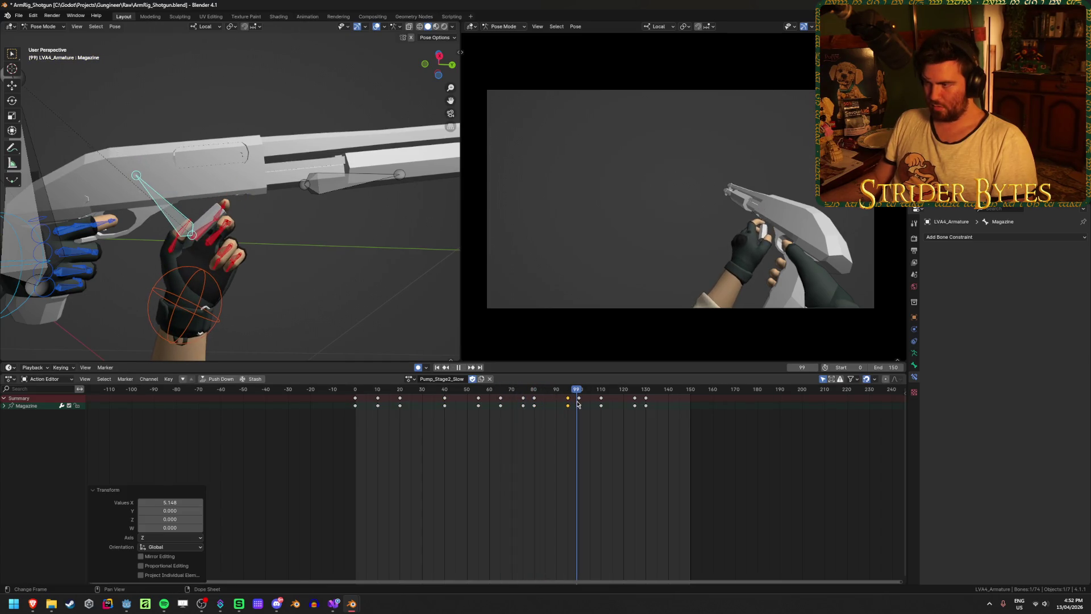
{"action": "key", "text": "space"}
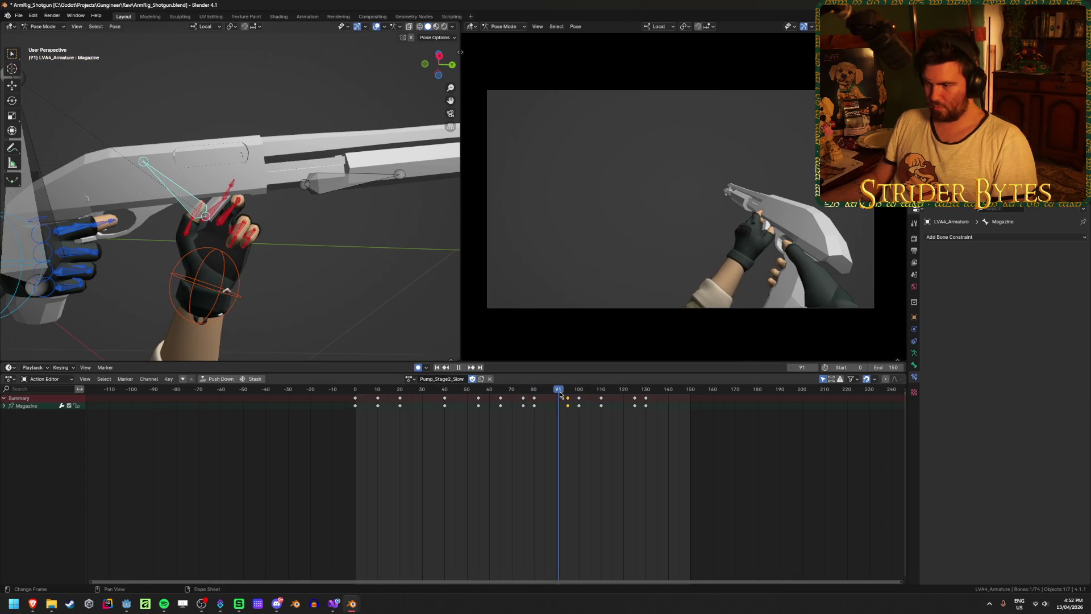
{"action": "left_click_drag", "start_coordinate": [532, 397], "coordinate": [521, 398]}
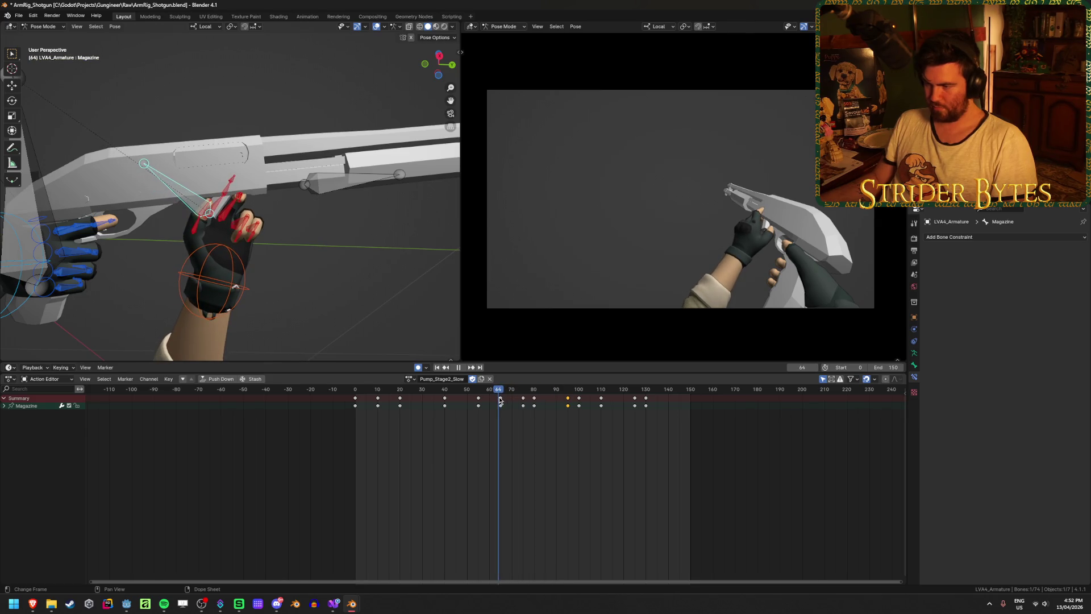
{"action": "key", "text": "space"}
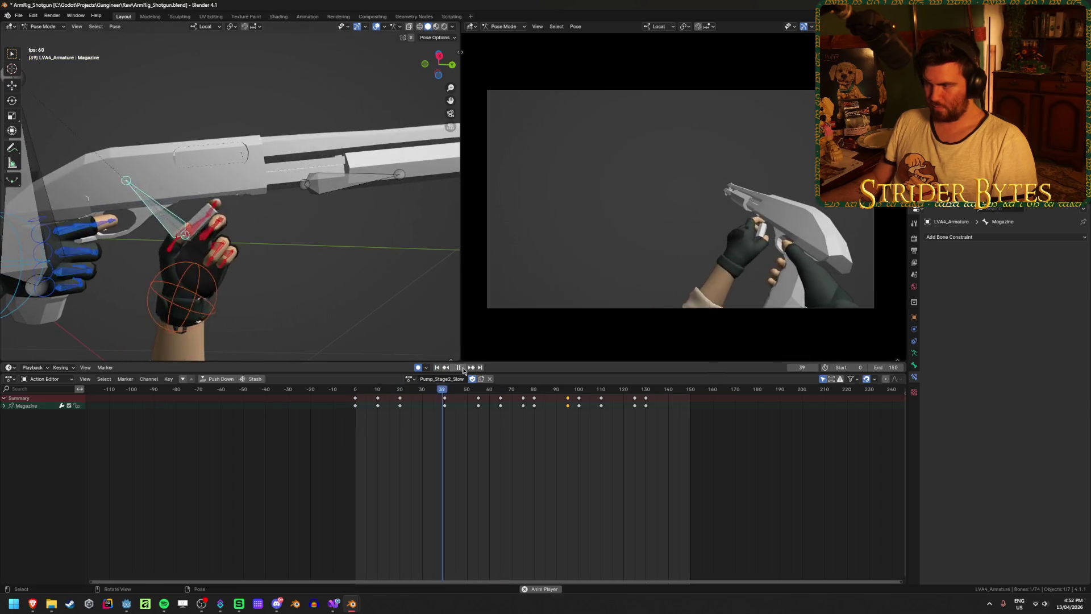
{"action": "left_click", "coordinate": [463, 370]}
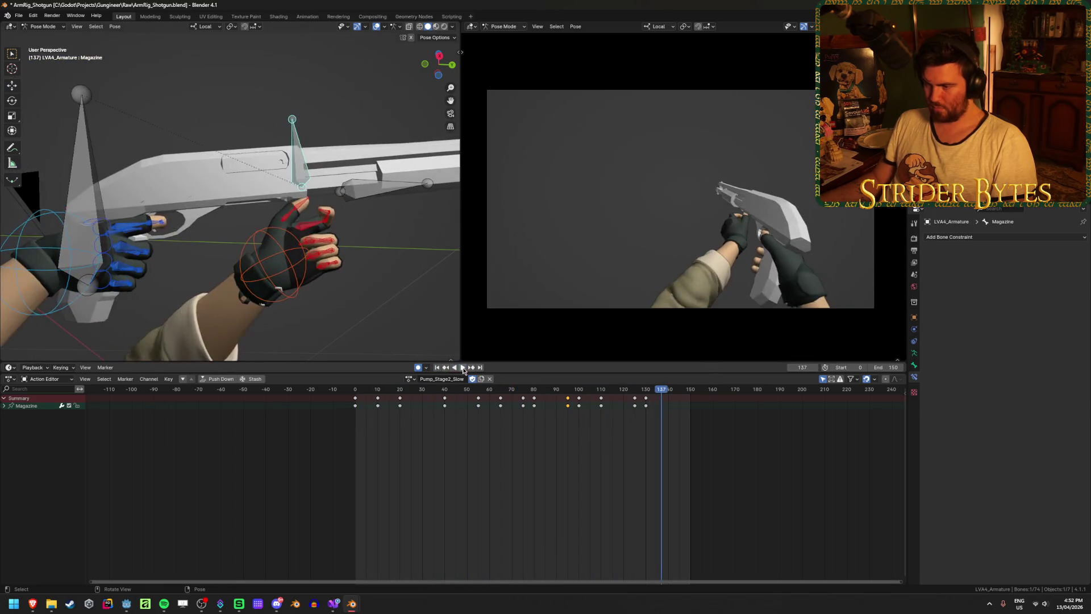
{"action": "key", "text": "shift+Left"}
{"action": "key", "text": "space"}
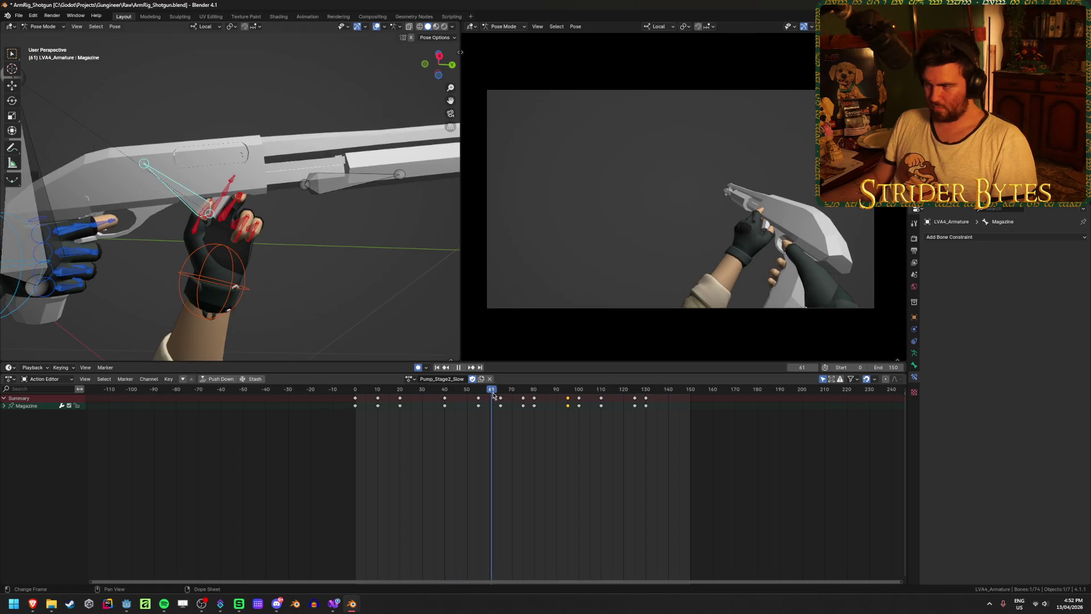
Try a hand adjustment at frame 81, undo it, and scrub back to frame 80
{"action": "mouse_move", "coordinate": [542, 401]}
{"action": "left_mouse_down"}
{"action": "mouse_move", "coordinate": [577, 403]}
{"action": "mouse_move", "coordinate": [502, 405]}
{"action": "mouse_move", "coordinate": [563, 409]}
{"action": "mouse_move", "coordinate": [537, 411]}
{"action": "left_mouse_up"}
{"action": "left_click", "coordinate": [568, 405]}
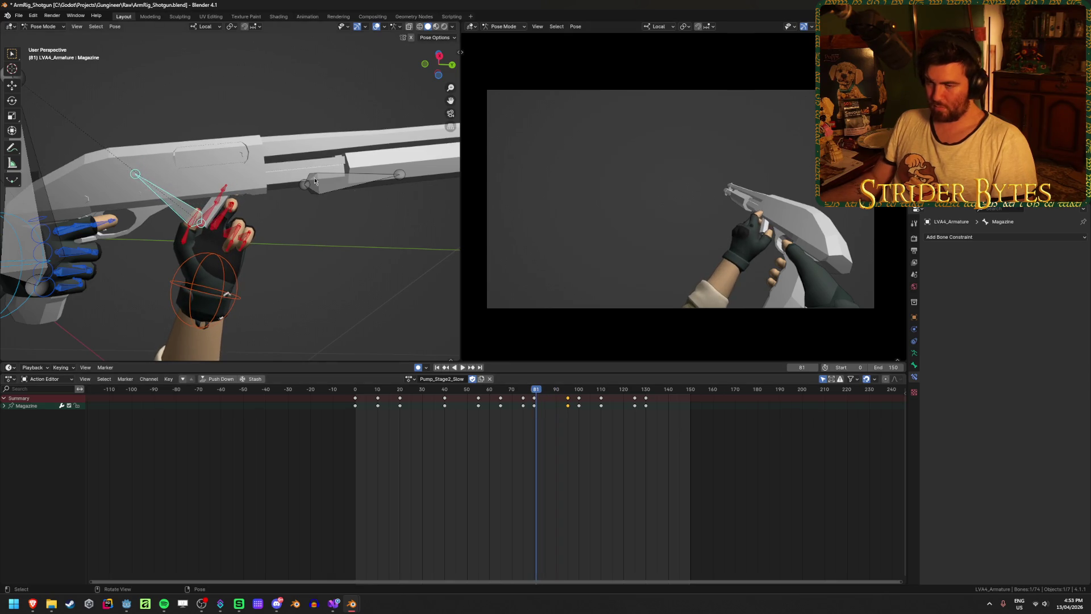
{"action": "key", "text": "g"}
{"action": "left_click", "coordinate": [346, 218]}
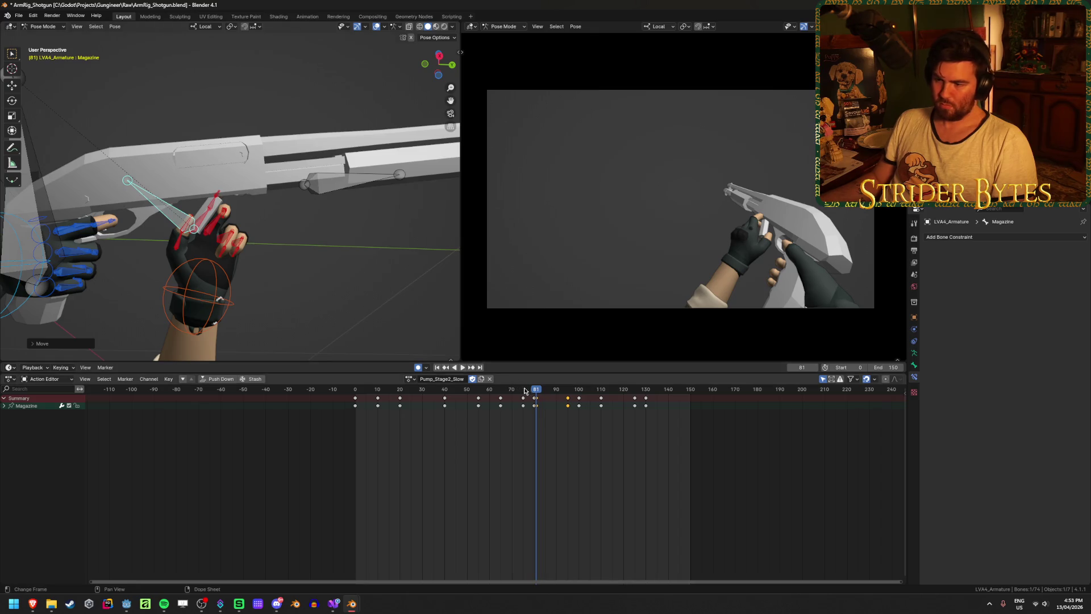
{"action": "key", "text": "ctrl+z"}
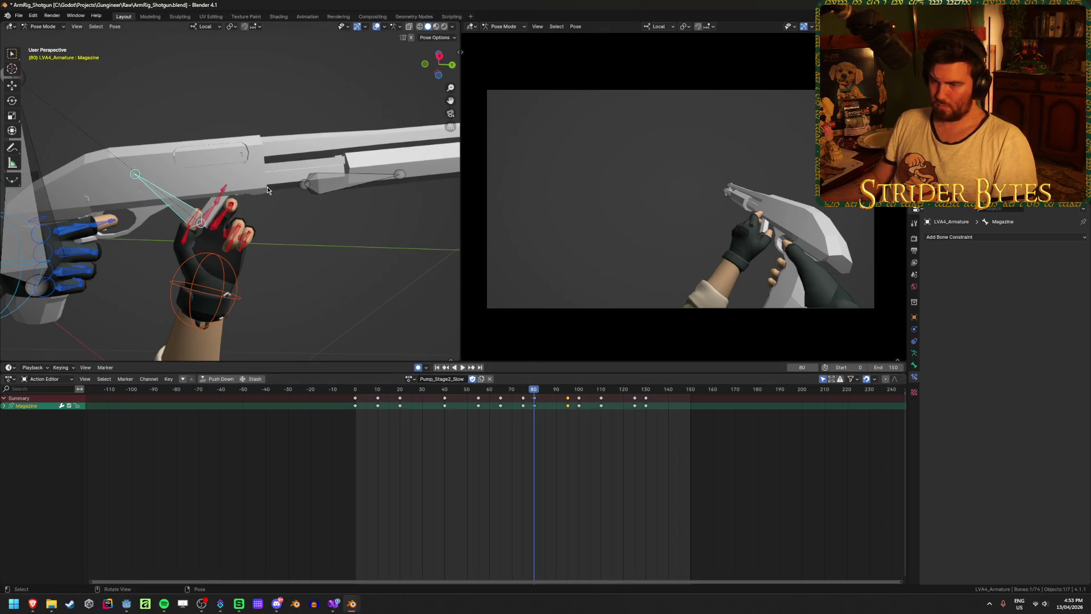
{"action": "key", "text": "space"}
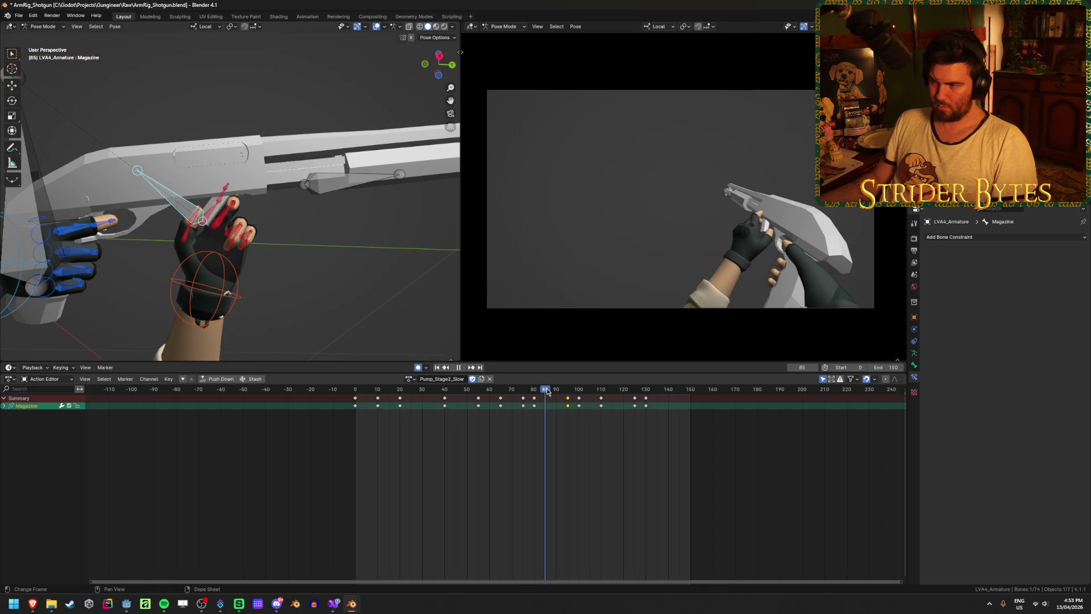
{"action": "mouse_move", "coordinate": [549, 392]}
{"action": "left_mouse_down"}
{"action": "mouse_move", "coordinate": [472, 396]}
{"action": "mouse_move", "coordinate": [521, 397]}
{"action": "left_mouse_up"}
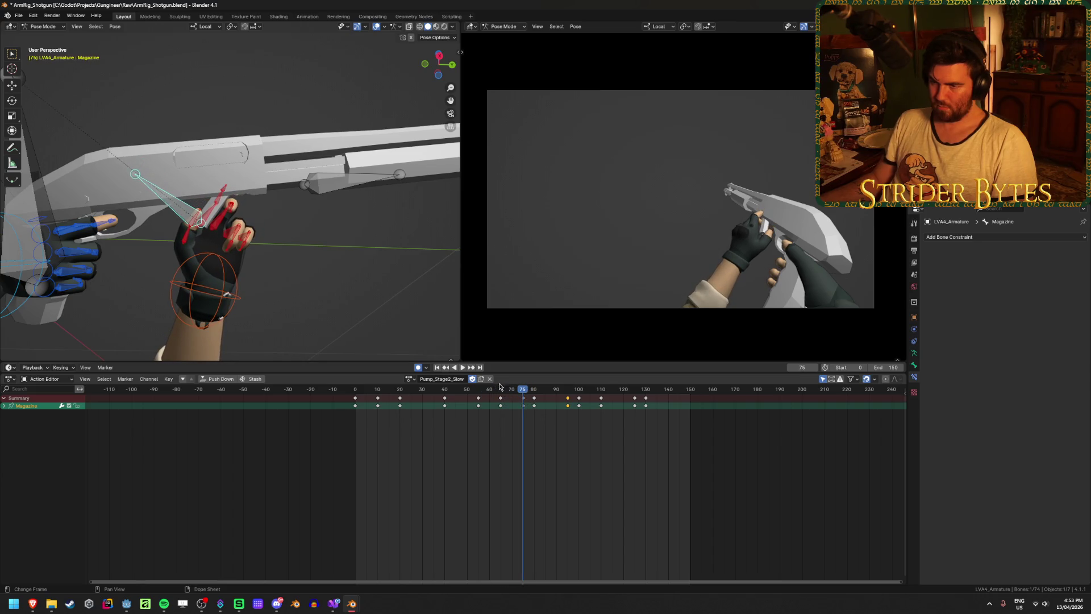
Move the Magazine bone into its adjusted pump-grip pose at frame 75
{"action": "key", "text": "g"}
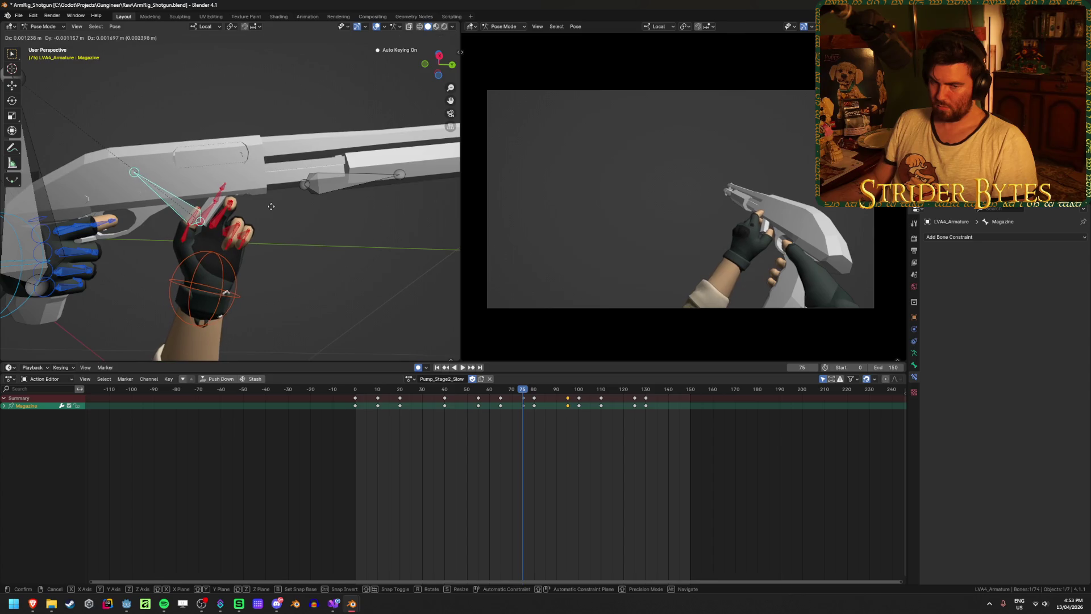
{"action": "left_click", "coordinate": [272, 209]}
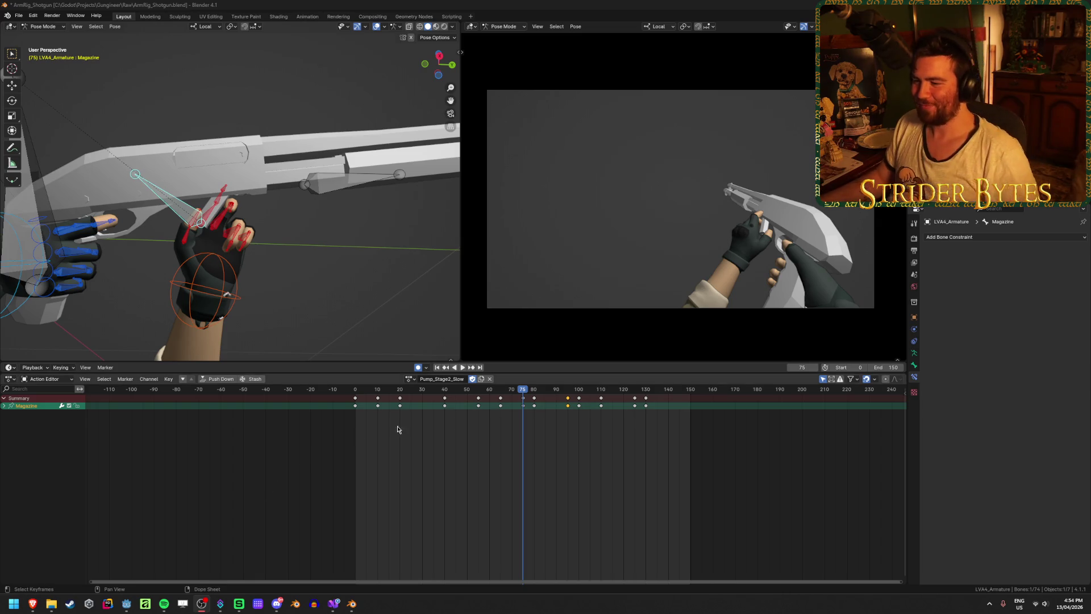
Raise the magazine hand at frame 100 and save ArmRig_Shotgun.blend
{"action": "key", "text": "shift+Left"}
{"action": "key", "text": "space"}
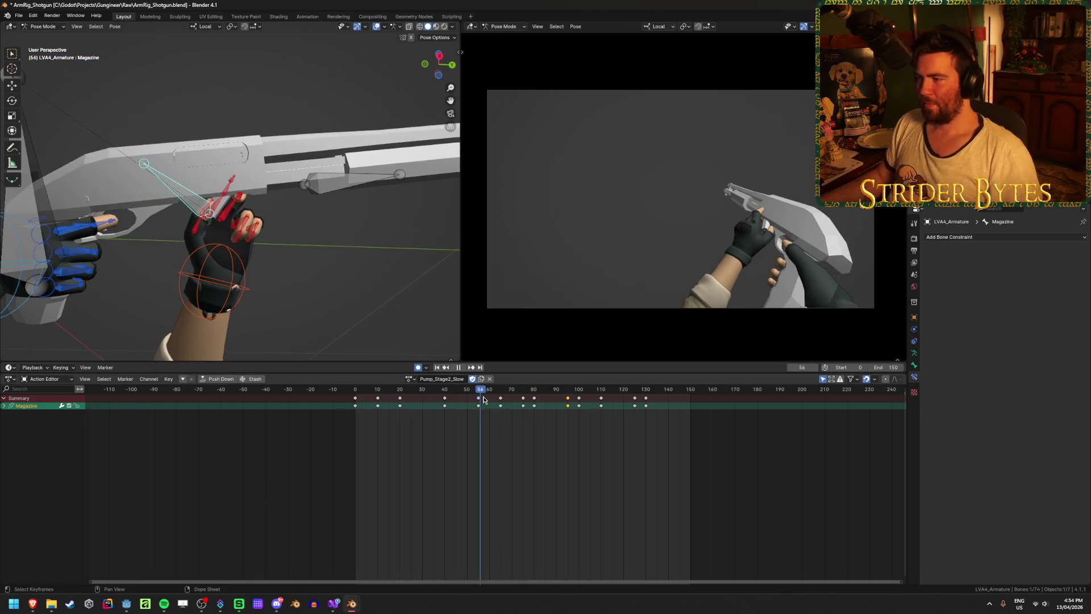
{"action": "mouse_move", "coordinate": [581, 413]}
{"action": "left_mouse_down"}
{"action": "mouse_move", "coordinate": [605, 419]}
{"action": "mouse_move", "coordinate": [580, 422]}
{"action": "left_mouse_up"}
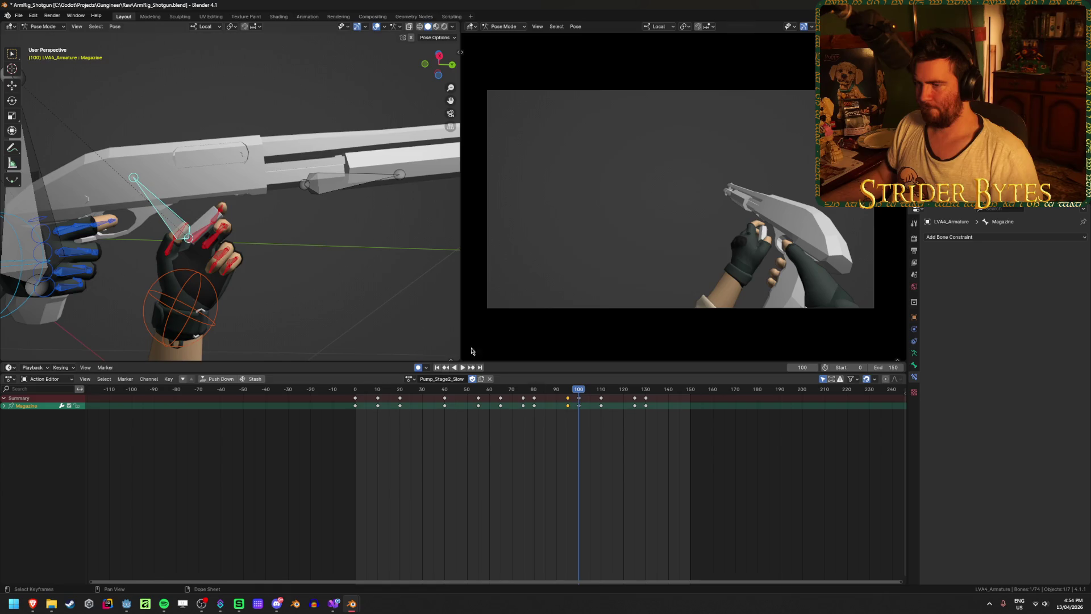
{"action": "left_click", "coordinate": [305, 227]}
{"action": "key", "text": "ctrl+s"}
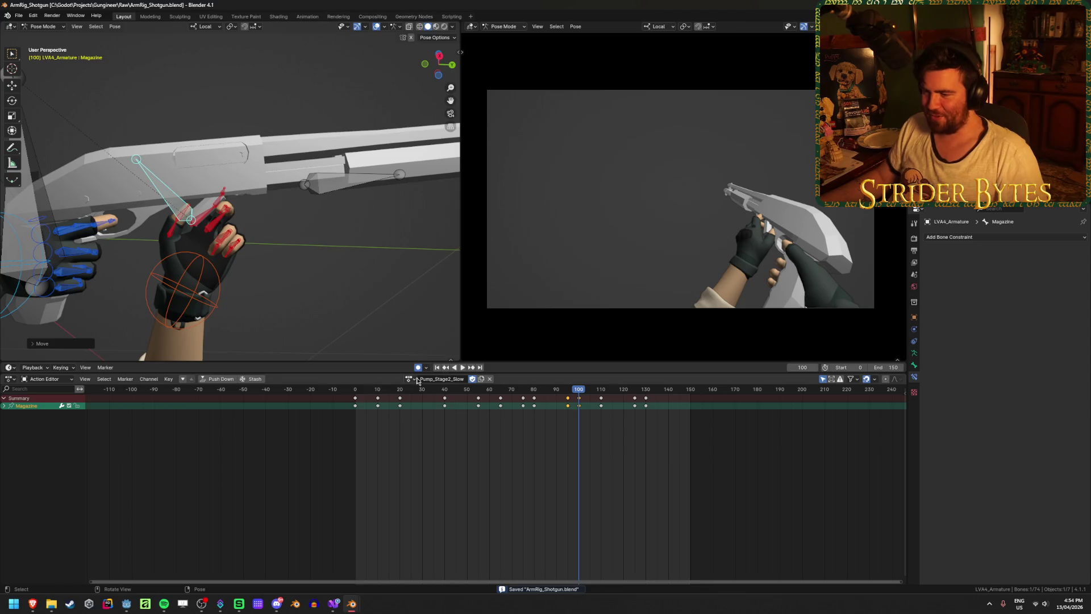
Replay the animation, add the frame-100 key to the selection, and nudge the hand at frame 80
{"action": "left_click", "coordinate": [437, 369]}
{"action": "left_click", "coordinate": [463, 368]}
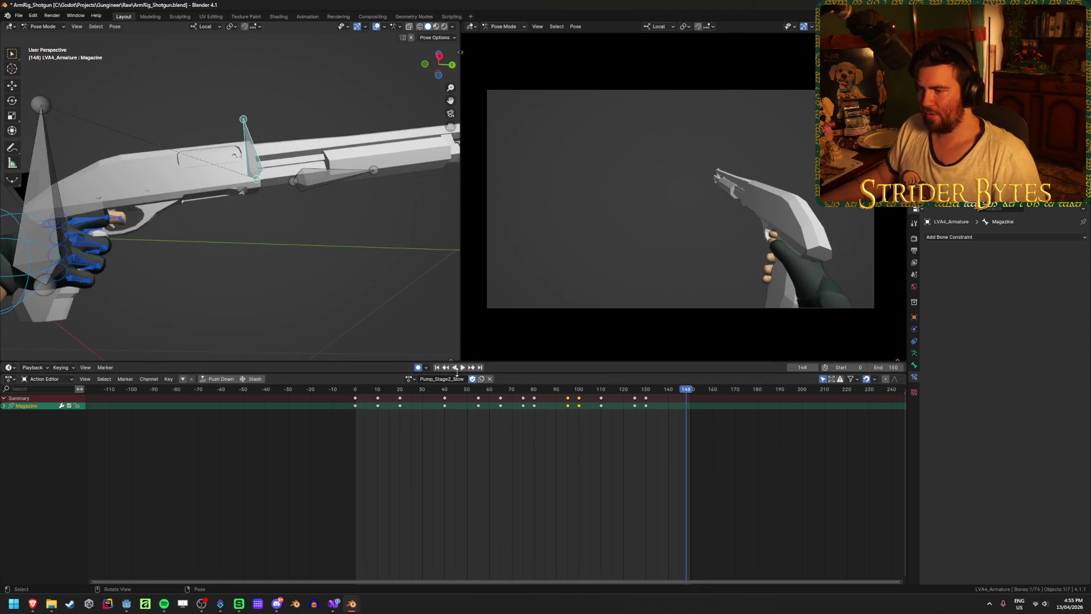
{"action": "left_click", "coordinate": [455, 392]}
{"action": "mouse_move", "coordinate": [455, 392]}
{"action": "left_mouse_down"}
{"action": "mouse_move", "coordinate": [568, 403]}
{"action": "mouse_move", "coordinate": [579, 403]}
{"action": "mouse_move", "coordinate": [549, 392]}
{"action": "mouse_move", "coordinate": [580, 392]}
{"action": "left_mouse_up"}
{"action": "left_click", "coordinate": [578, 405], "text": "shift"}
{"action": "key", "text": "space"}
{"action": "left_click", "coordinate": [534, 391]}
{"action": "key", "text": "g"}
{"action": "left_click", "coordinate": [239, 219]}
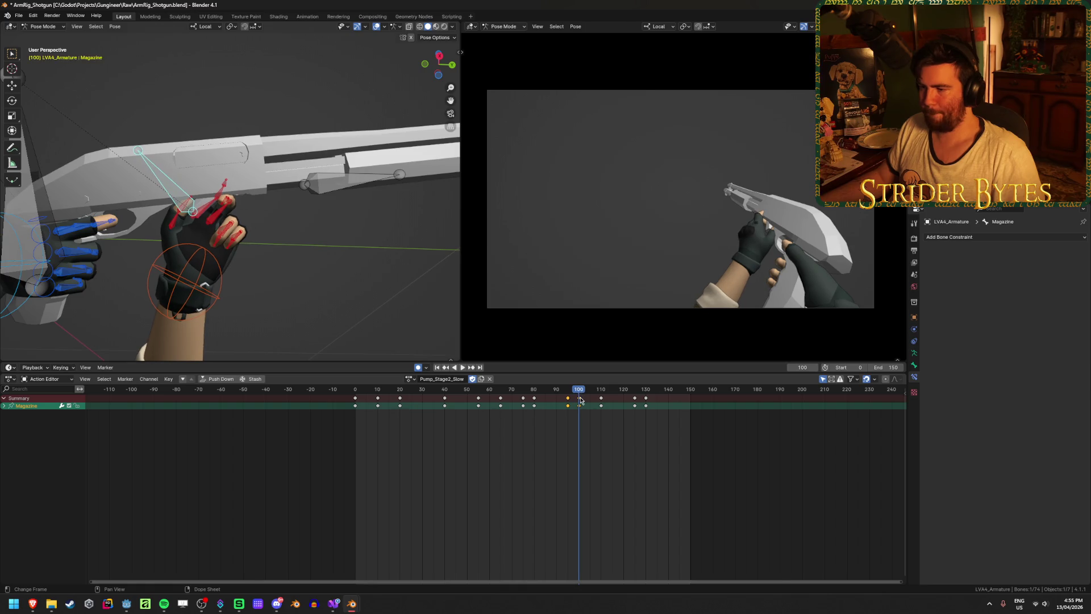
Duplicate the selected keyframe to around frame 105 and play back from the start
{"action": "key", "text": "shift+d"}
{"action": "left_click", "coordinate": [594, 429]}
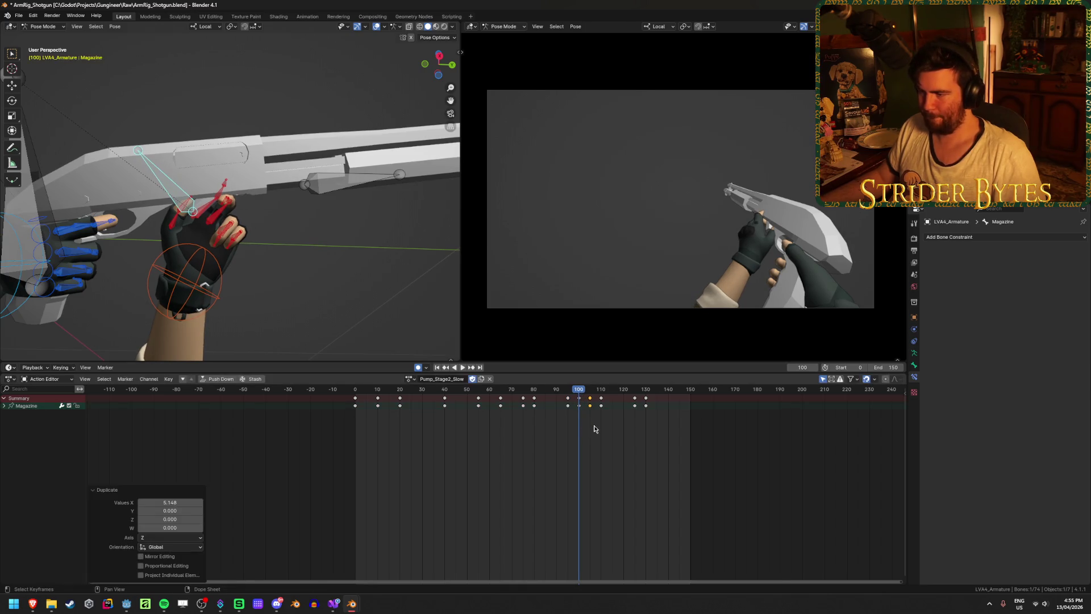
{"action": "left_click", "coordinate": [580, 403]}
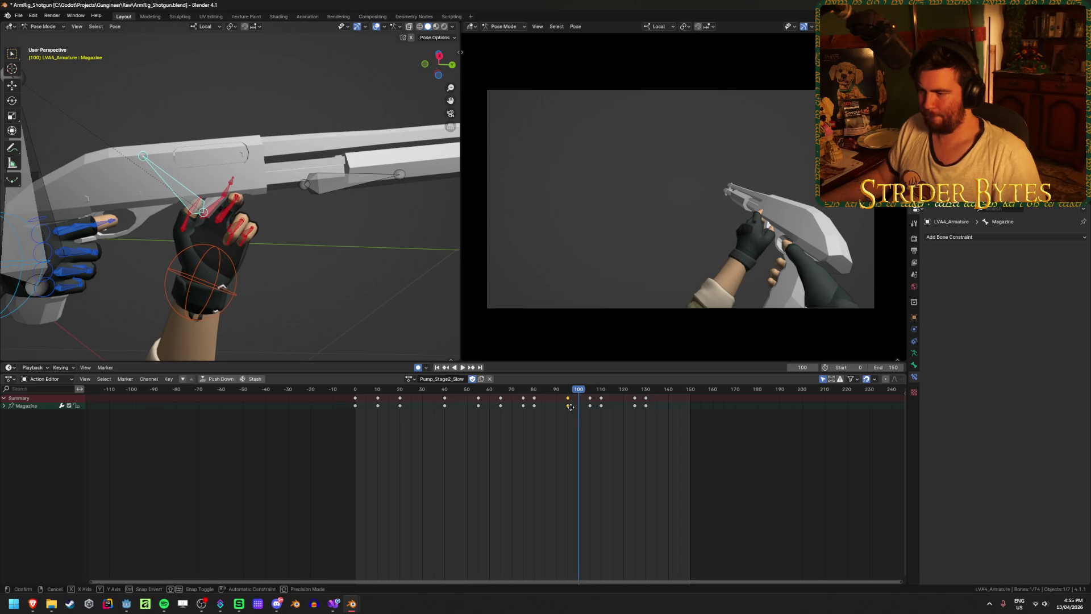
{"action": "left_click", "coordinate": [592, 412]}
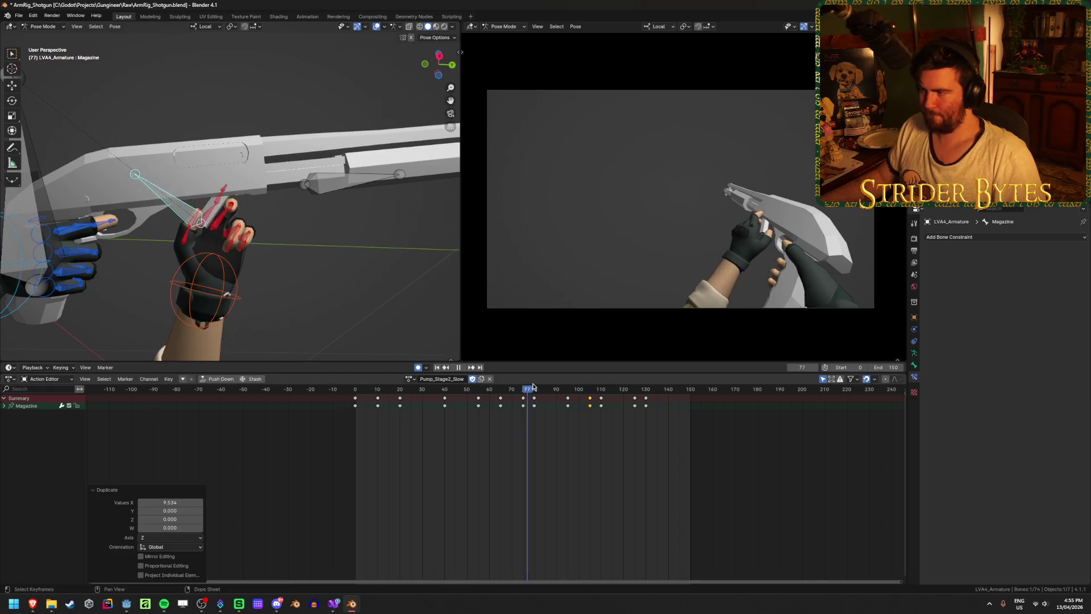
{"action": "key", "text": "space"}
{"action": "left_click", "coordinate": [437, 367]}
{"action": "left_click", "coordinate": [462, 367]}
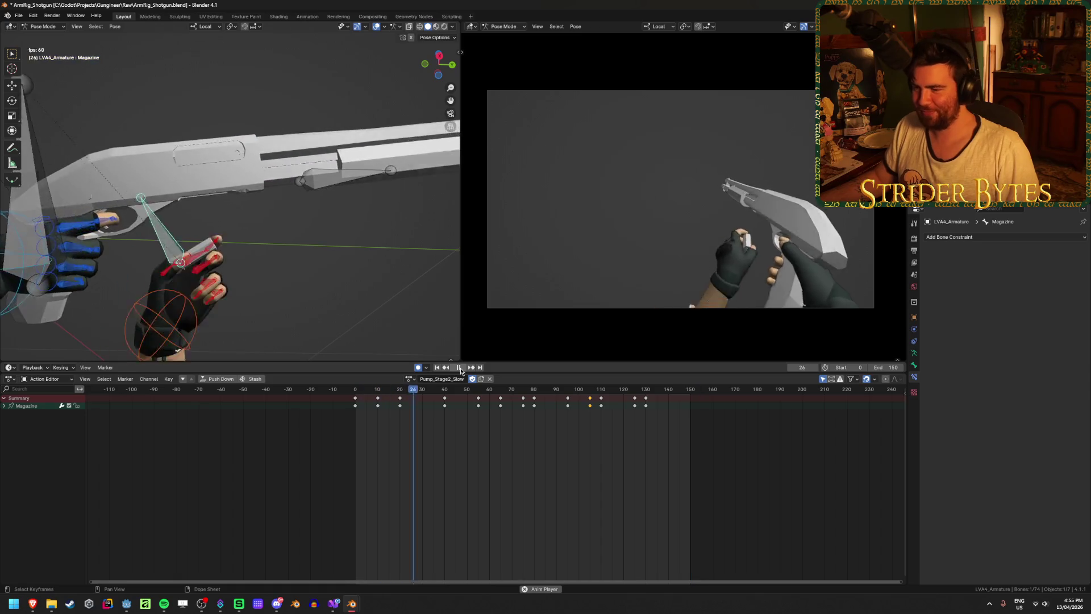
{"action": "left_click", "coordinate": [461, 368]}
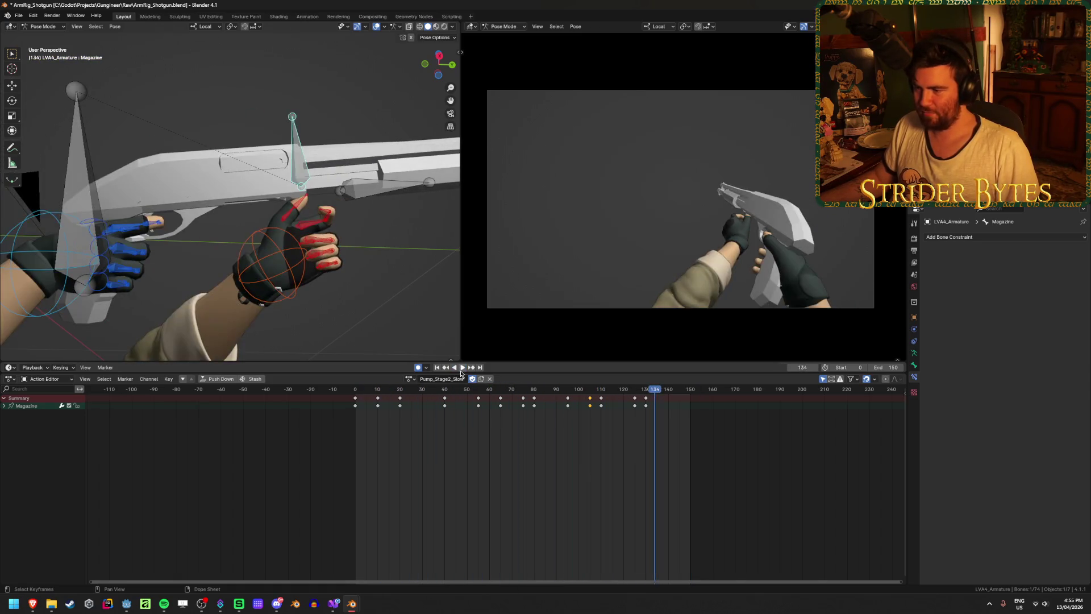
Rotate and move the magazine hand bone at frame 94 for the pump pose
{"action": "key", "text": "shift+Left"}
{"action": "key", "text": "space"}
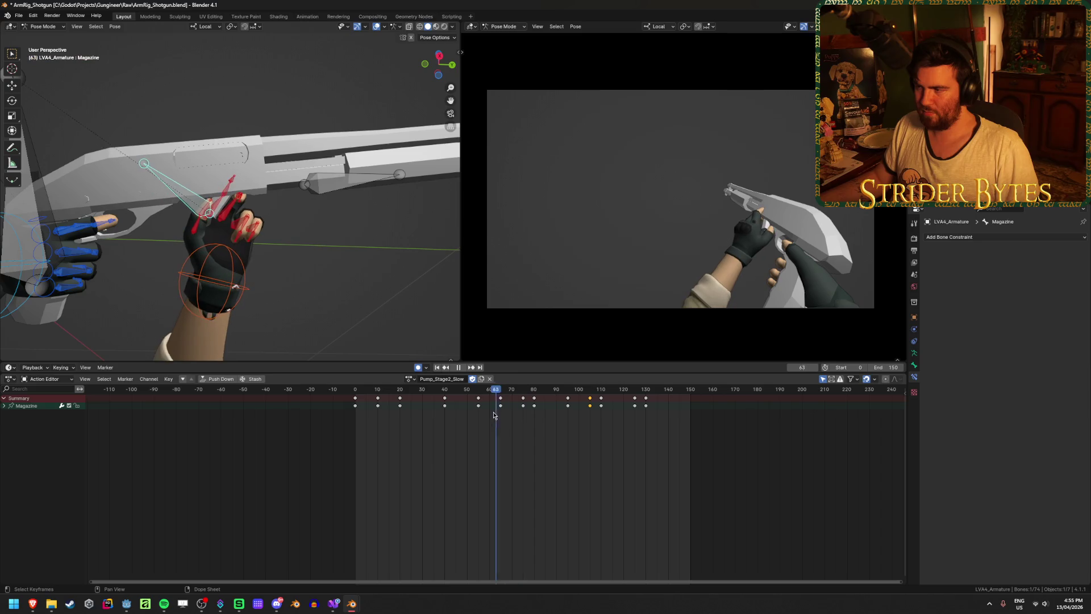
{"action": "left_click_drag", "start_coordinate": [500, 415], "coordinate": [522, 414]}
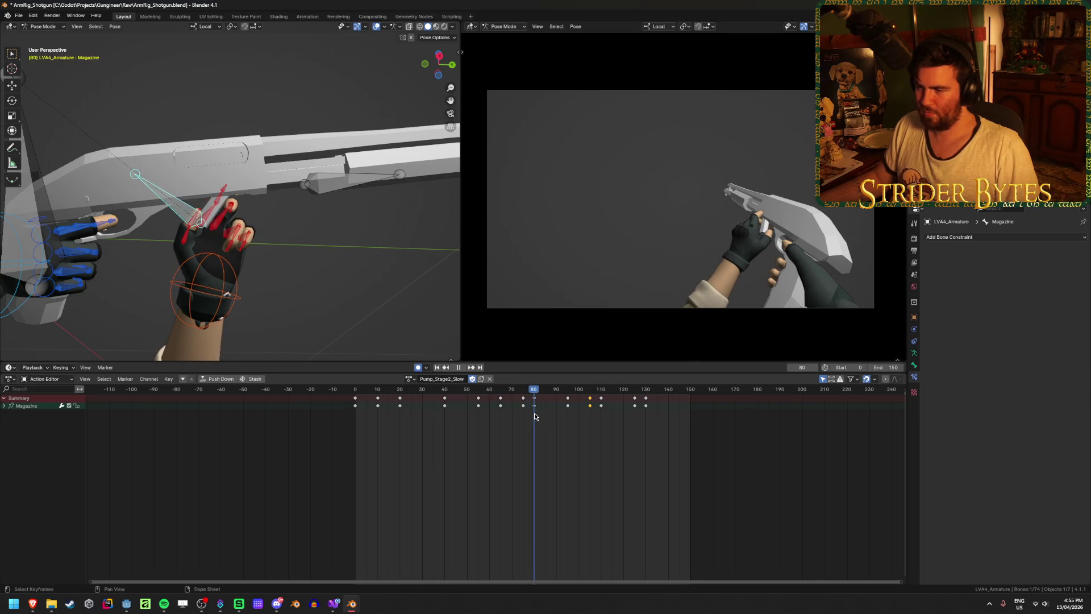
{"action": "left_click_drag", "start_coordinate": [545, 417], "coordinate": [566, 421]}
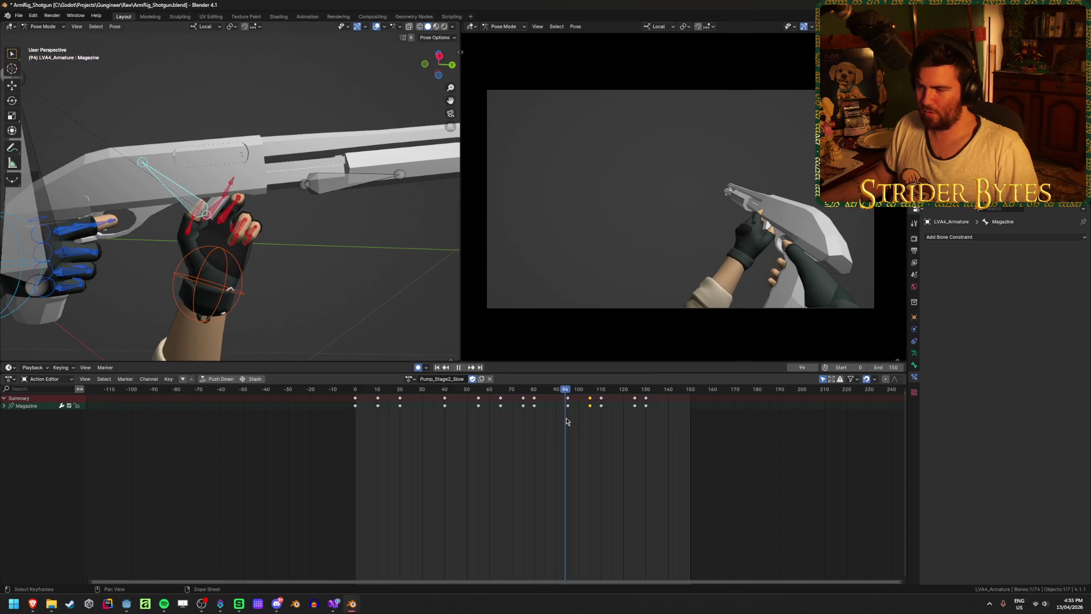
{"action": "key", "text": "r"}
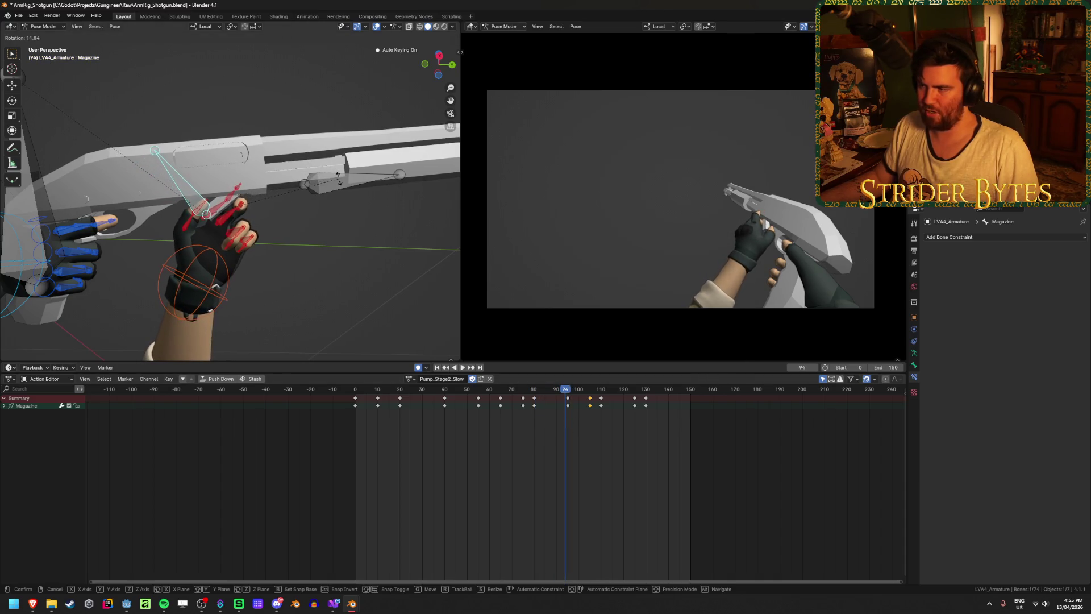
{"action": "left_click", "coordinate": [339, 182]}
{"action": "key", "text": "g"}
{"action": "left_click", "coordinate": [335, 179]}
{"action": "scroll", "coordinate": [569, 402], "scroll_direction": "up", "scroll_amount": 5}
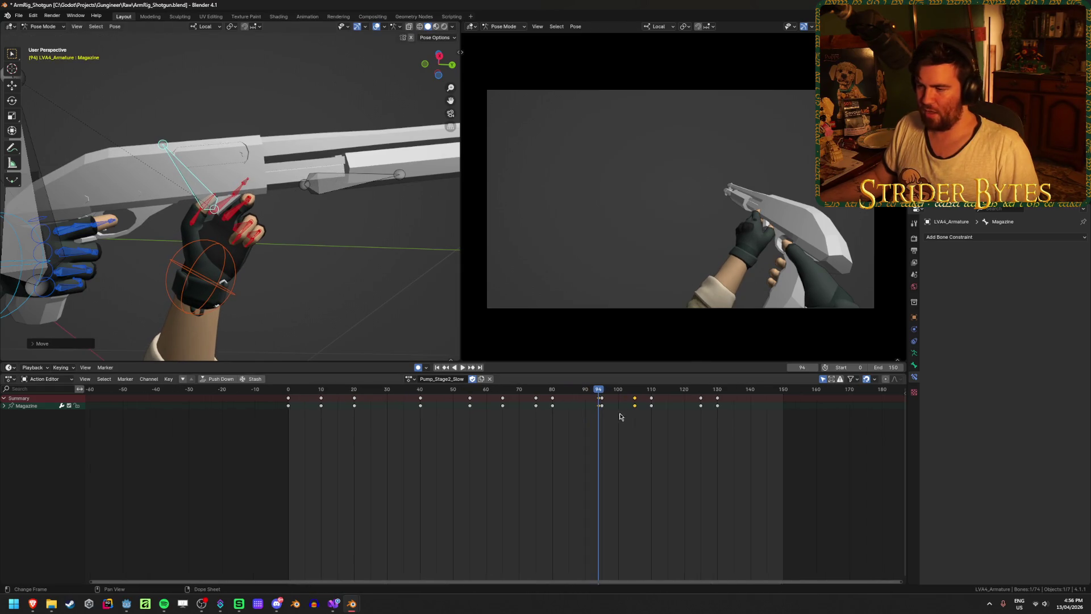
Shift the new keys to frame 95 and play back to check the timing
{"action": "key", "text": "g"}
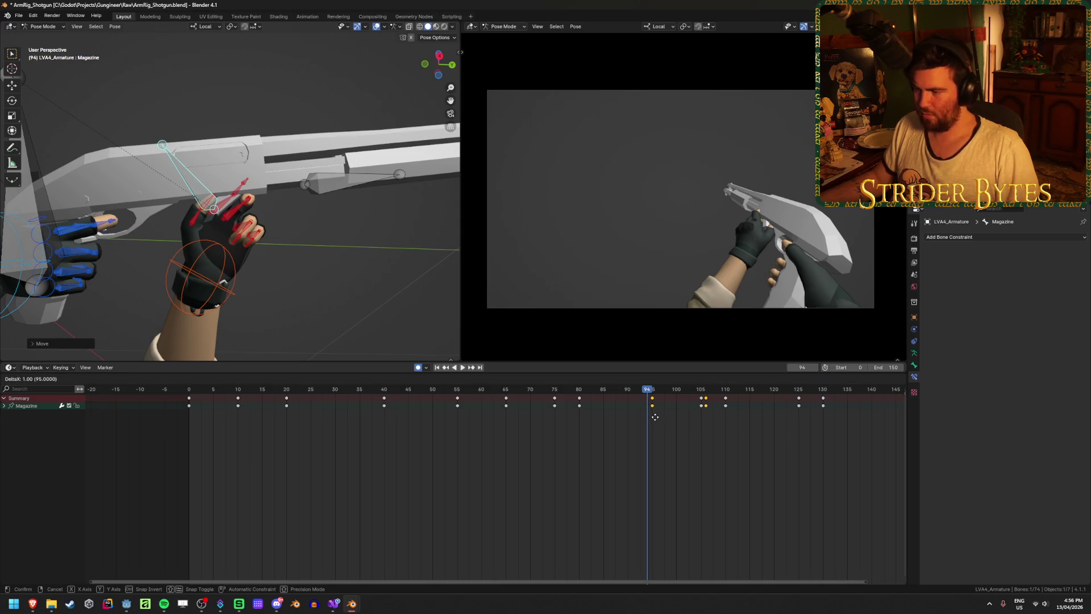
{"action": "left_click", "coordinate": [655, 417]}
{"action": "key", "text": "g"}
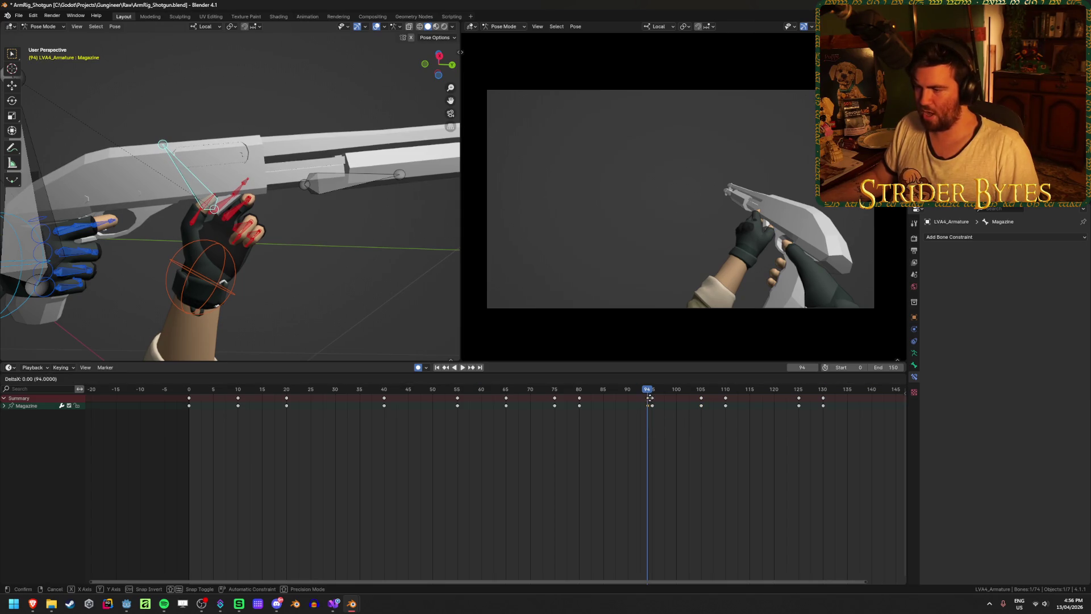
{"action": "left_click", "coordinate": [654, 401]}
{"action": "key", "text": "space"}
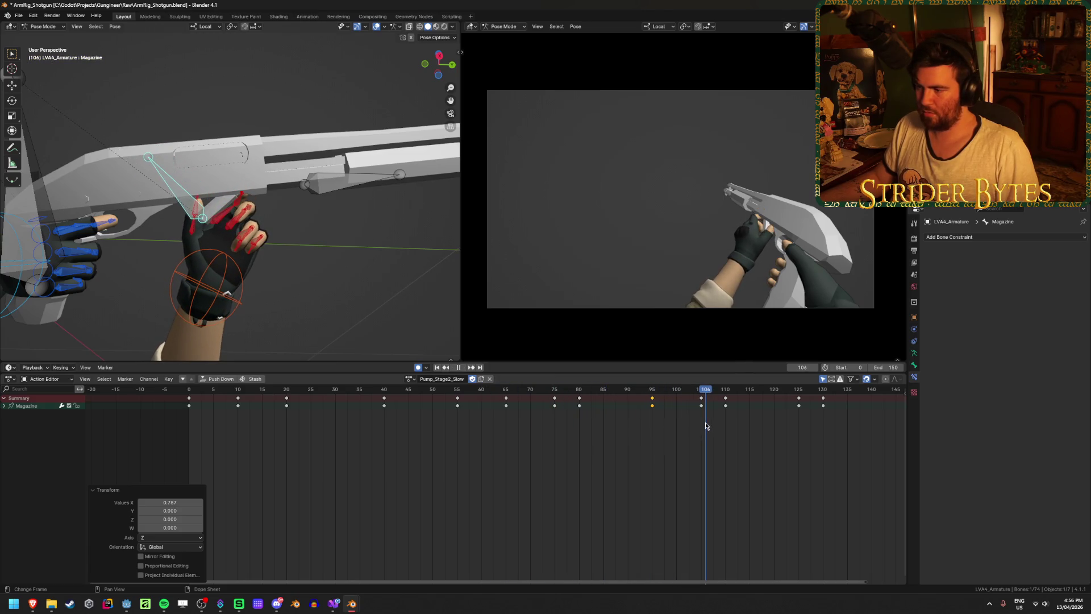
{"action": "key", "text": "space"}
{"action": "key", "text": "Left"}
Rotate and shift the hand at frame 105, replay, save ArmRig_Shotgun.blend, and select GunBase
{"action": "key", "text": "r"}
{"action": "left_click", "coordinate": [295, 270]}
{"action": "key", "text": "g"}
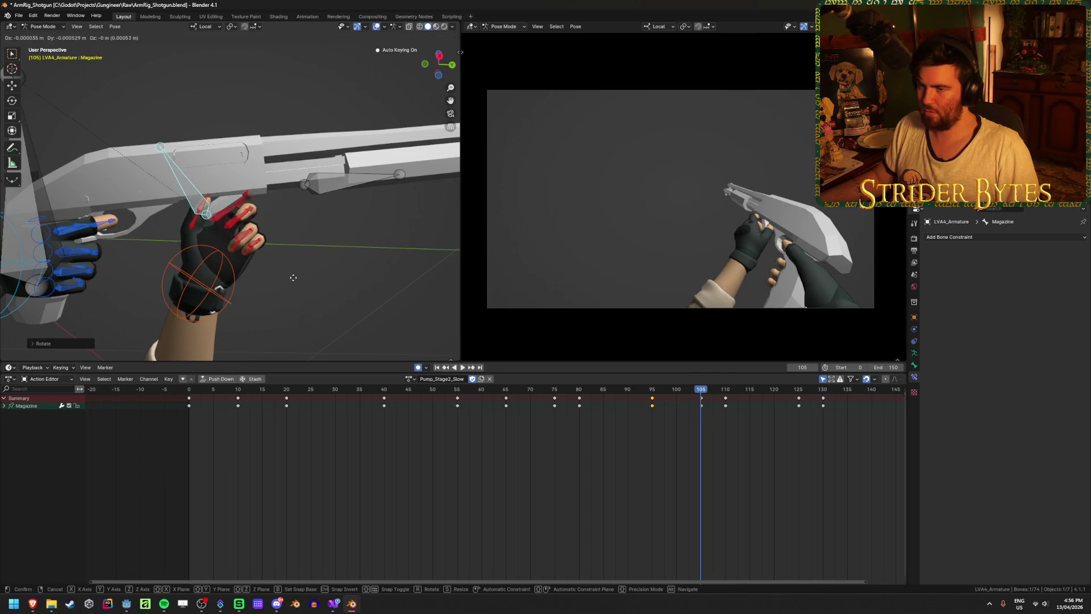
{"action": "left_click", "coordinate": [302, 279]}
{"action": "left_click_drag", "start_coordinate": [674, 390], "coordinate": [410, 386]}
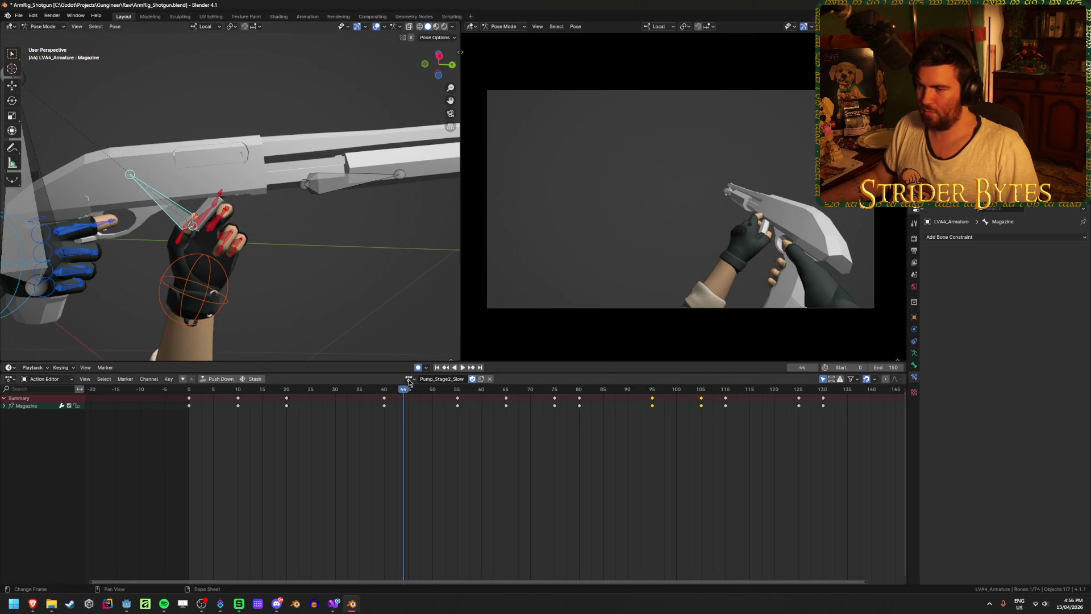
{"action": "left_click", "coordinate": [438, 368]}
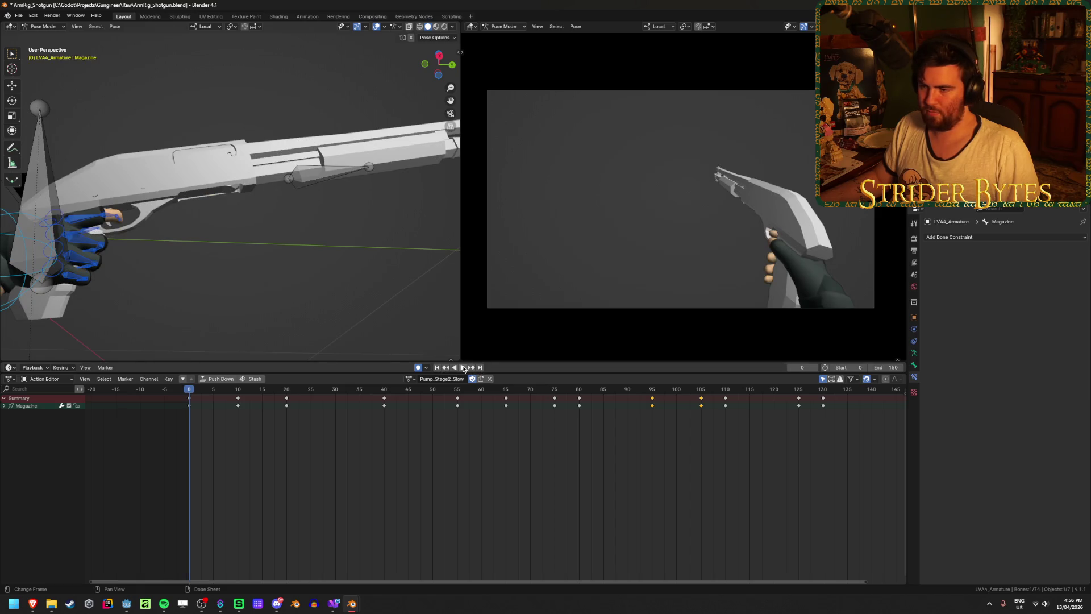
{"action": "left_click", "coordinate": [463, 368]}
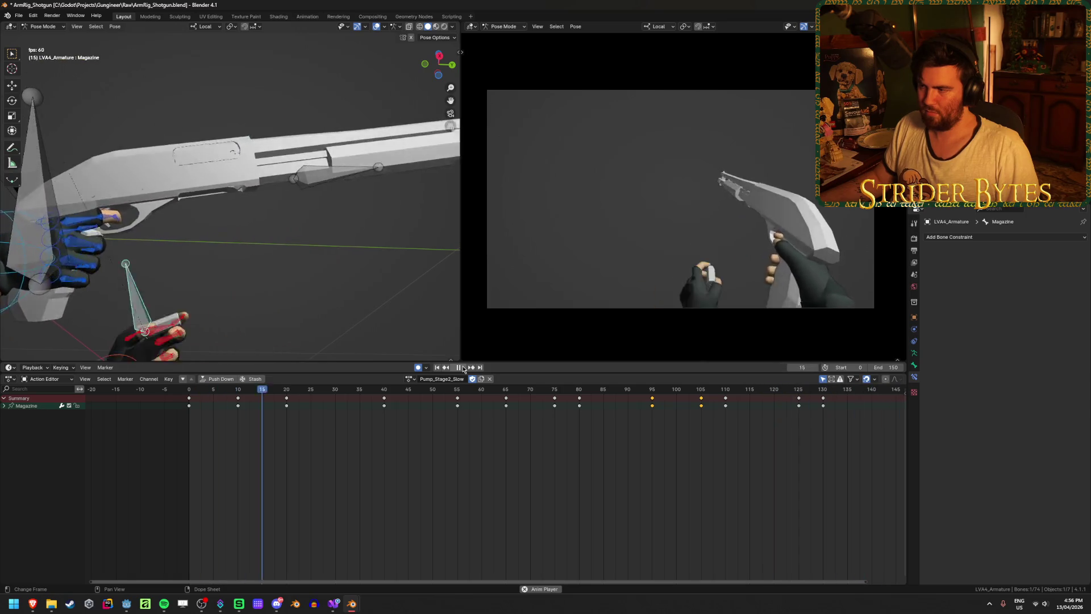
{"action": "key", "text": "space"}
{"action": "key", "text": "ctrl+s"}
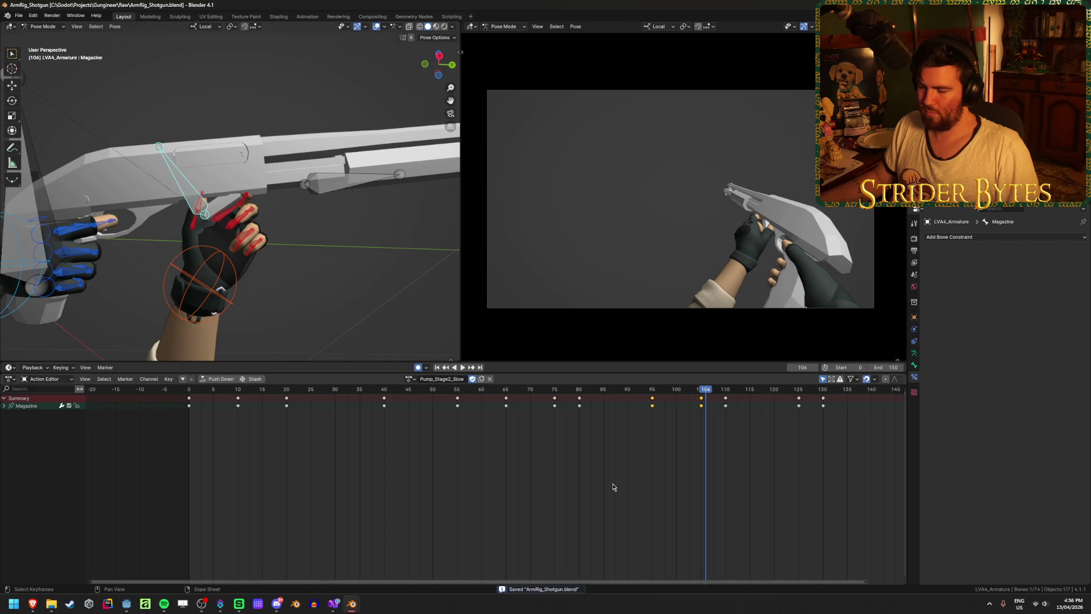
{"action": "middle_click_drag", "start_coordinate": [169, 167], "coordinate": [131, 197]}
{"action": "left_click", "coordinate": [135, 192]}
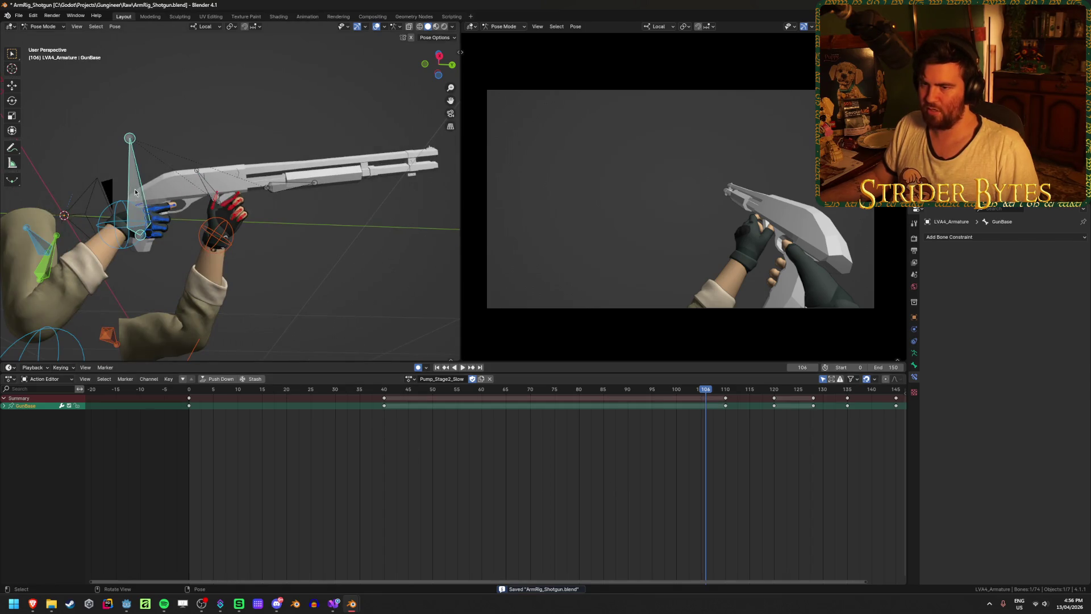
Move GunBase along local Z at frame 50
{"action": "mouse_move", "coordinate": [429, 436]}
{"action": "left_mouse_down"}
{"action": "mouse_move", "coordinate": [377, 413]}
{"action": "mouse_move", "coordinate": [288, 413]}
{"action": "mouse_move", "coordinate": [432, 413]}
{"action": "left_mouse_up"}
{"action": "key", "text": "space"}
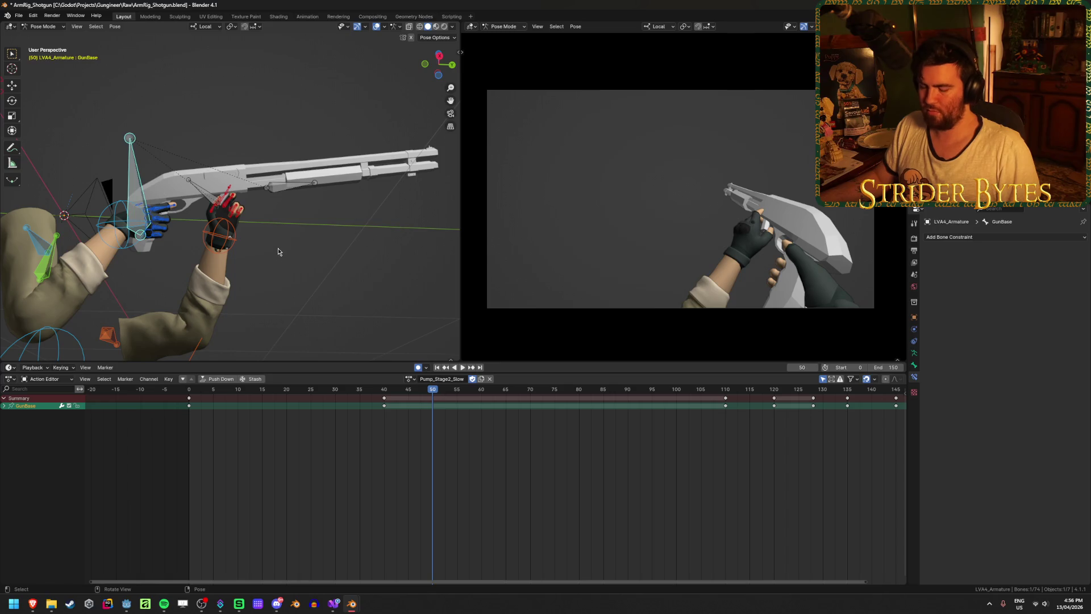
{"action": "key", "text": "g"}
{"action": "key", "text": "z"}
{"action": "key", "text": "z"}
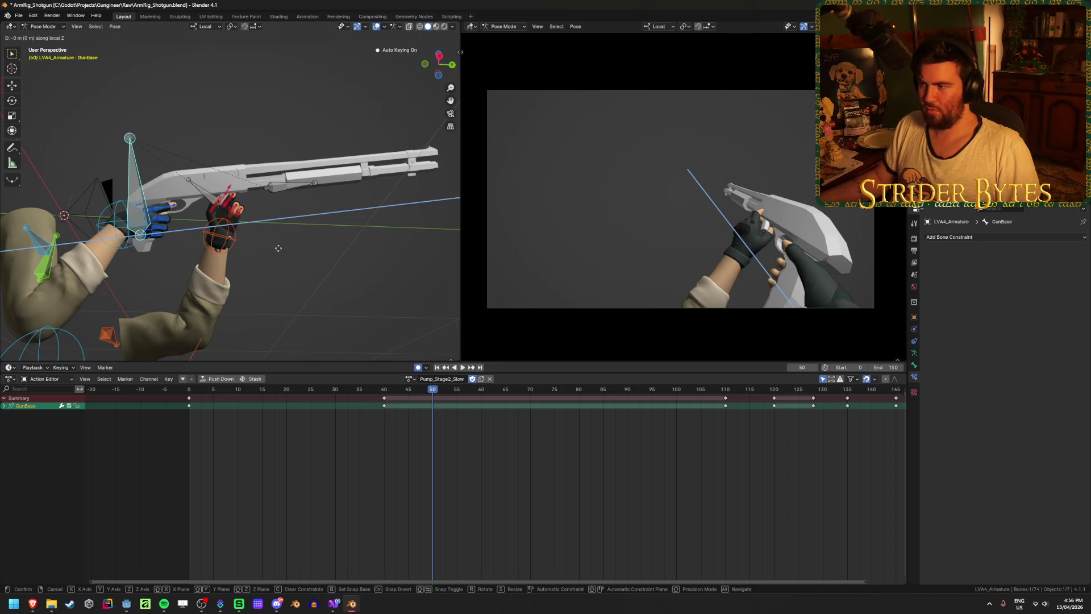
{"action": "left_click", "coordinate": [273, 256]}
Shift the frame-50 GunBase keys to frame 55 and copy the frame-40 keys to frame 50
{"action": "mouse_move", "coordinate": [433, 392]}
{"action": "left_mouse_down"}
{"action": "mouse_move", "coordinate": [356, 392]}
{"action": "mouse_move", "coordinate": [451, 405]}
{"action": "mouse_move", "coordinate": [435, 408]}
{"action": "left_mouse_up"}
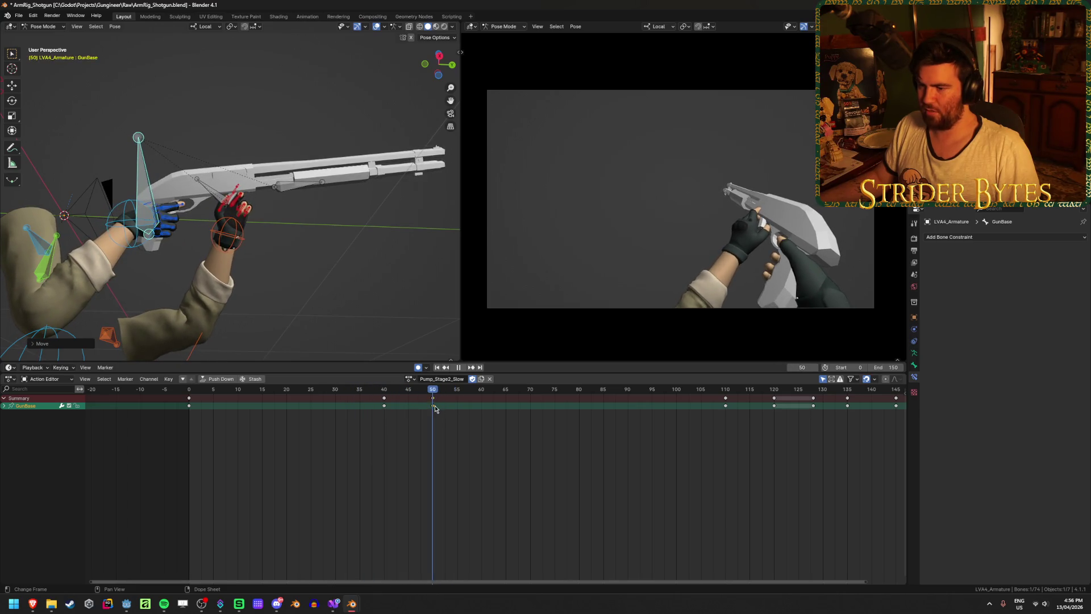
{"action": "left_click", "coordinate": [433, 405]}
{"action": "key", "text": "space"}
{"action": "left_click", "coordinate": [384, 398]}
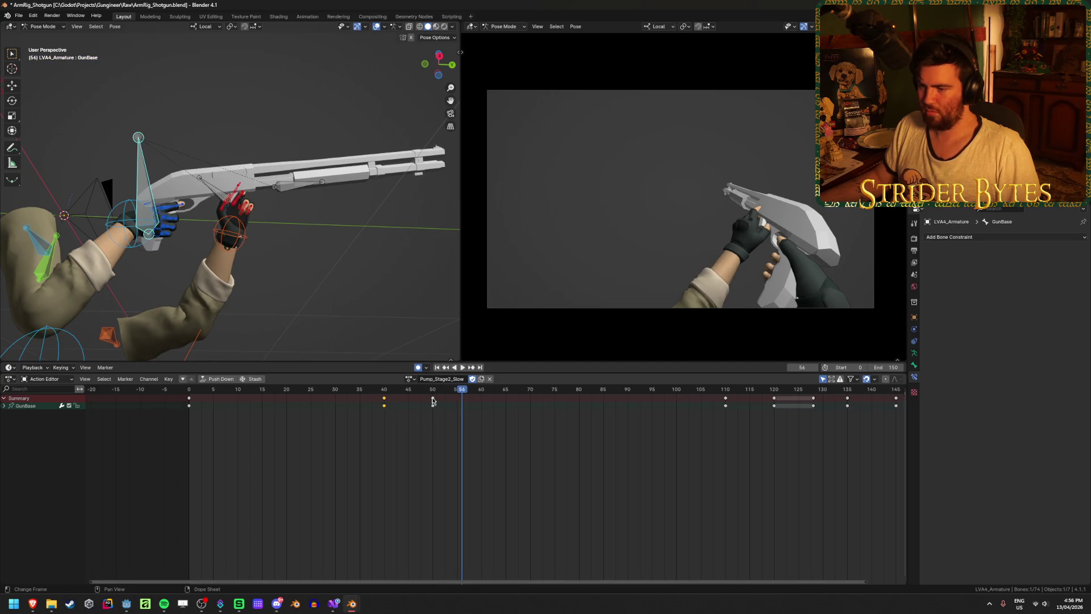
{"action": "key", "text": "g"}
{"action": "left_click", "coordinate": [475, 414]}
{"action": "left_click", "coordinate": [384, 405]}
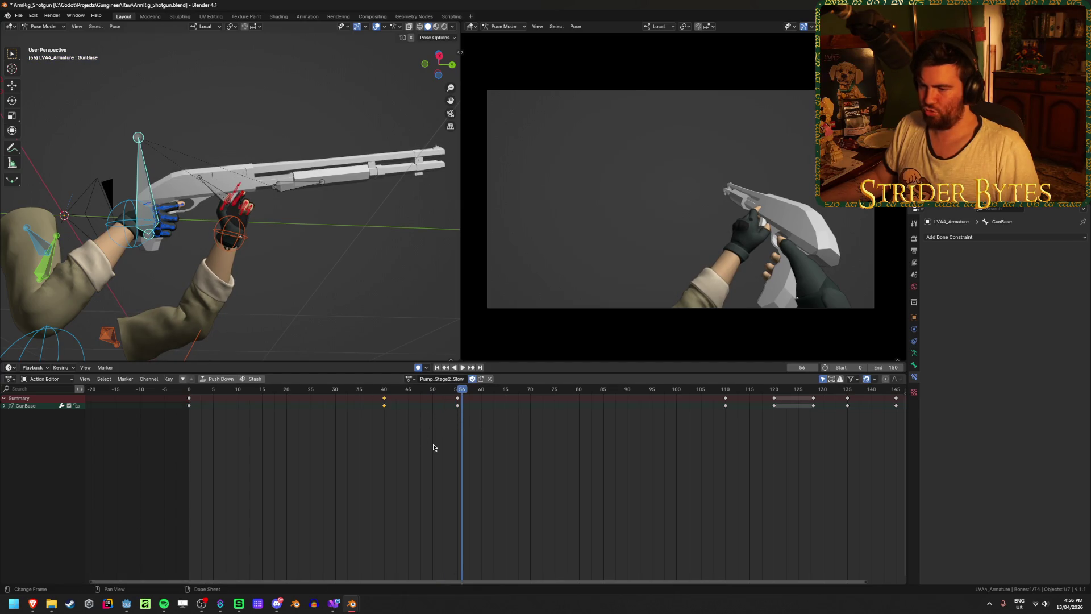
{"action": "key", "text": "g"}
{"action": "left_click", "coordinate": [480, 442]}
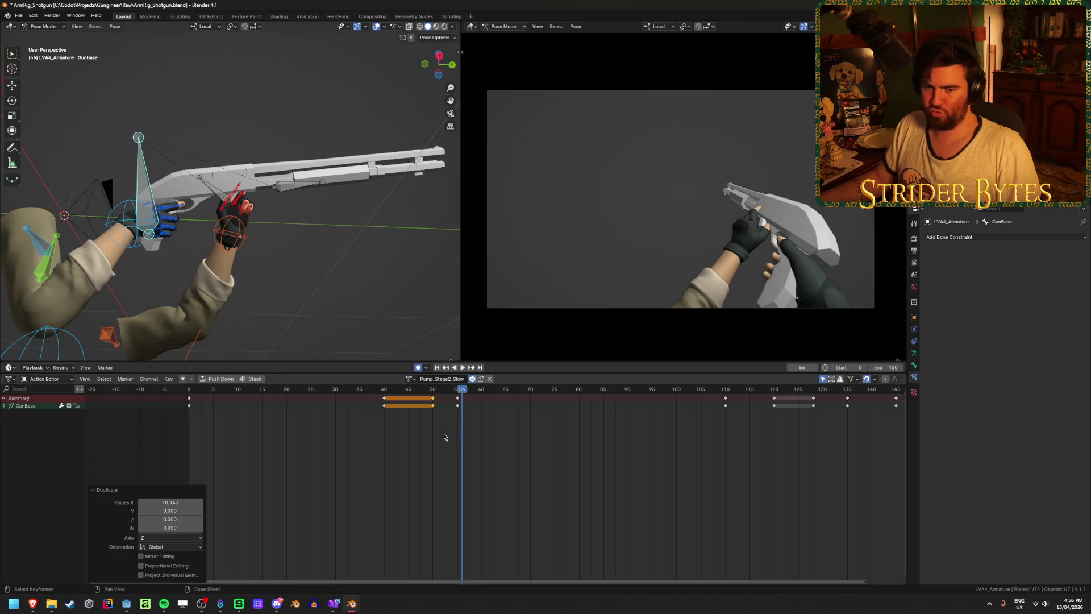
Save the blend file and play the animation back to review the hold
{"action": "key", "text": "ctrl+s"}
{"action": "key", "text": "space"}
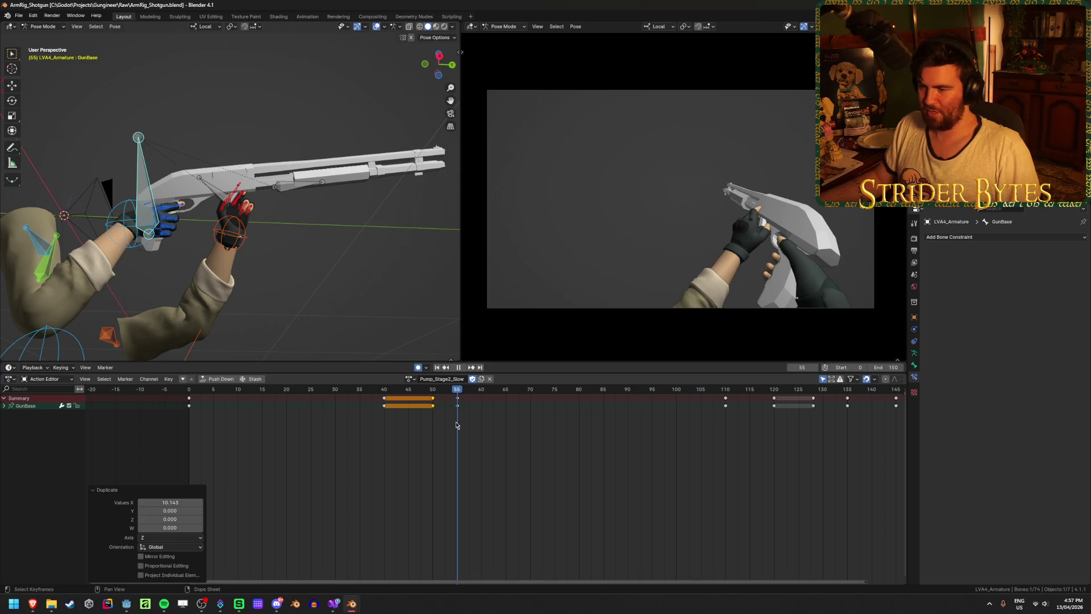
{"action": "key", "text": "space"}
{"action": "scroll", "coordinate": [679, 279], "scroll_direction": "up", "scroll_amount": 2}
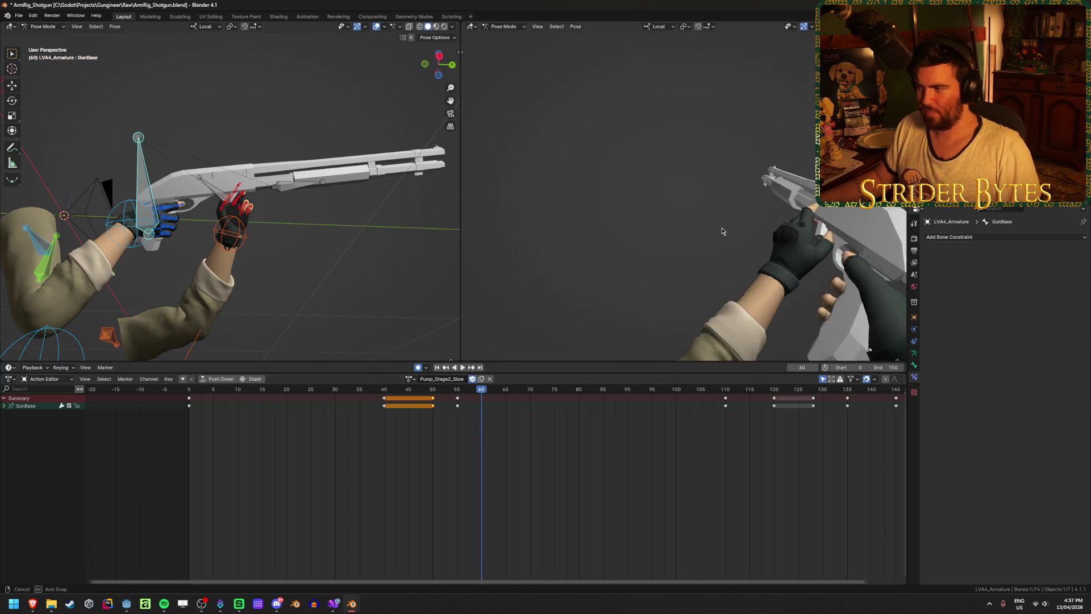
{"action": "scroll", "coordinate": [718, 235], "scroll_direction": "down", "scroll_amount": 2}
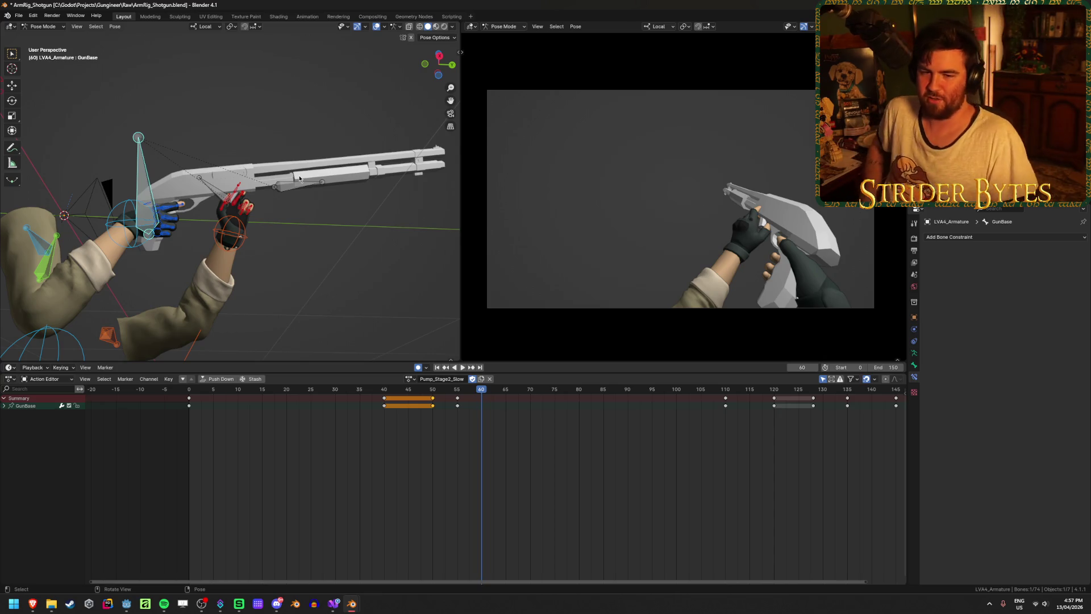
Key slight GunBase rotations at frames 60 and 65
{"action": "middle_click_drag", "start_coordinate": [295, 104], "coordinate": [388, 179]}
{"action": "key", "text": "r"}
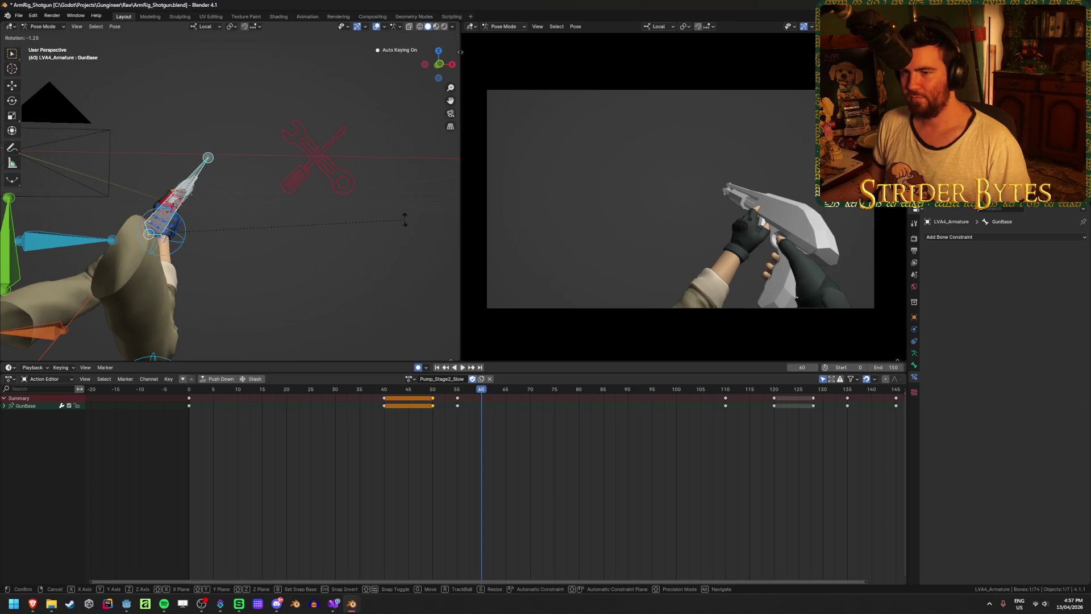
{"action": "left_click", "coordinate": [392, 204]}
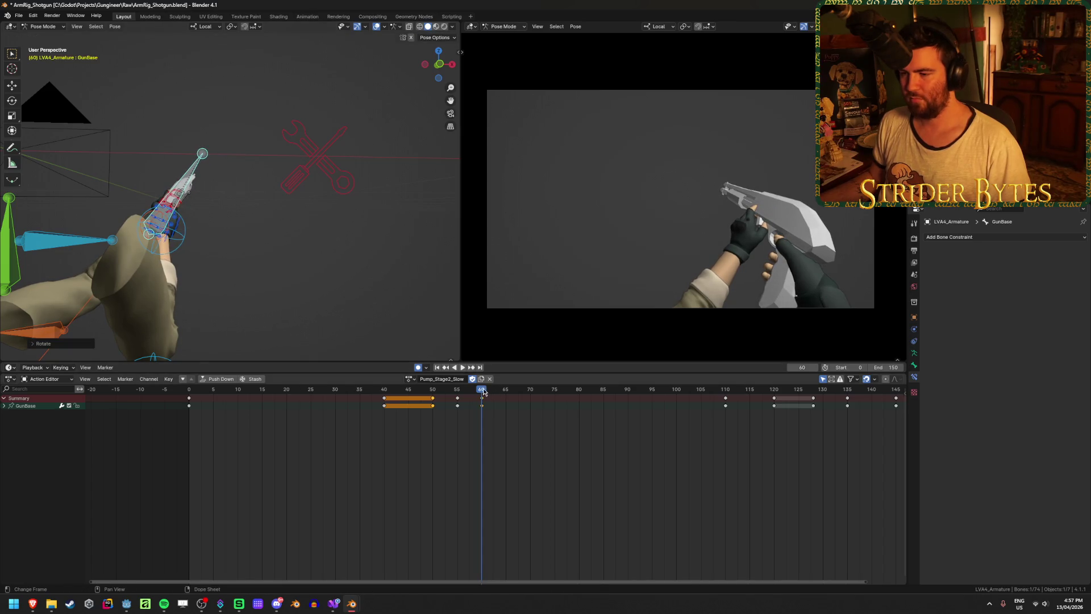
{"action": "key", "text": "space"}
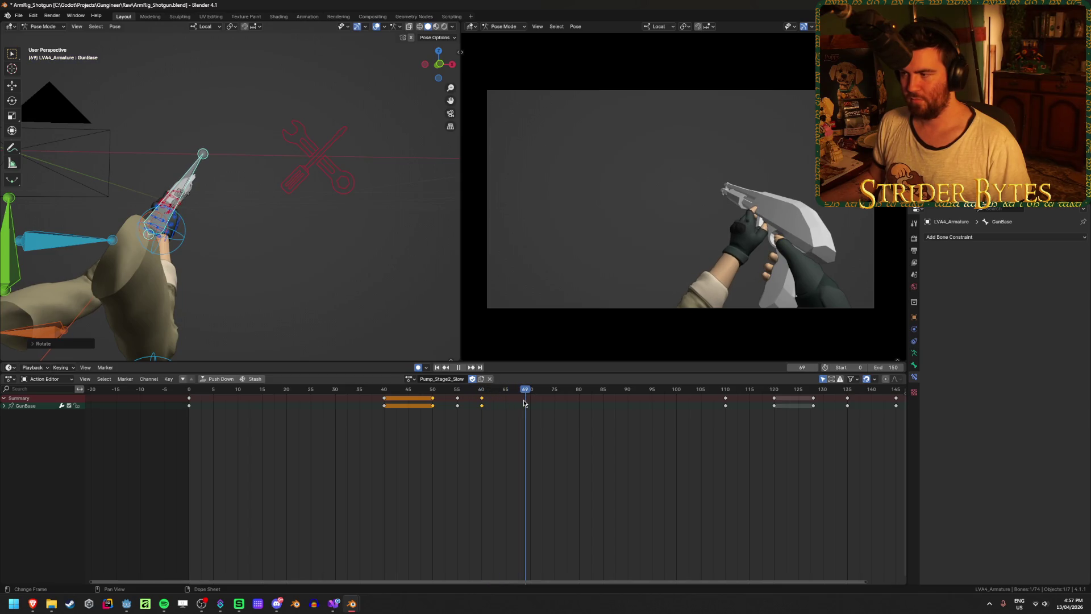
{"action": "key", "text": "r"}
{"action": "left_click", "coordinate": [527, 343]}
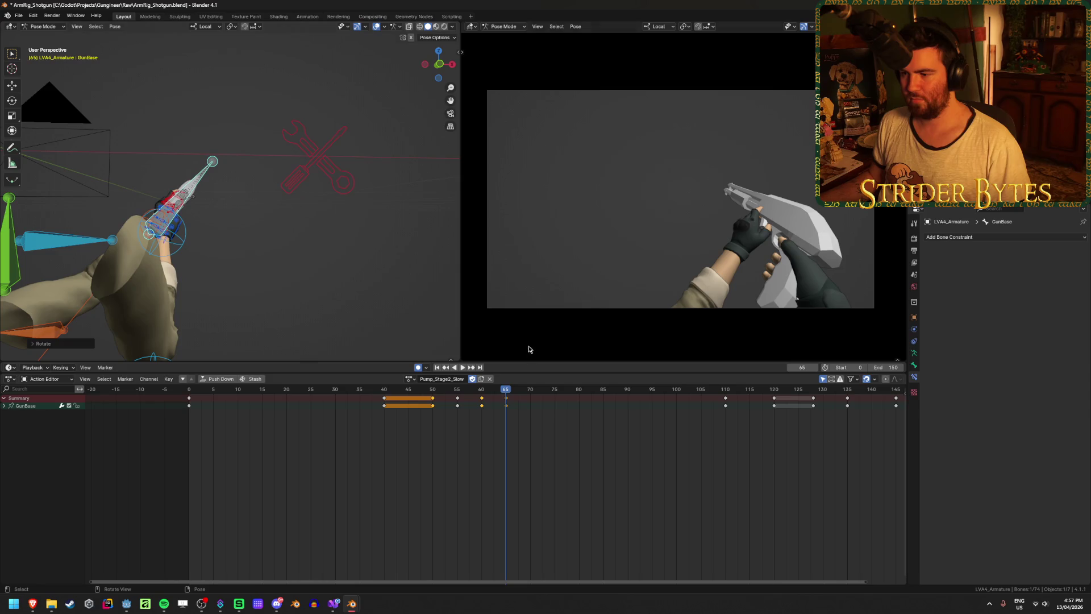
{"action": "key", "text": "space"}
Reposition the gun at frame 70, then preview the pump and pick the Magazine bone
{"action": "key", "text": "space"}
{"action": "middle_click_drag", "start_coordinate": [238, 227], "coordinate": [279, 215]}
{"action": "key", "text": "g"}
{"action": "left_click", "coordinate": [529, 348]}
{"action": "key", "text": "space"}
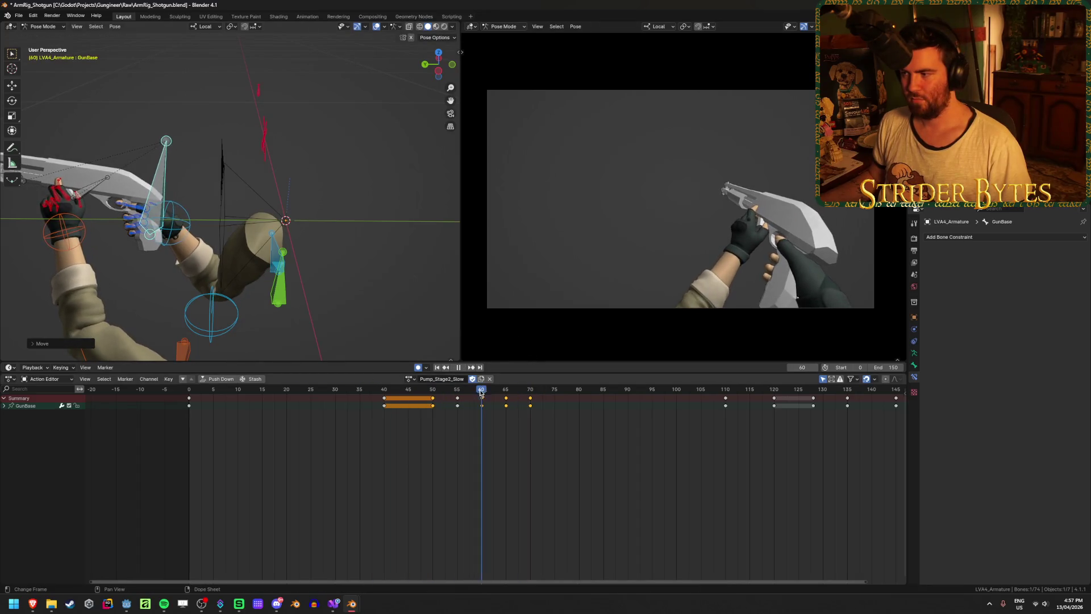
{"action": "mouse_move", "coordinate": [522, 402]}
{"action": "left_mouse_down"}
{"action": "mouse_move", "coordinate": [651, 414]}
{"action": "mouse_move", "coordinate": [540, 404]}
{"action": "left_mouse_up"}
{"action": "key", "text": "space"}
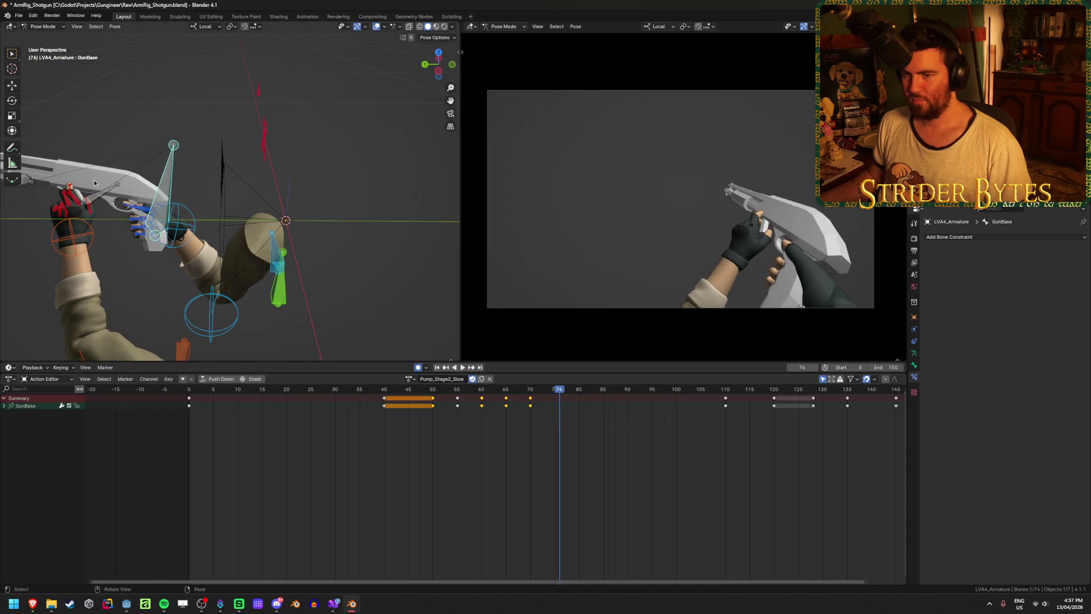
{"action": "left_click", "coordinate": [102, 195]}
{"action": "key", "text": "space"}
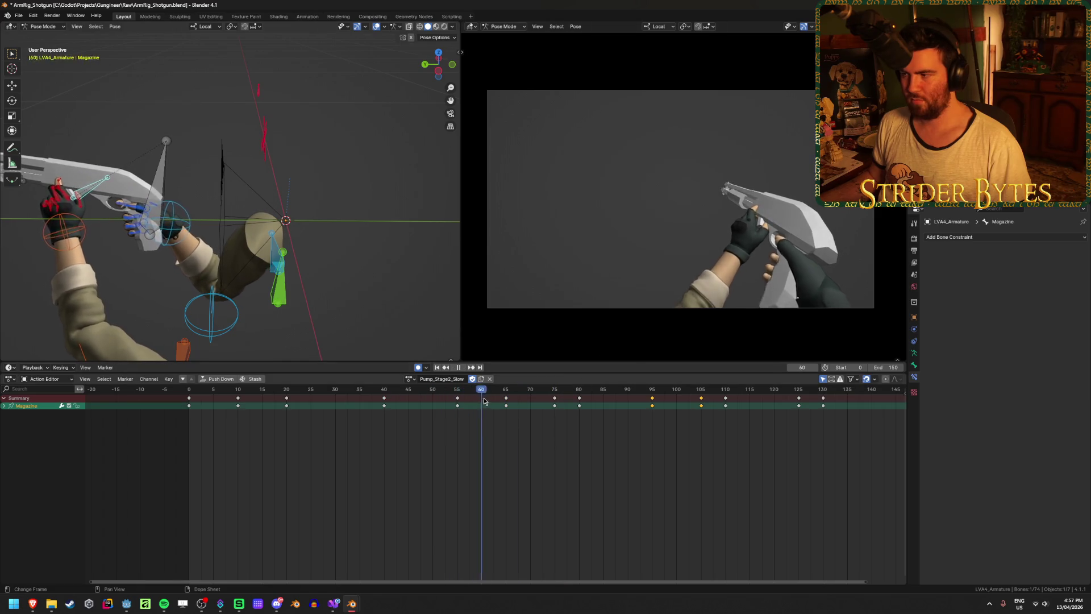
Move the Magazine key from frame 75 to 70 and replay to check the pose
{"action": "left_click_drag", "start_coordinate": [555, 404], "coordinate": [531, 405]}
{"action": "key", "text": "space"}
{"action": "left_click", "coordinate": [355, 390]}
{"action": "mouse_move", "coordinate": [458, 401]}
{"action": "left_mouse_down"}
{"action": "mouse_move", "coordinate": [572, 411]}
{"action": "mouse_move", "coordinate": [472, 412]}
{"action": "mouse_move", "coordinate": [576, 413]}
{"action": "mouse_move", "coordinate": [580, 401]}
{"action": "mouse_move", "coordinate": [434, 401]}
{"action": "mouse_move", "coordinate": [651, 407]}
{"action": "mouse_move", "coordinate": [585, 418]}
{"action": "mouse_move", "coordinate": [605, 421]}
{"action": "left_mouse_up"}
{"action": "key", "text": "space"}
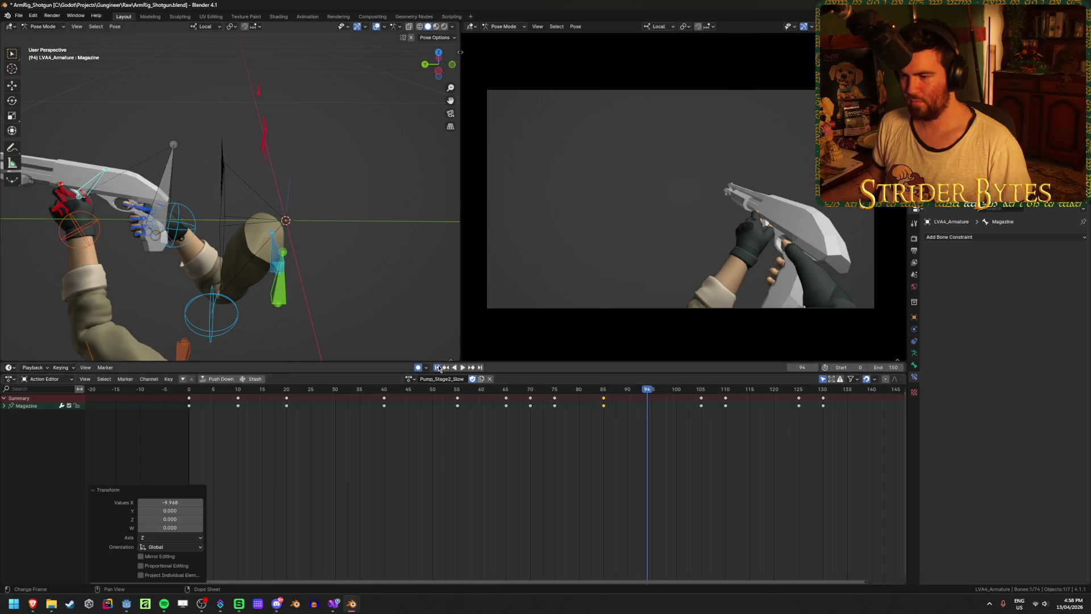
{"action": "left_click", "coordinate": [438, 367]}
{"action": "left_click", "coordinate": [462, 368]}
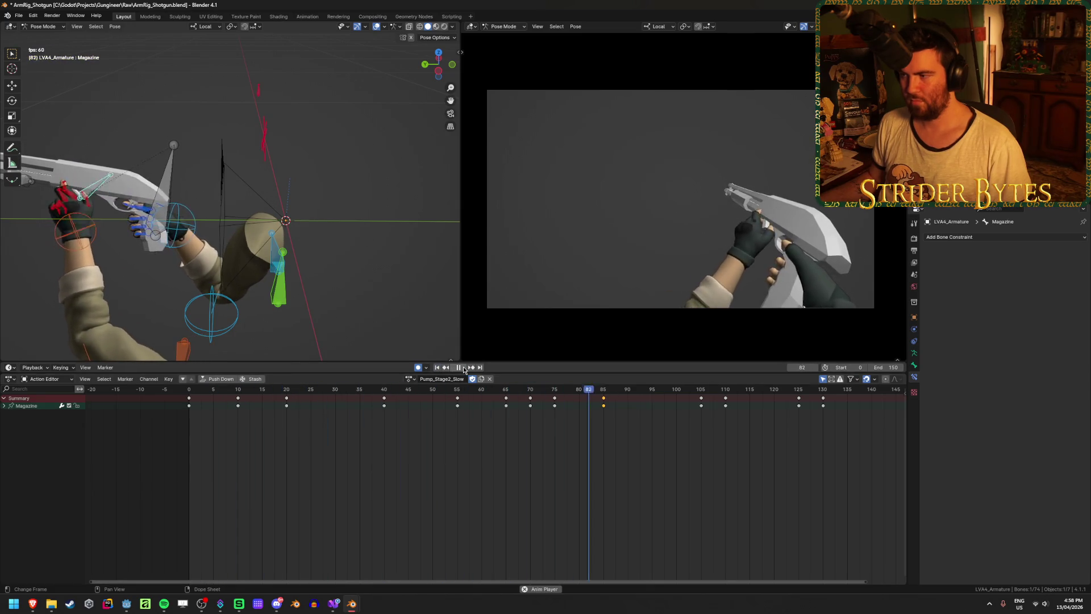
{"action": "left_click_drag", "start_coordinate": [436, 404], "coordinate": [525, 407]}
{"action": "key", "text": "space"}
Shift the Magazine keys from frames 65–85 one frame later, then five frames earlier
{"action": "left_click_drag", "start_coordinate": [475, 442], "coordinate": [631, 395]}
{"action": "key", "text": "g"}
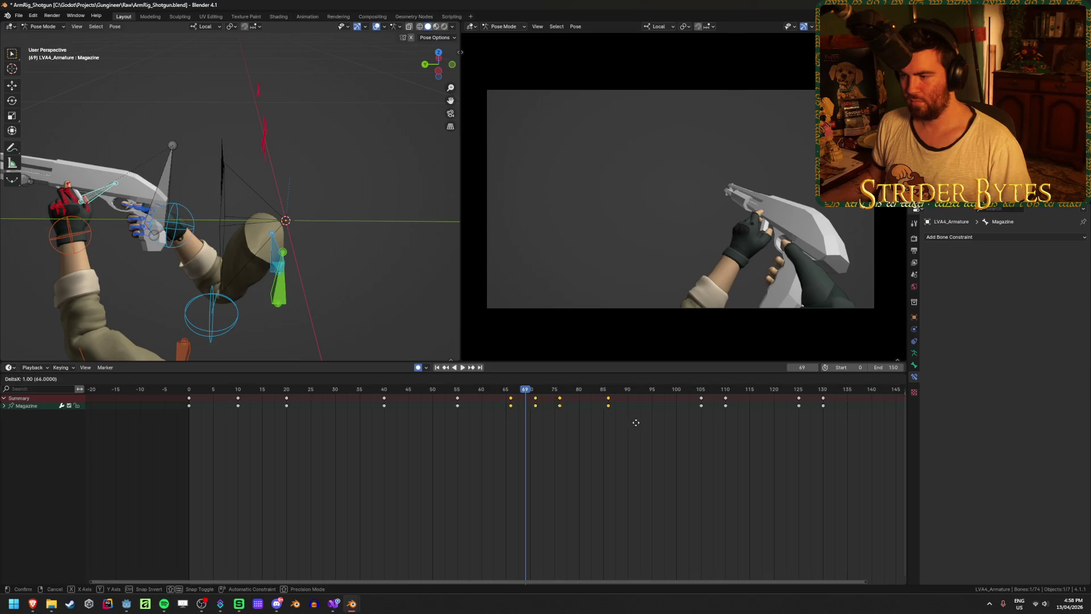
{"action": "left_click", "coordinate": [676, 425]}
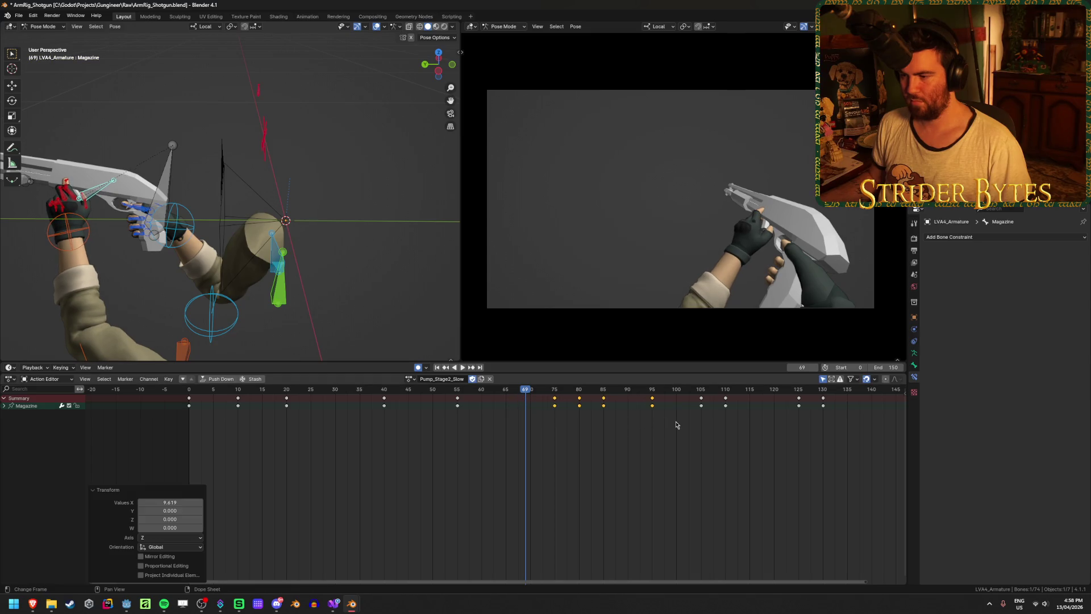
{"action": "left_click", "coordinate": [461, 368]}
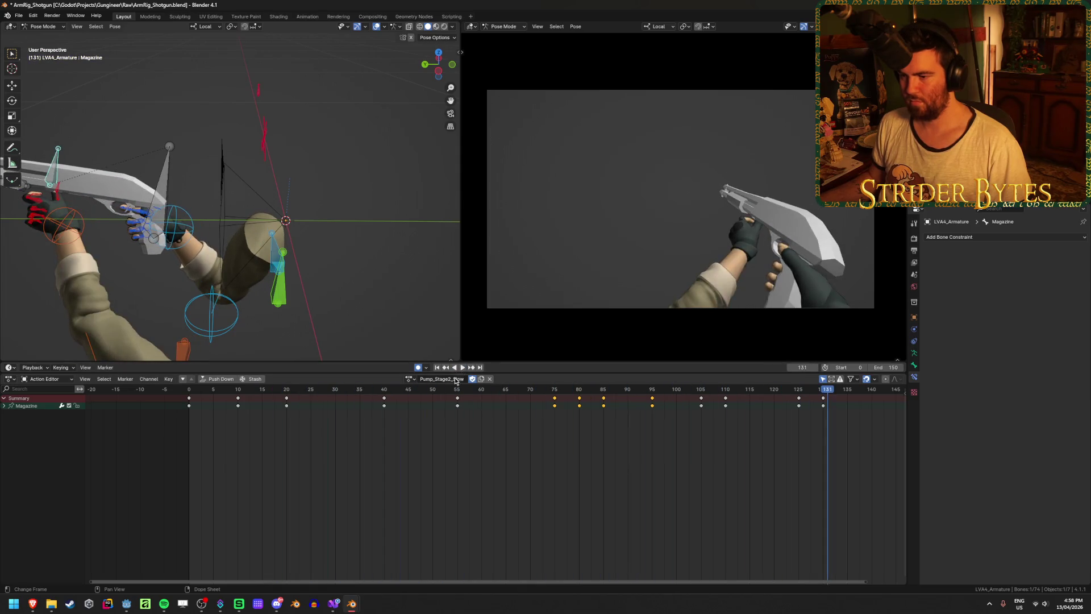
{"action": "mouse_move", "coordinate": [404, 395]}
{"action": "left_mouse_down"}
{"action": "mouse_move", "coordinate": [532, 406]}
{"action": "mouse_move", "coordinate": [458, 394]}
{"action": "mouse_move", "coordinate": [554, 396]}
{"action": "mouse_move", "coordinate": [562, 404]}
{"action": "mouse_move", "coordinate": [545, 409]}
{"action": "mouse_move", "coordinate": [609, 420]}
{"action": "left_mouse_up"}
{"action": "key", "text": "g"}
{"action": "left_click", "coordinate": [556, 449]}
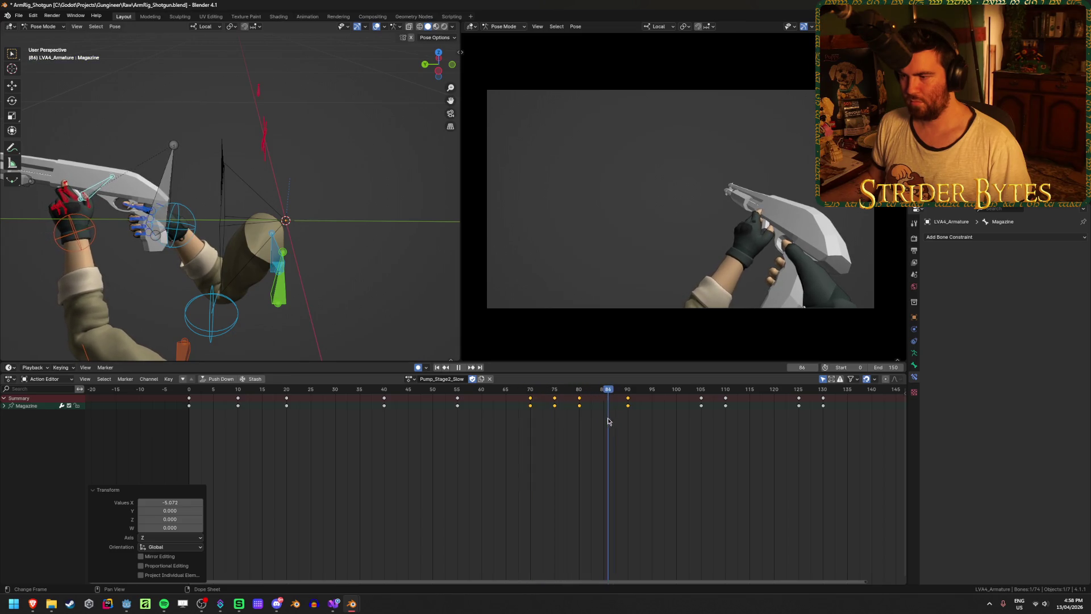
Move the Magazine frame-80 key to frame 85 and scrub through to frame 97
{"action": "left_click", "coordinate": [579, 405]}
{"action": "key", "text": "g"}
{"action": "left_click", "coordinate": [604, 405]}
{"action": "left_click", "coordinate": [440, 400]}
{"action": "left_click_drag", "start_coordinate": [440, 399], "coordinate": [665, 420]}
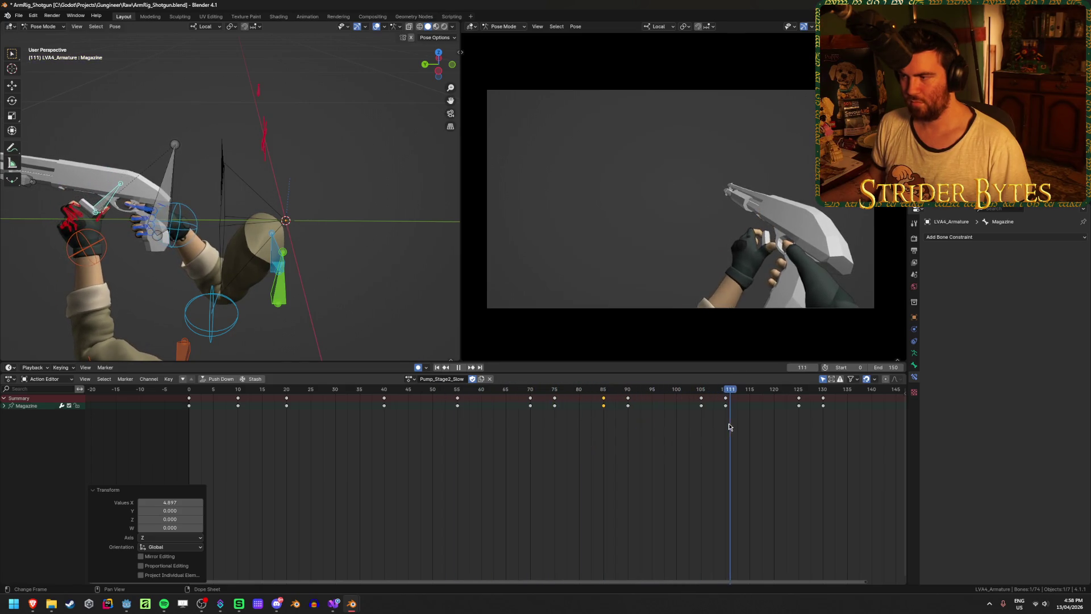
{"action": "left_click", "coordinate": [459, 367]}
Play the retimed Magazine animation from the start to check its timing
{"action": "left_click", "coordinate": [437, 368]}
{"action": "left_click", "coordinate": [461, 368]}
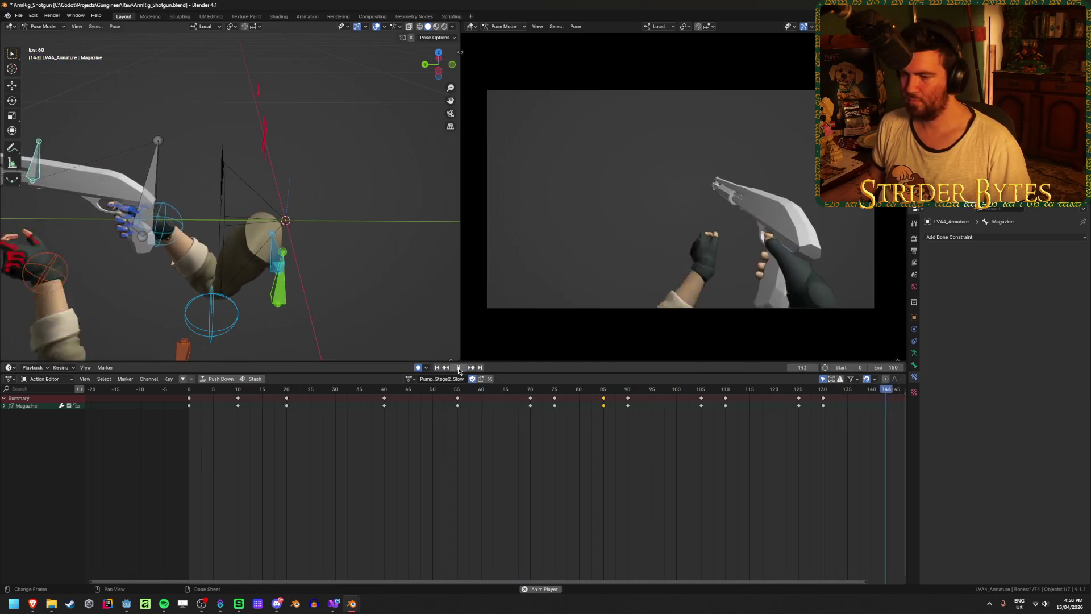
{"action": "left_click", "coordinate": [459, 368]}
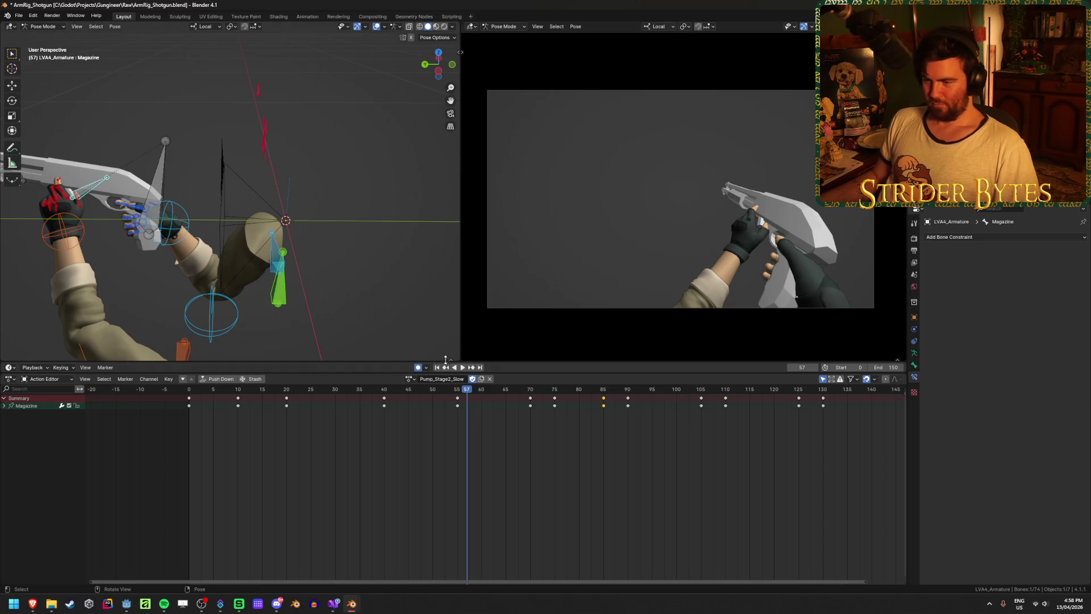
{"action": "left_click", "coordinate": [461, 368]}
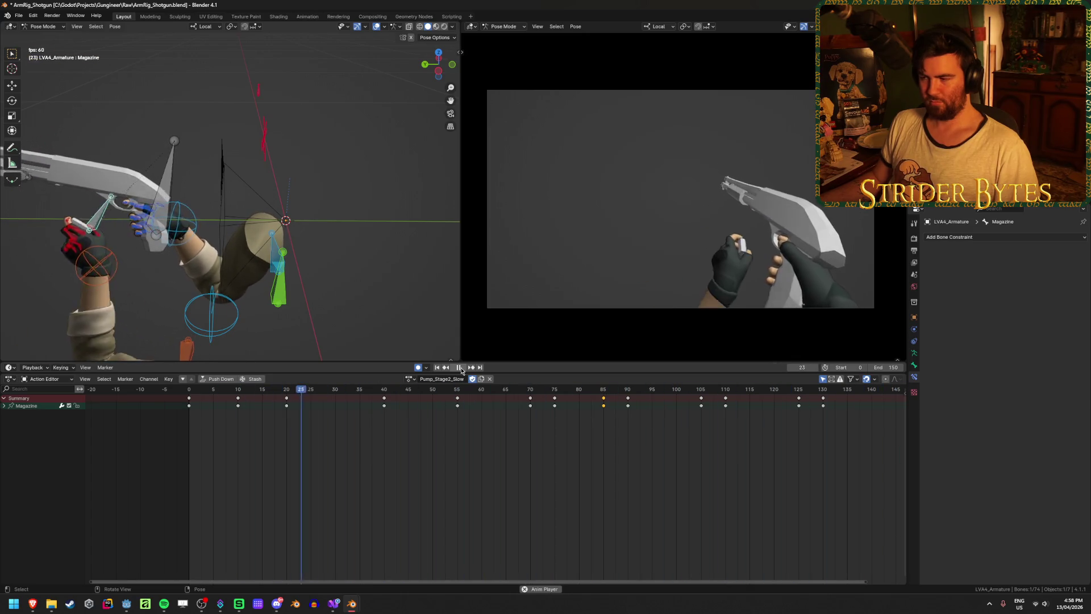
{"action": "scroll", "coordinate": [612, 518], "scroll_direction": "down", "scroll_amount": 3}
{"action": "scroll", "coordinate": [602, 514], "scroll_direction": "up", "scroll_amount": 2}
{"action": "scroll", "coordinate": [598, 511], "scroll_direction": "down", "scroll_amount": 1}
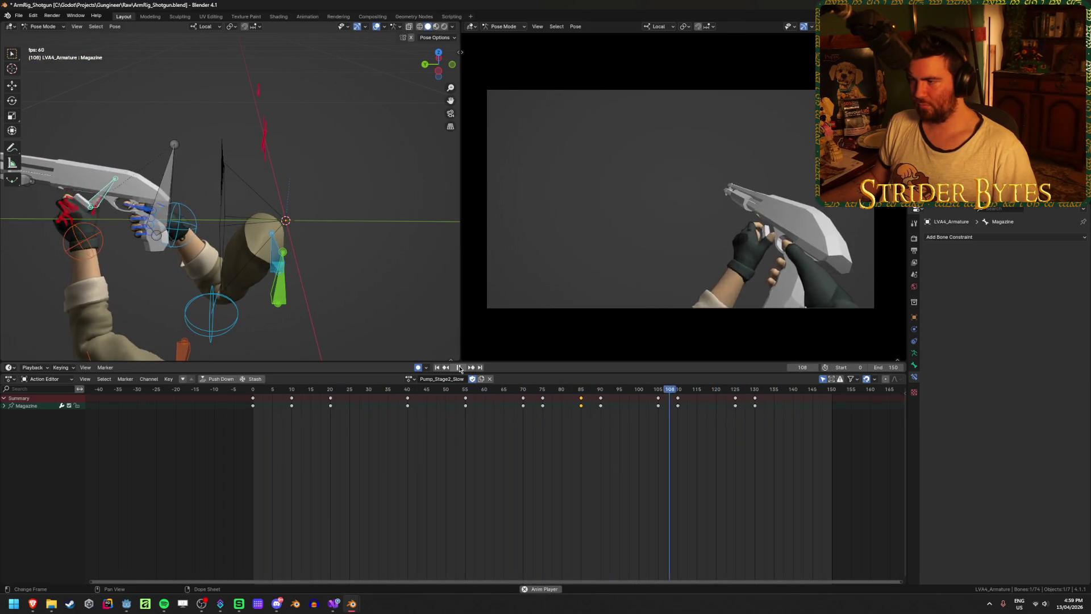
{"action": "left_click", "coordinate": [460, 369]}
Select GunBase and duplicate its frame-70 key to frame 85
{"action": "left_click", "coordinate": [181, 181]}
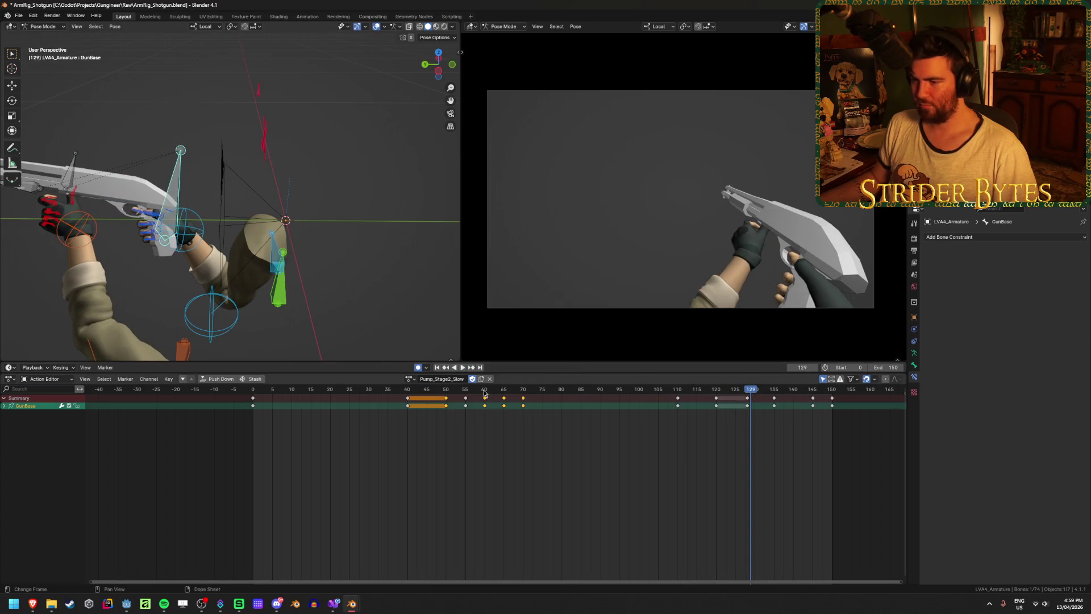
{"action": "key", "text": "space"}
{"action": "mouse_move", "coordinate": [515, 411]}
{"action": "left_mouse_down"}
{"action": "mouse_move", "coordinate": [459, 417]}
{"action": "mouse_move", "coordinate": [593, 423]}
{"action": "mouse_move", "coordinate": [583, 425]}
{"action": "left_mouse_up"}
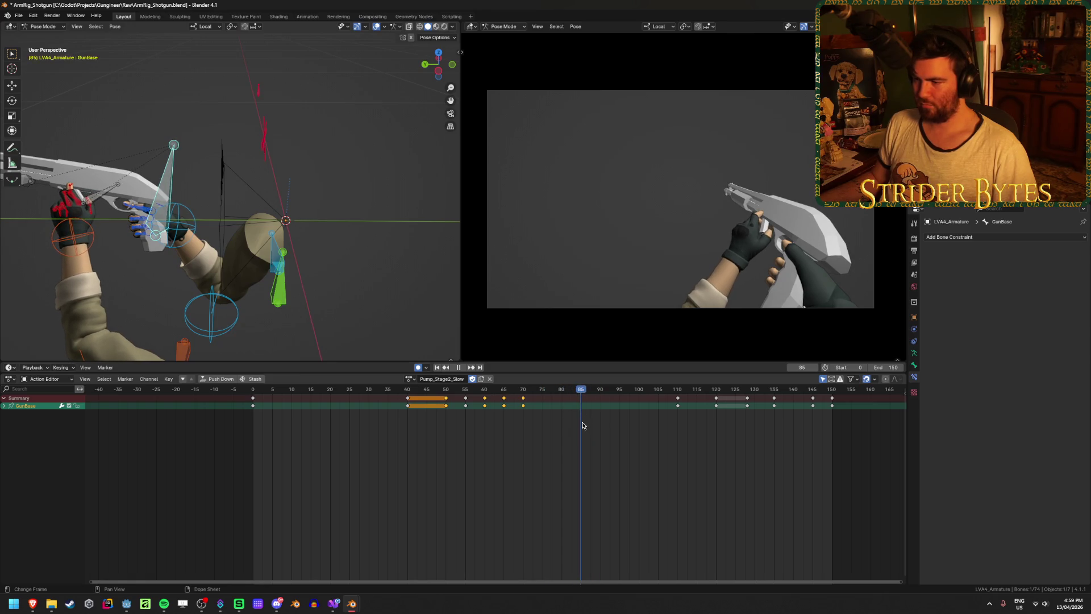
{"action": "left_click", "coordinate": [522, 397]}
{"action": "key", "text": "shift+d"}
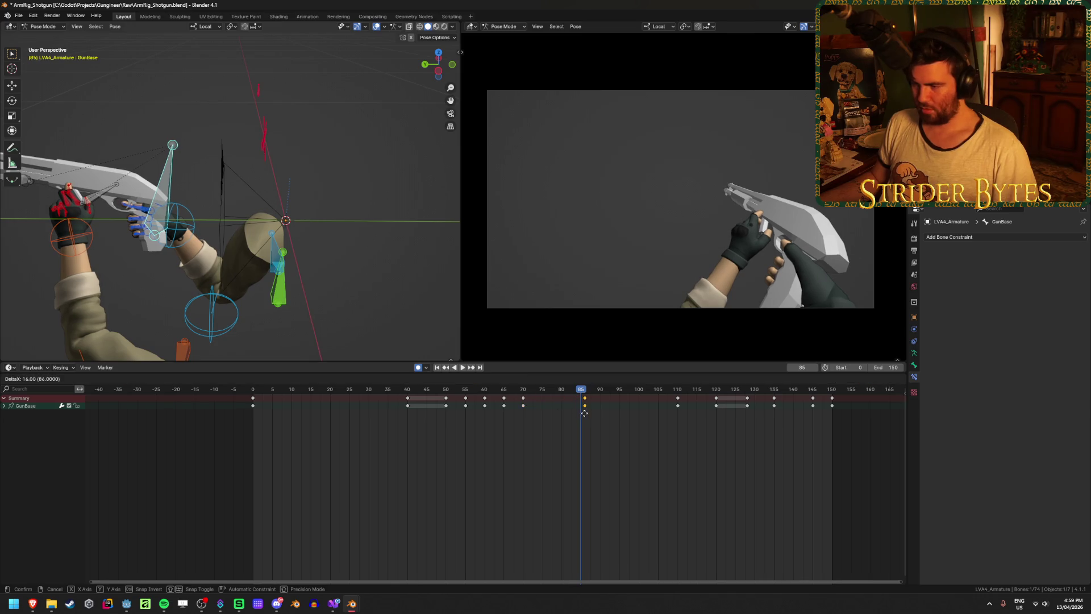
{"action": "left_click", "coordinate": [581, 411]}
Key GunBase rotations at frames 90, 95 and 100, then play back to check
{"action": "left_click_drag", "start_coordinate": [579, 388], "coordinate": [599, 389]}
{"action": "middle_click_drag", "start_coordinate": [244, 250], "coordinate": [268, 222]}
{"action": "key", "text": "r"}
{"action": "left_click", "coordinate": [262, 206]}
{"action": "key", "text": "space"}
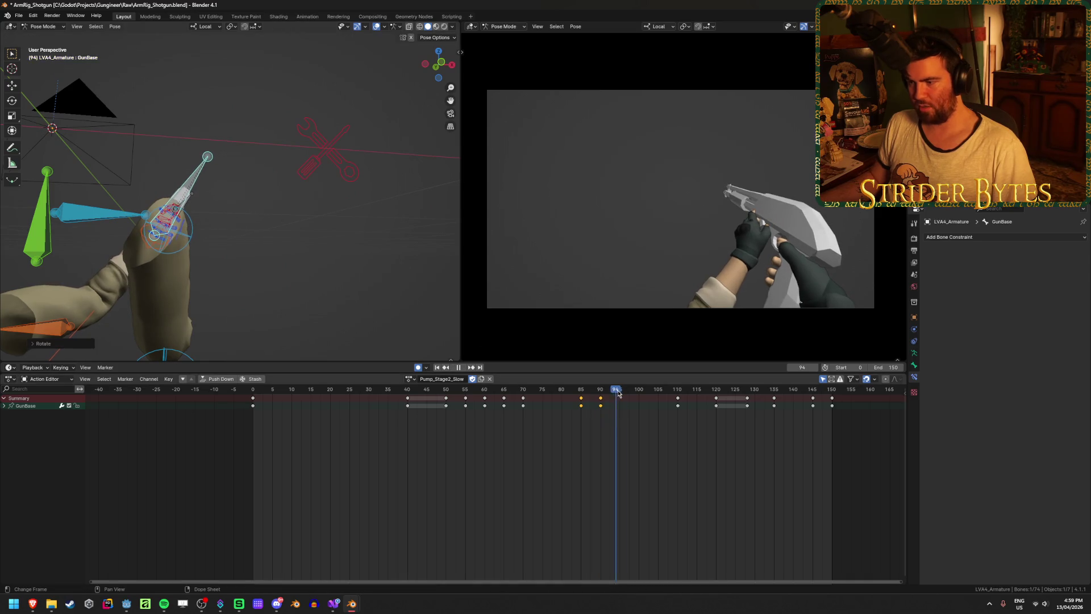
{"action": "key", "text": "r"}
{"action": "left_click", "coordinate": [532, 337]}
{"action": "left_click_drag", "start_coordinate": [620, 391], "coordinate": [638, 391]}
{"action": "key", "text": "r"}
{"action": "left_click", "coordinate": [564, 384]}
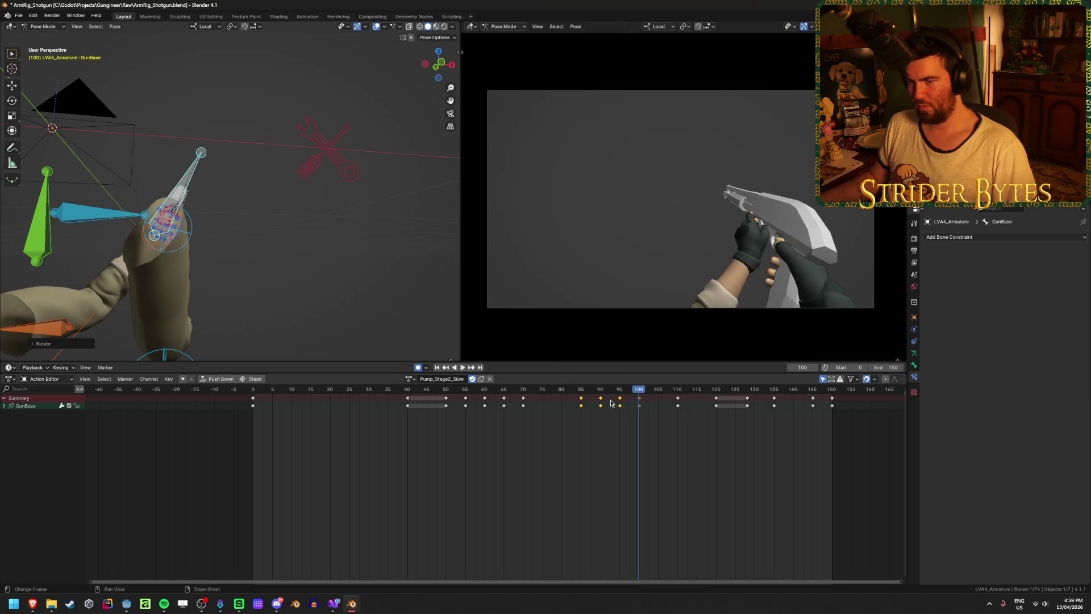
{"action": "key", "text": "space"}
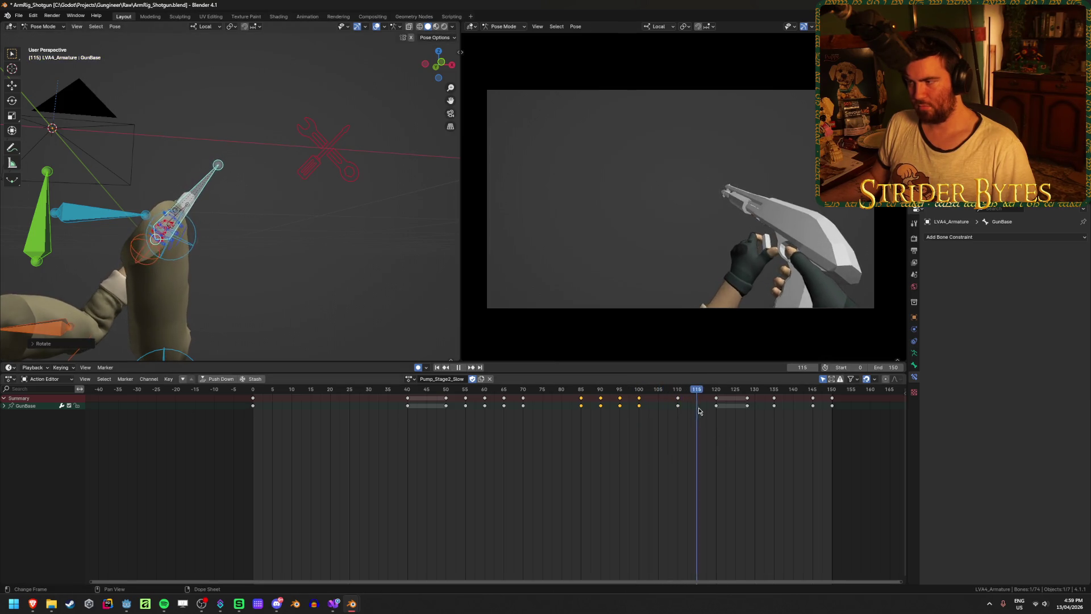
{"action": "mouse_move", "coordinate": [711, 413]}
{"action": "left_mouse_down"}
{"action": "mouse_move", "coordinate": [674, 412]}
{"action": "mouse_move", "coordinate": [776, 421]}
{"action": "mouse_move", "coordinate": [672, 425]}
{"action": "mouse_move", "coordinate": [773, 430]}
{"action": "left_mouse_up"}
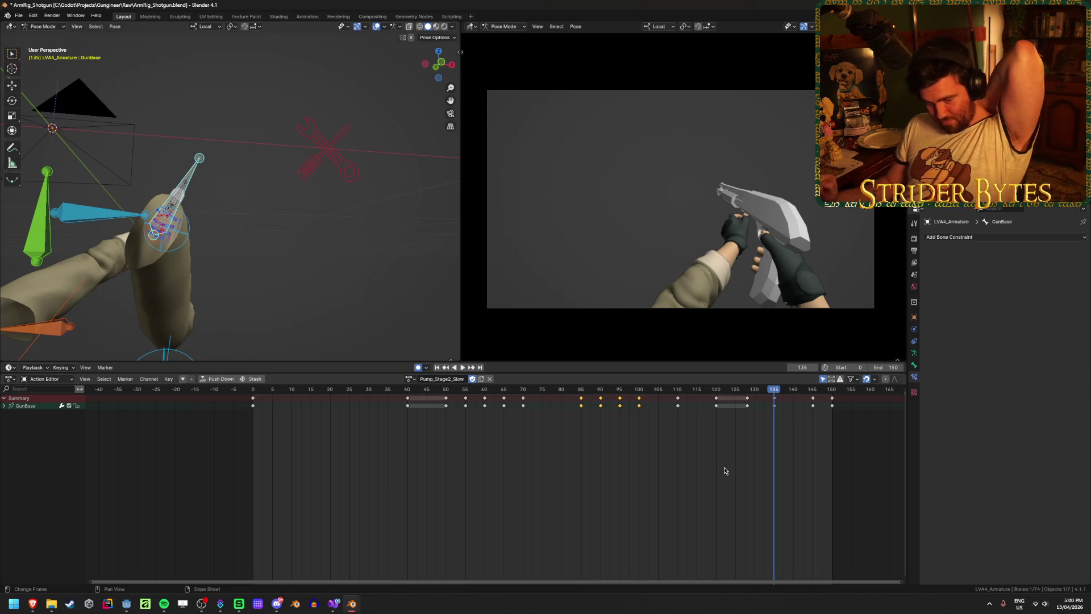
Save the file and replay the action from the first frame
{"action": "key", "text": "ctrl+s"}
{"action": "left_click_drag", "start_coordinate": [770, 391], "coordinate": [716, 391]}
{"action": "left_click", "coordinate": [436, 367]}
{"action": "left_click", "coordinate": [461, 367]}
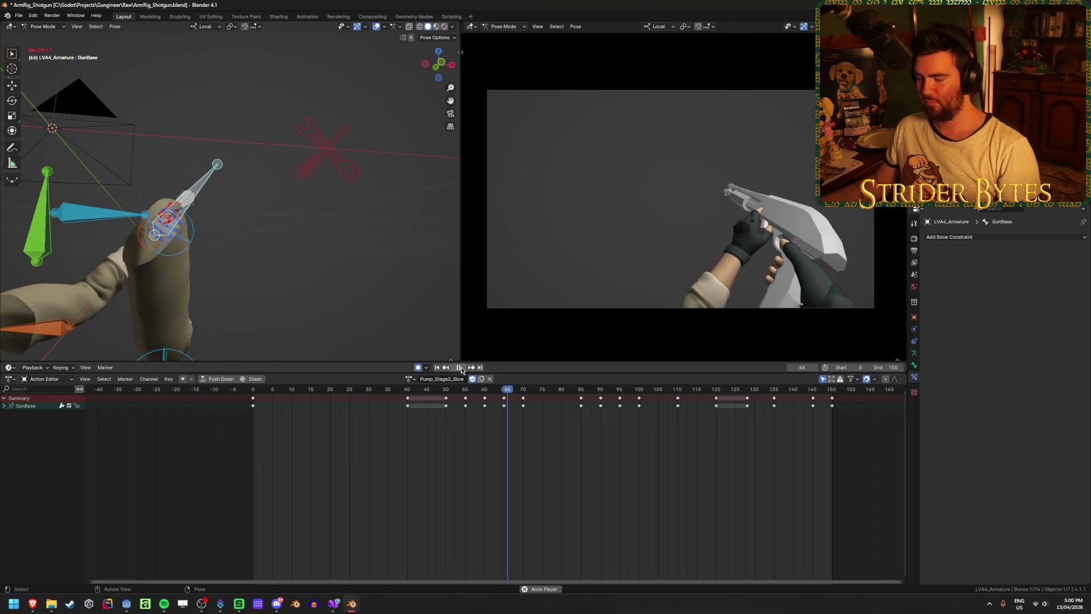
{"action": "key", "text": "space"}
{"action": "left_click_drag", "start_coordinate": [773, 395], "coordinate": [676, 400]}
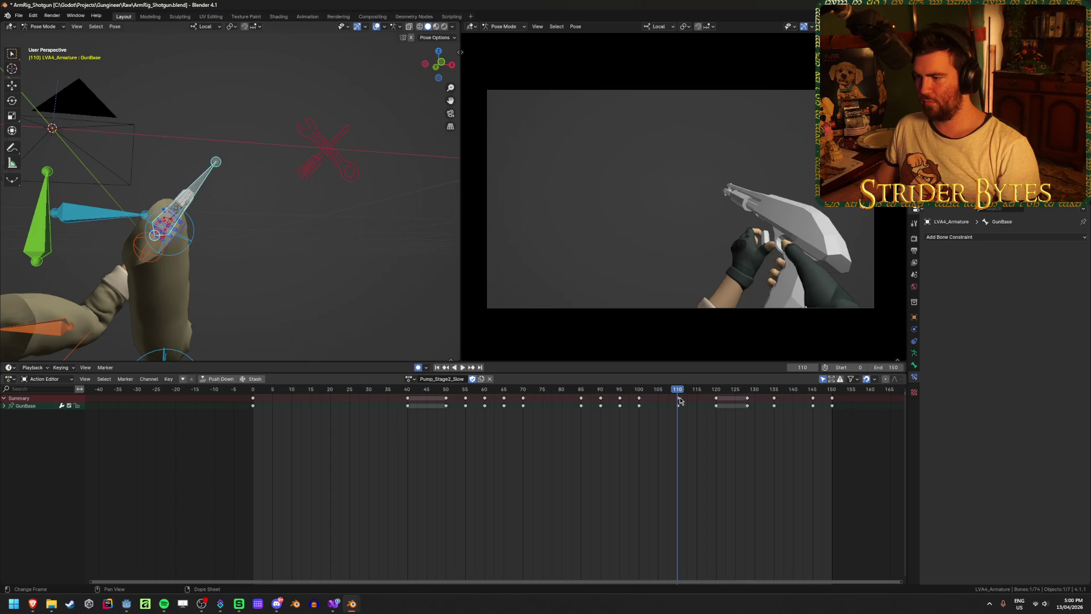
Push GunBase keys 110–128 later, moving the 122 key to 125 and 112 to 115
{"action": "left_click_drag", "start_coordinate": [673, 436], "coordinate": [752, 404]}
{"action": "key", "text": "g"}
{"action": "left_click", "coordinate": [758, 434]}
{"action": "left_click", "coordinate": [723, 397]}
{"action": "key", "text": "g"}
{"action": "left_click", "coordinate": [752, 419]}
{"action": "left_click", "coordinate": [687, 401]}
{"action": "key", "text": "g"}
{"action": "left_click", "coordinate": [713, 463]}
{"action": "mouse_move", "coordinate": [518, 392]}
{"action": "left_mouse_down"}
{"action": "mouse_move", "coordinate": [720, 398]}
{"action": "mouse_move", "coordinate": [638, 398]}
{"action": "mouse_move", "coordinate": [675, 401]}
{"action": "left_mouse_up"}
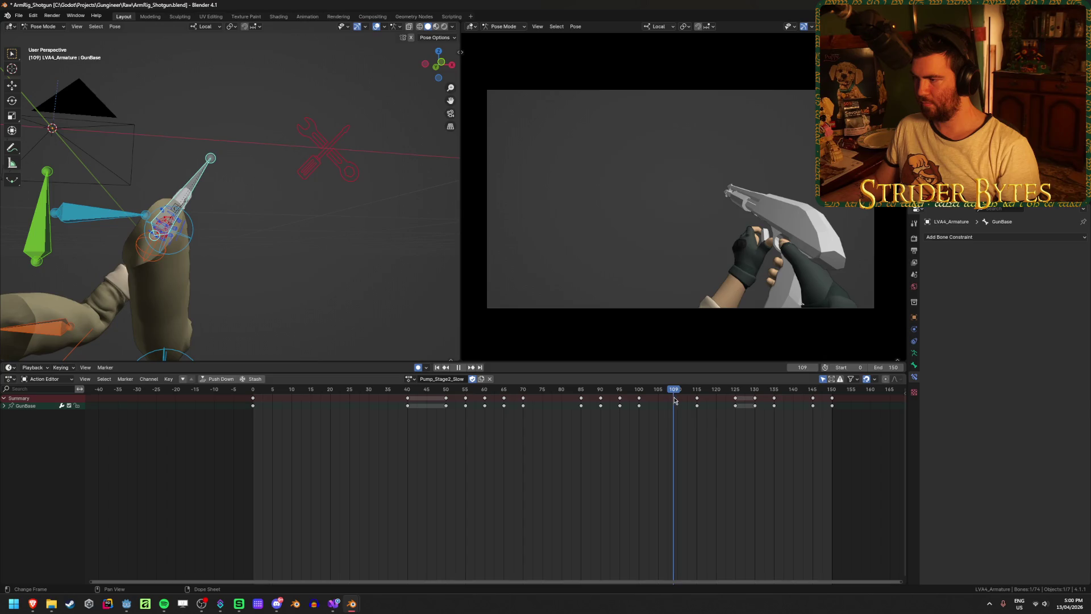
Move all GunBase hold keys one frame earlier and play the action from frame 1
{"action": "key", "text": "a"}
{"action": "key", "text": "g"}
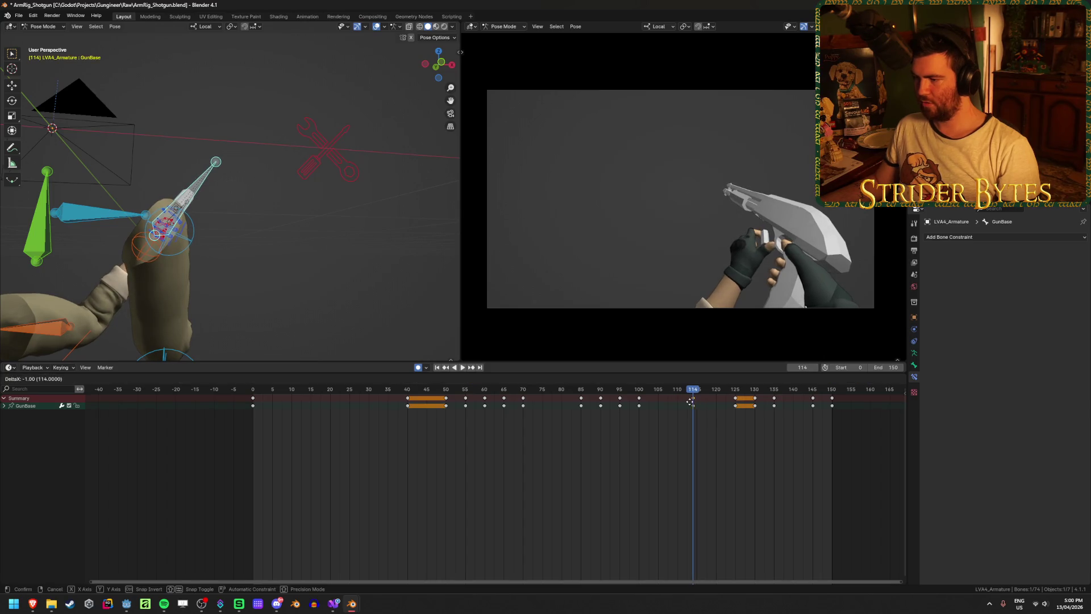
{"action": "left_click", "coordinate": [678, 405]}
{"action": "key", "text": "space"}
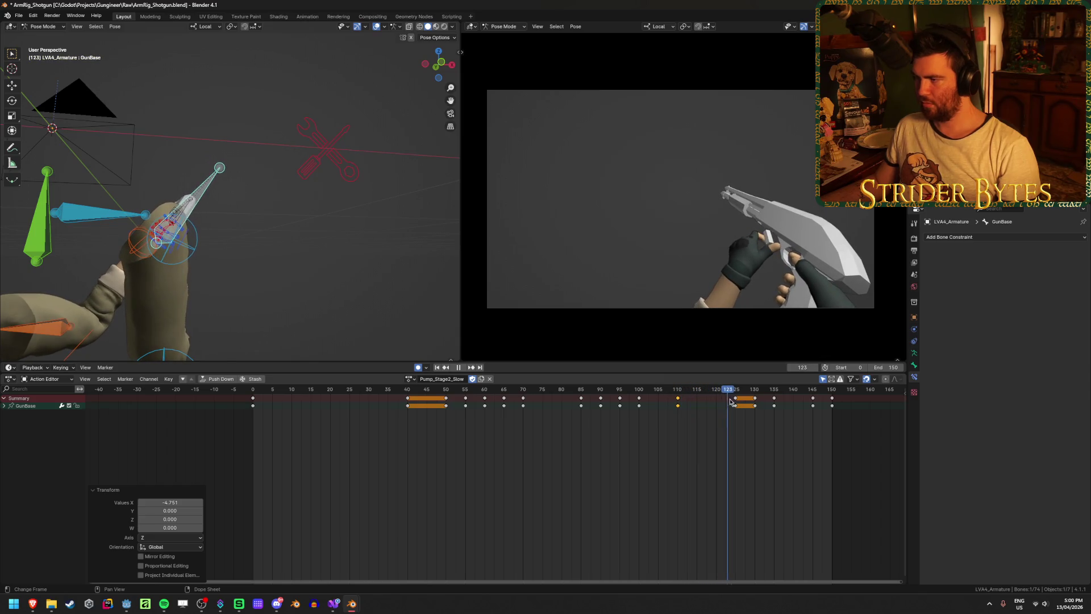
{"action": "left_click_drag", "start_coordinate": [740, 402], "coordinate": [803, 404]}
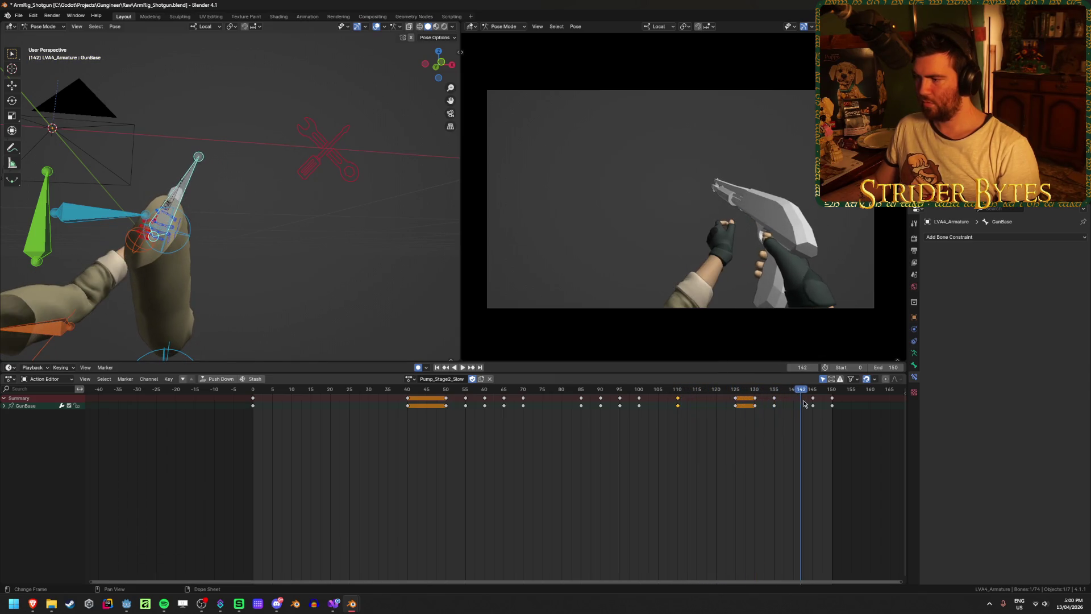
{"action": "left_click", "coordinate": [436, 367]}
{"action": "left_click", "coordinate": [463, 367]}
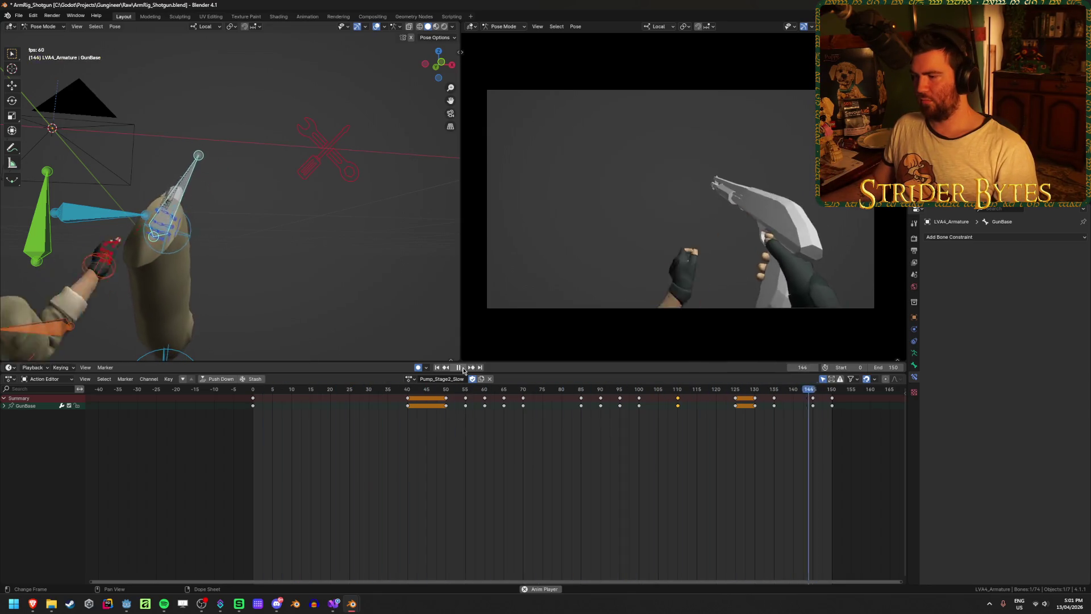
{"action": "key", "text": "space"}
Deselect all keyframes and save ArmRig_Shotgun.blend
{"action": "left_click", "coordinate": [558, 503]}
{"action": "key", "text": "ctrl+s"}
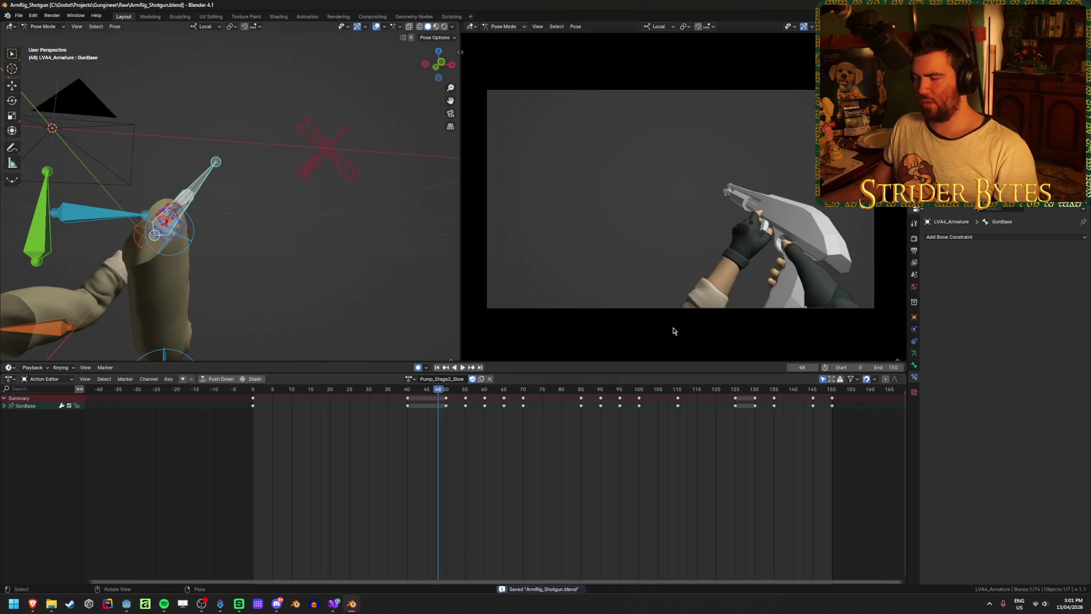
{"action": "mouse_move", "coordinate": [391, 386]}
{"action": "left_mouse_down"}
{"action": "mouse_move", "coordinate": [415, 397]}
{"action": "mouse_move", "coordinate": [348, 407]}
{"action": "mouse_move", "coordinate": [830, 406]}
{"action": "mouse_move", "coordinate": [785, 408]}
{"action": "left_mouse_up"}
{"action": "key", "text": "Escape"}
{"action": "key", "text": "ctrl+s"}
{"action": "left_click", "coordinate": [451, 468]}
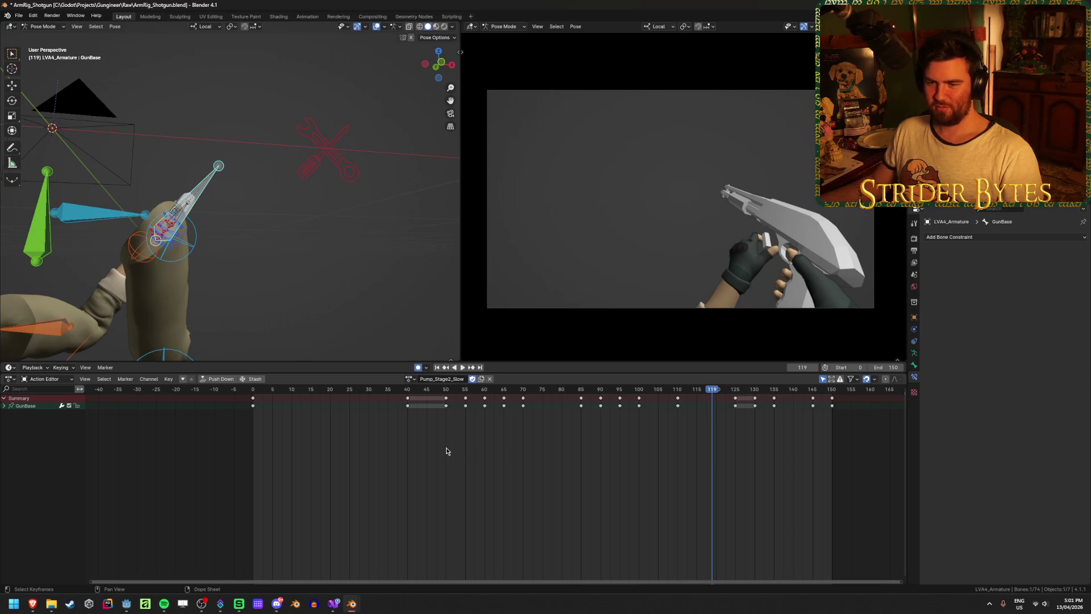
Orbit and zoom the viewport onto the gun and hands, then play from the start
{"action": "middle_click_drag", "start_coordinate": [233, 276], "coordinate": [268, 249]}
{"action": "scroll", "coordinate": [183, 241], "scroll_direction": "up", "scroll_amount": 3}
{"action": "middle_click_drag", "start_coordinate": [183, 242], "coordinate": [451, 329], "text": "shift"}
{"action": "key", "text": "shift+Left"}
{"action": "key", "text": "space"}
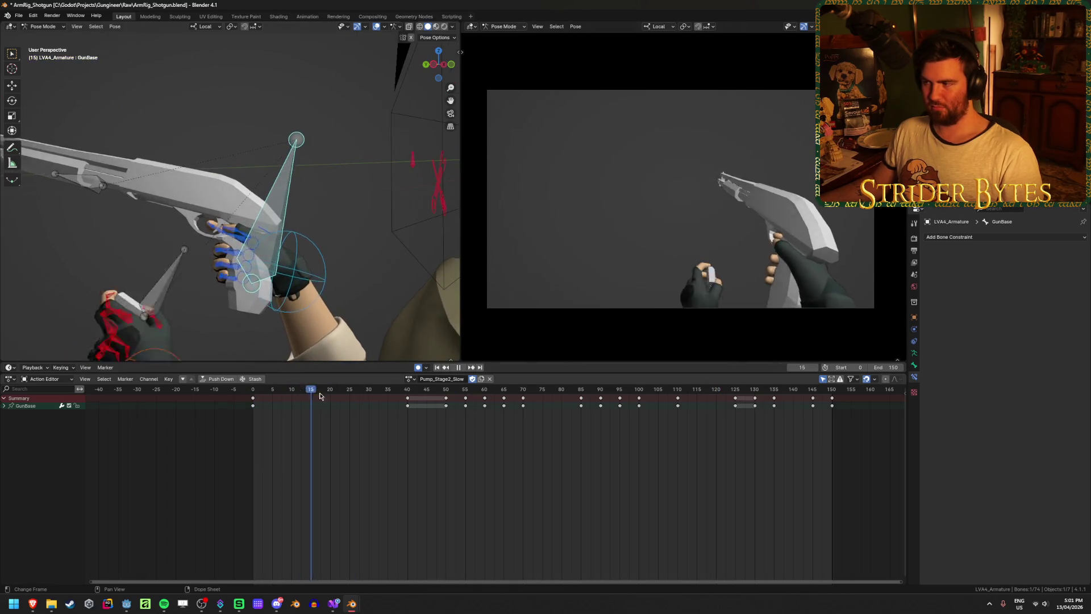
Show GunBase's location and rotation curves in the Graph Editor, fitted to all keys
{"action": "key", "text": "space"}
{"action": "left_click", "coordinate": [397, 402]}
{"action": "key", "text": "ctrl+Tab"}
{"action": "key", "text": "Home"}
{"action": "mouse_move", "coordinate": [349, 461]}
{"action": "middle_mouse_down"}
{"action": "mouse_move", "coordinate": [418, 429]}
{"action": "mouse_move", "coordinate": [430, 452]}
{"action": "middle_mouse_up"}
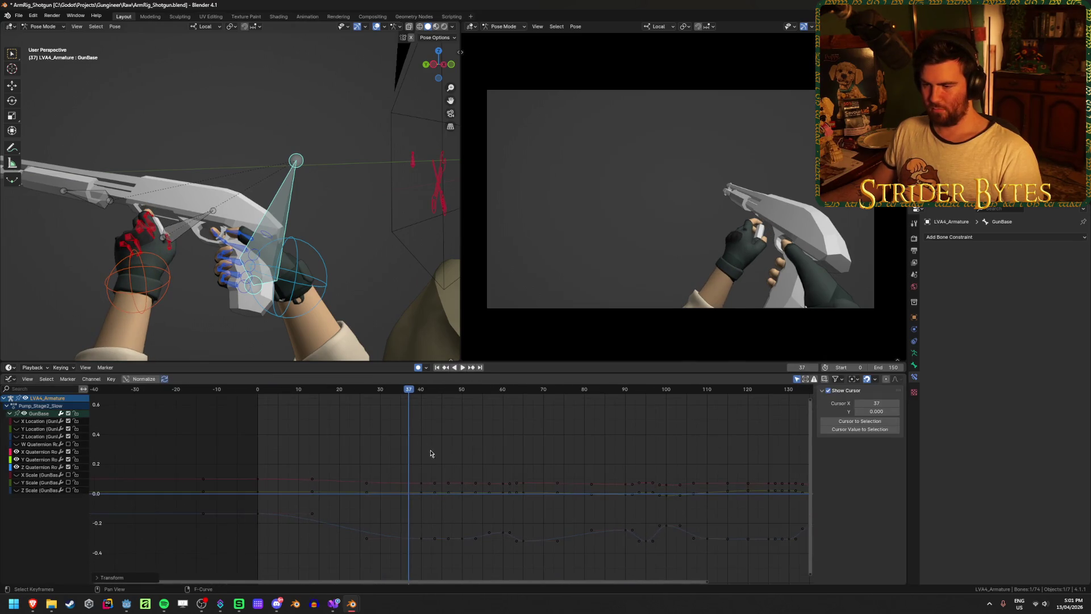
Isolate GunBase's X Quaternion Rotation curve, select the frame 40 key, and replay from the start
{"action": "key", "text": "shift+Left"}
{"action": "key", "text": "space"}
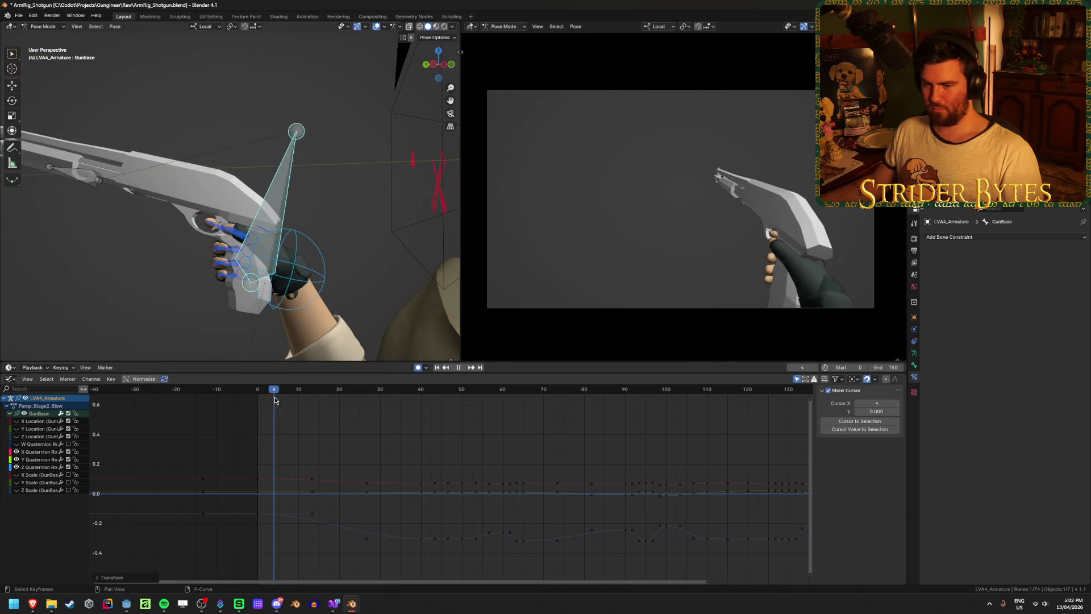
{"action": "left_click", "coordinate": [28, 454]}
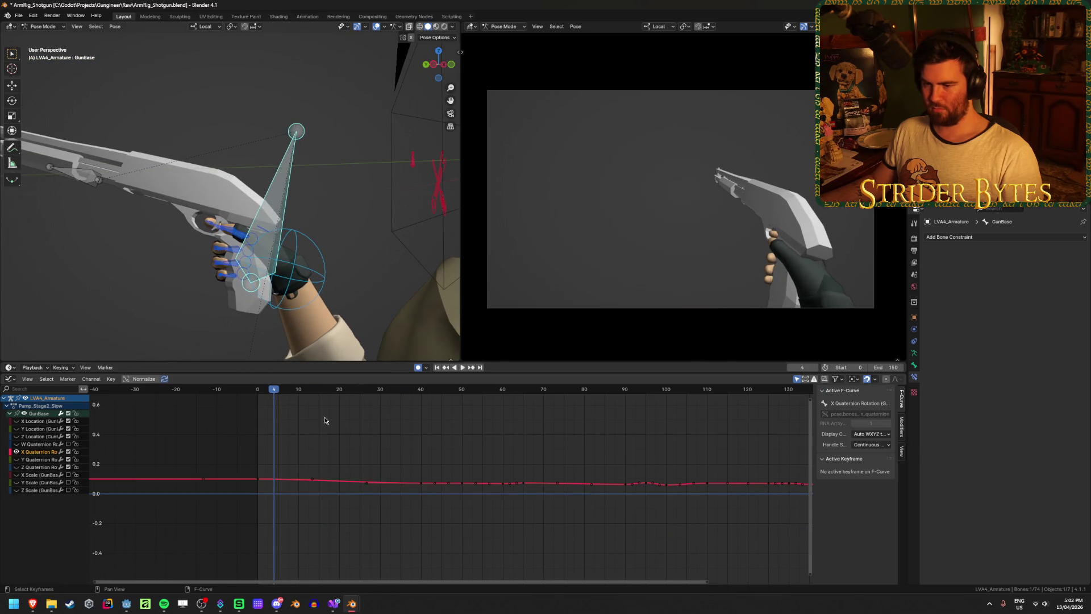
{"action": "left_click", "coordinate": [420, 483]}
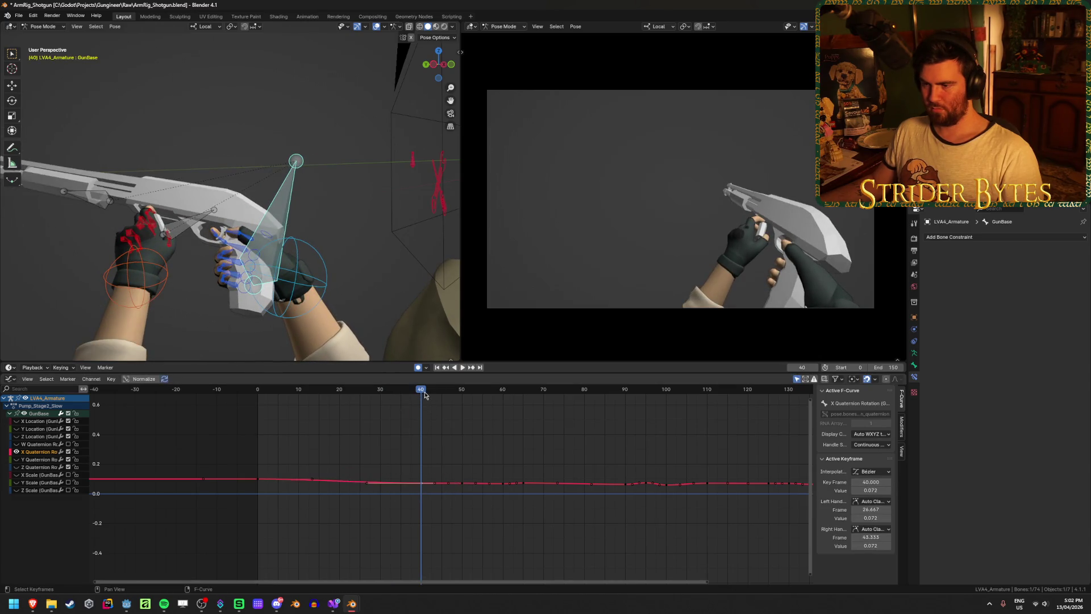
{"action": "key", "text": "shift+Left"}
{"action": "key", "text": "space"}
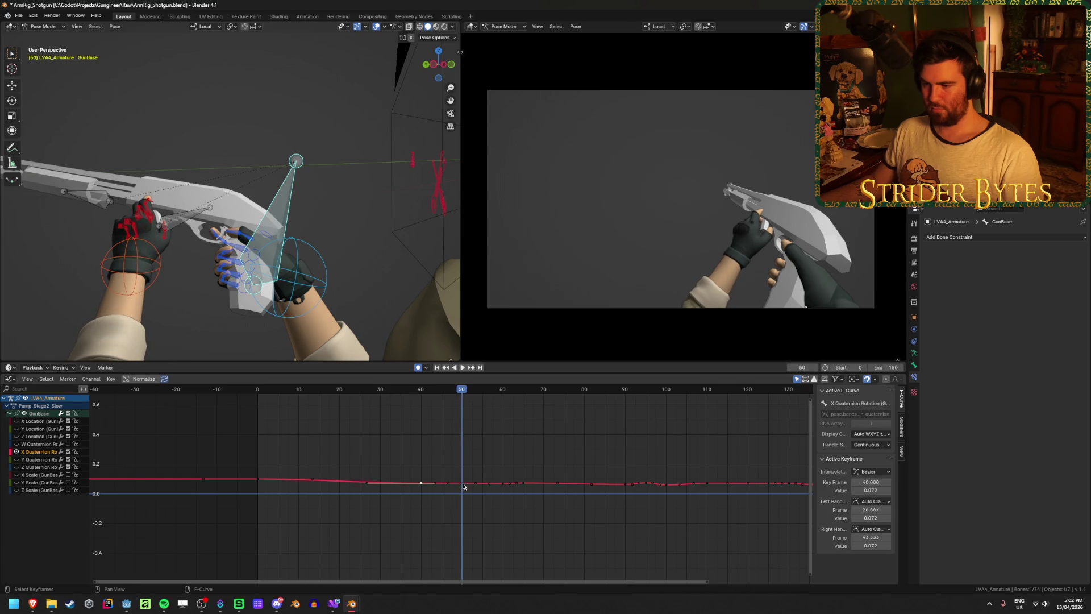
Raise the key near frame 50 to 0.121 at frame 51 and play to check the bump
{"action": "key", "text": "g"}
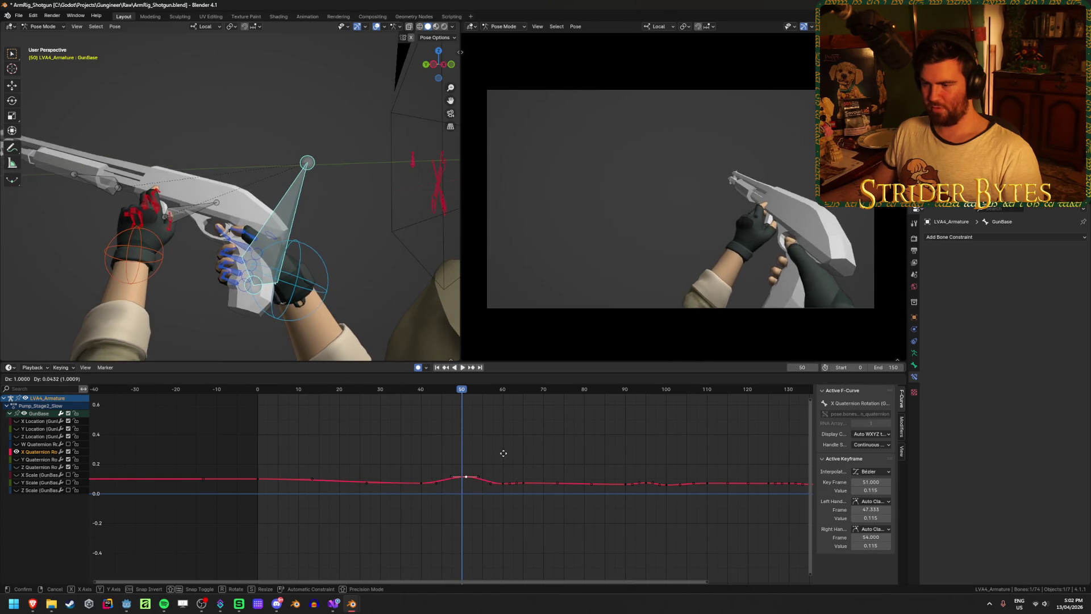
{"action": "left_click", "coordinate": [501, 454]}
{"action": "key", "text": "space"}
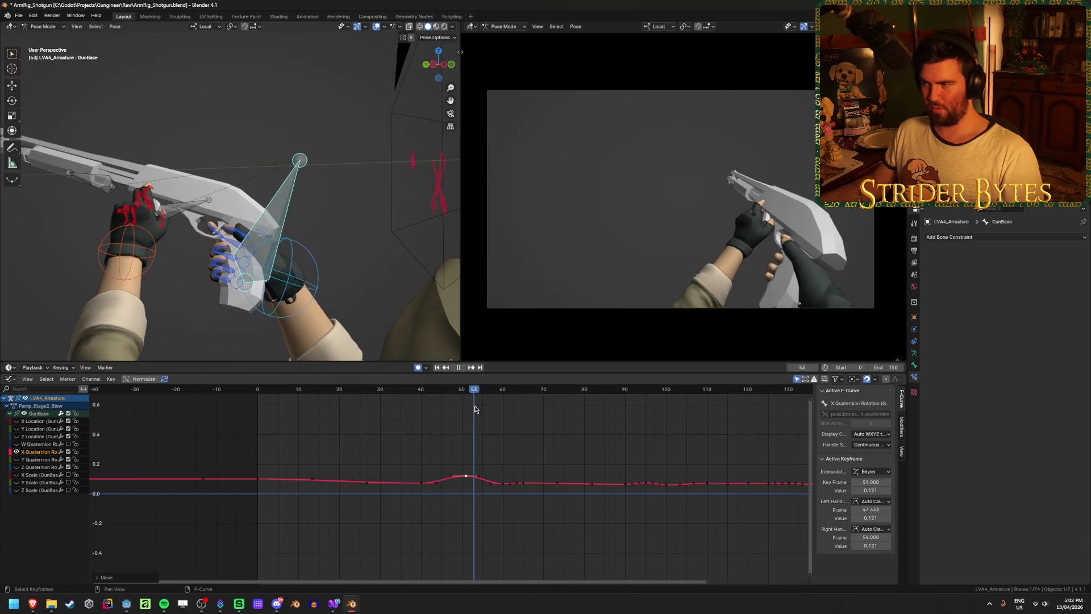
{"action": "key", "text": "space"}
{"action": "key", "text": "Left"}
Move the frame 60 key to frame 65 with a value of 0.094 and review playback
{"action": "left_click", "coordinate": [504, 486]}
{"action": "key", "text": "g"}
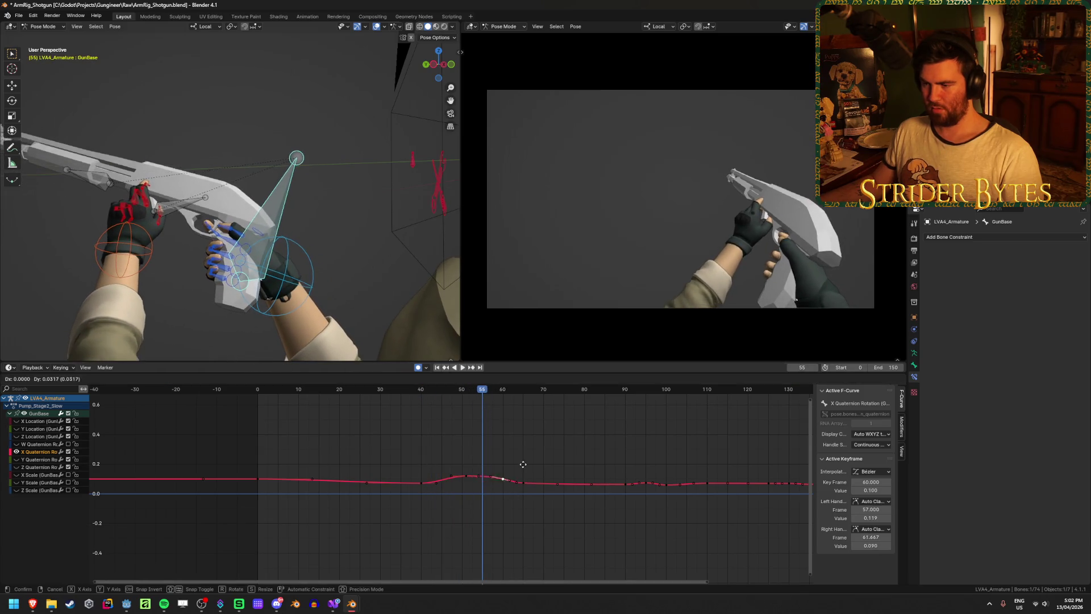
{"action": "left_click", "coordinate": [522, 483]}
{"action": "key", "text": "g"}
{"action": "left_click", "coordinate": [523, 479]}
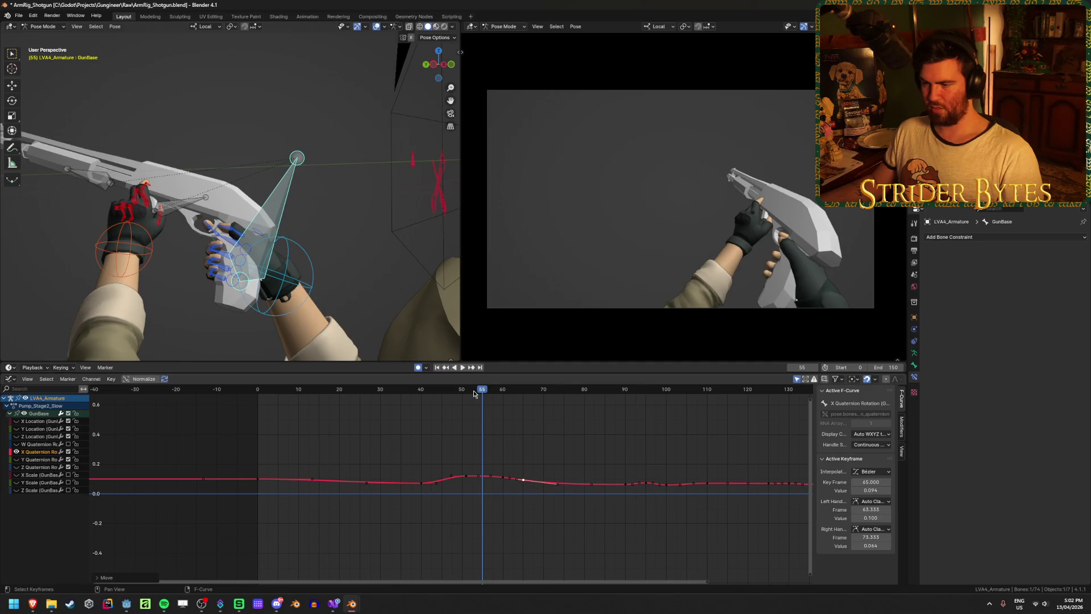
{"action": "key", "text": "space"}
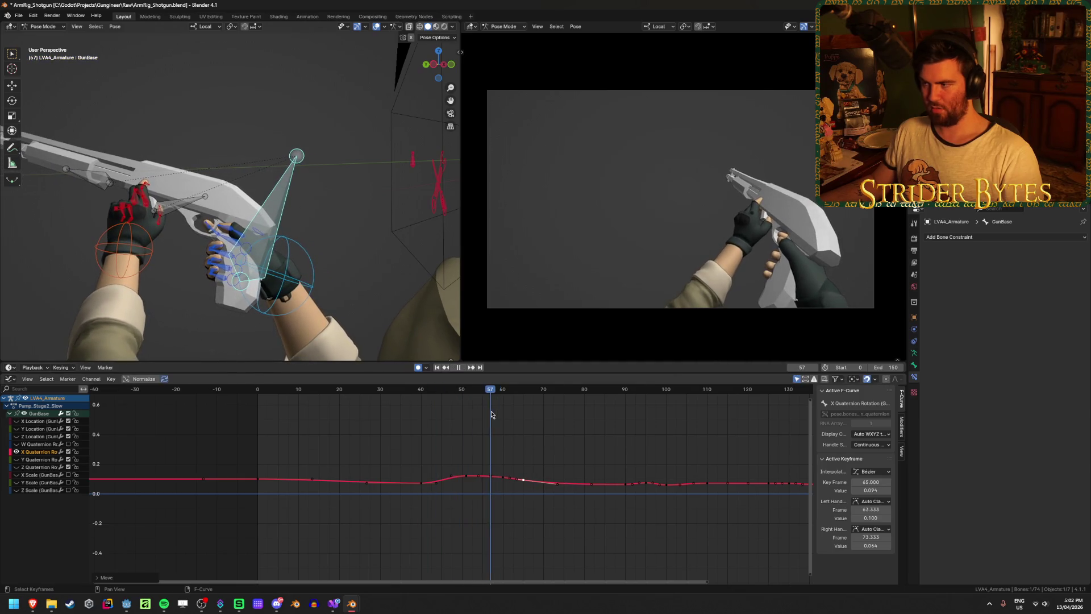
{"action": "key", "text": "ctrl+shift+space"}
{"action": "key", "text": "ctrl+shift+space"}
Save the blend file and play the animation backwards to frame 90
{"action": "key", "text": "ctrl+s"}
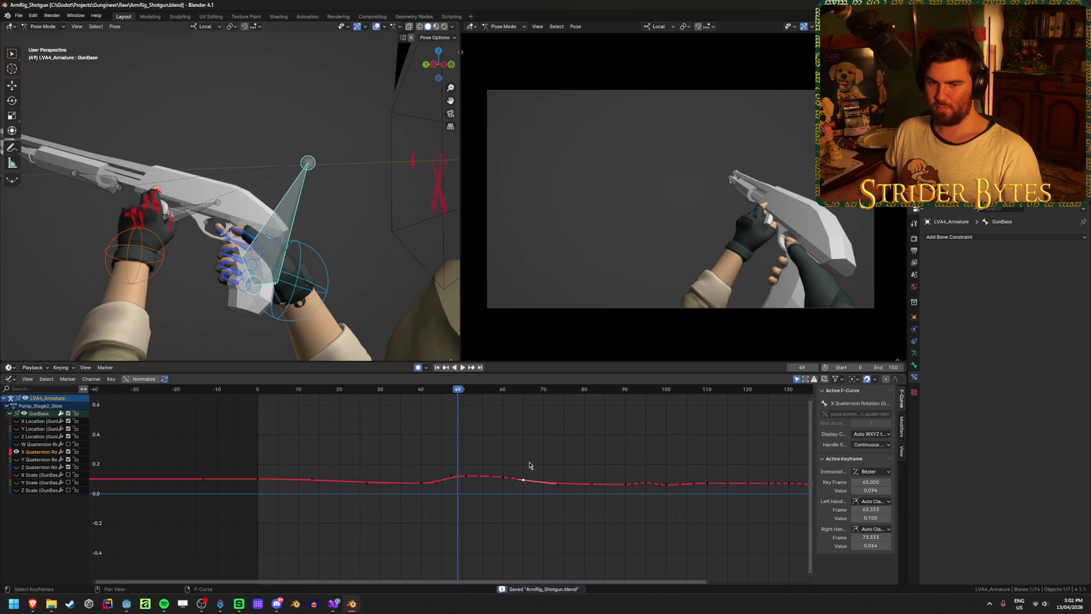
{"action": "scroll", "coordinate": [509, 463], "scroll_direction": "up", "scroll_amount": 2}
{"action": "scroll", "coordinate": [536, 445], "scroll_direction": "right", "scroll_amount": 3}
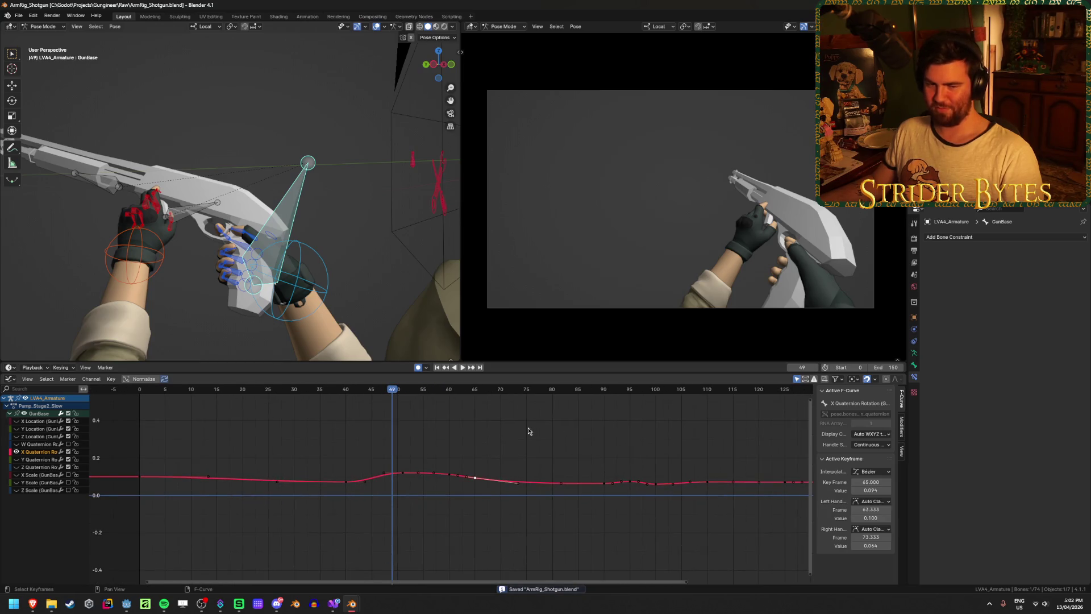
{"action": "scroll", "coordinate": [524, 453], "scroll_direction": "up", "scroll_amount": 1}
{"action": "key", "text": "ctrl+shift+space"}
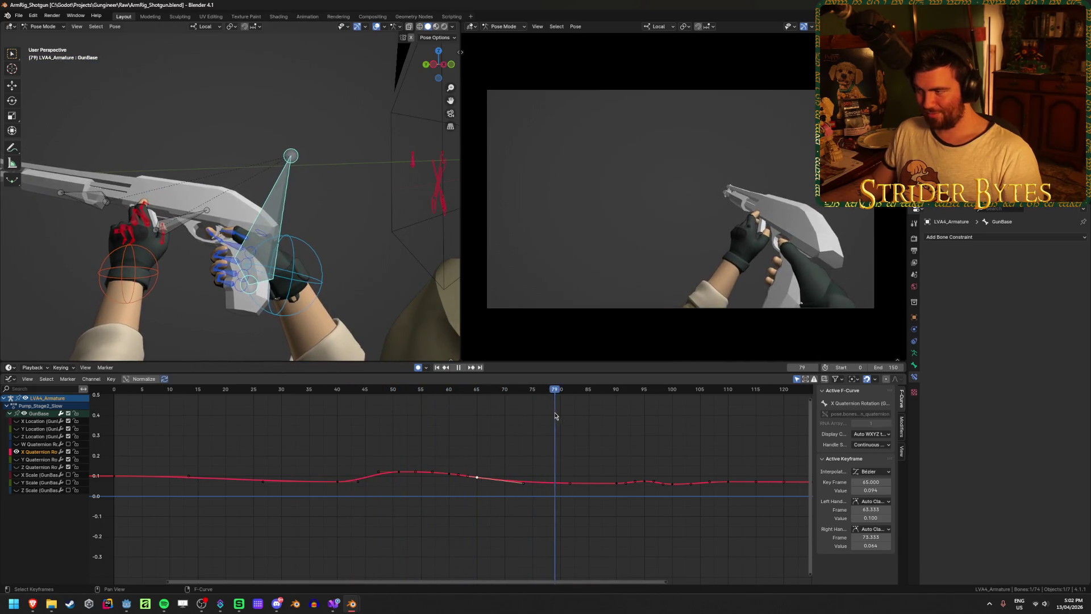
{"action": "key", "text": "space"}
{"action": "key", "text": "Left"}
{"action": "key", "text": "Left"}
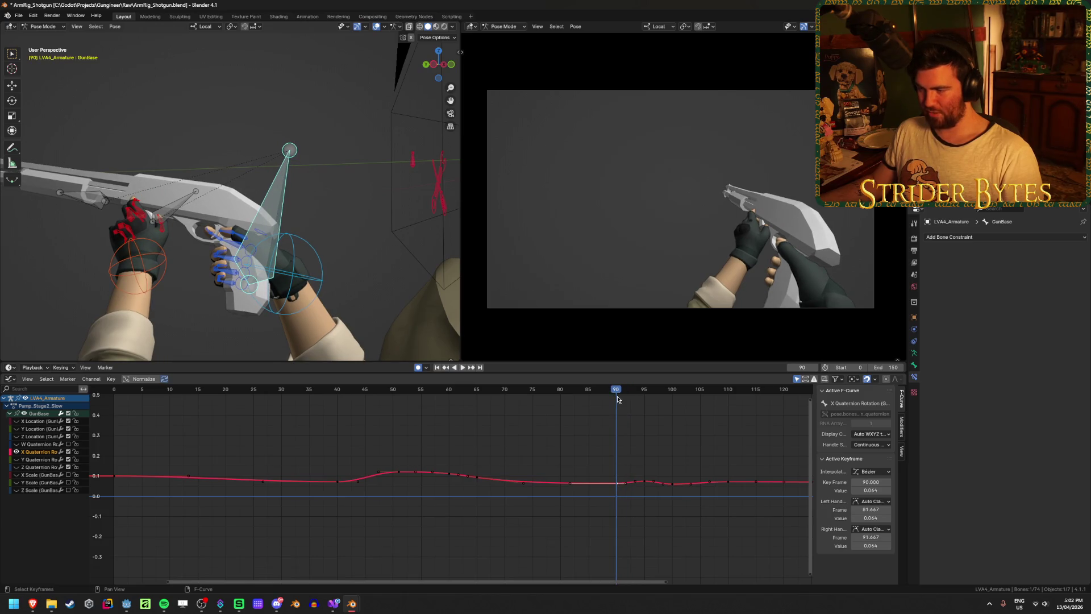
Respace the keys between frames 73 and 95, placing the last key at frame 90 with value 0.104
{"action": "left_click_drag", "start_coordinate": [589, 392], "coordinate": [599, 393]}
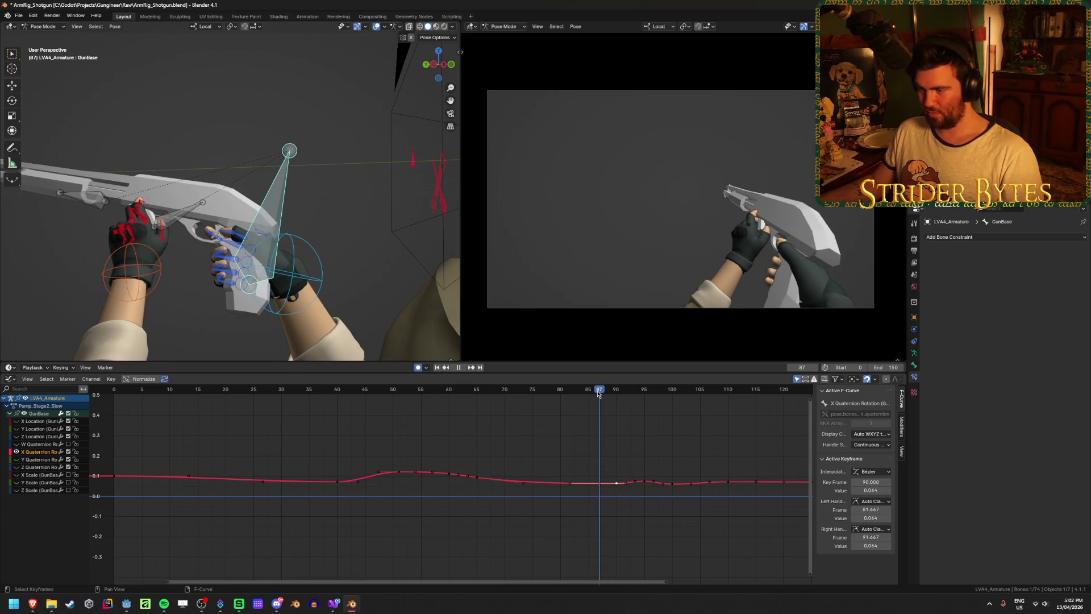
{"action": "key", "text": "g"}
{"action": "left_click", "coordinate": [591, 473]}
{"action": "left_click", "coordinate": [645, 482]}
{"action": "key", "text": "g"}
{"action": "left_click", "coordinate": [616, 456]}
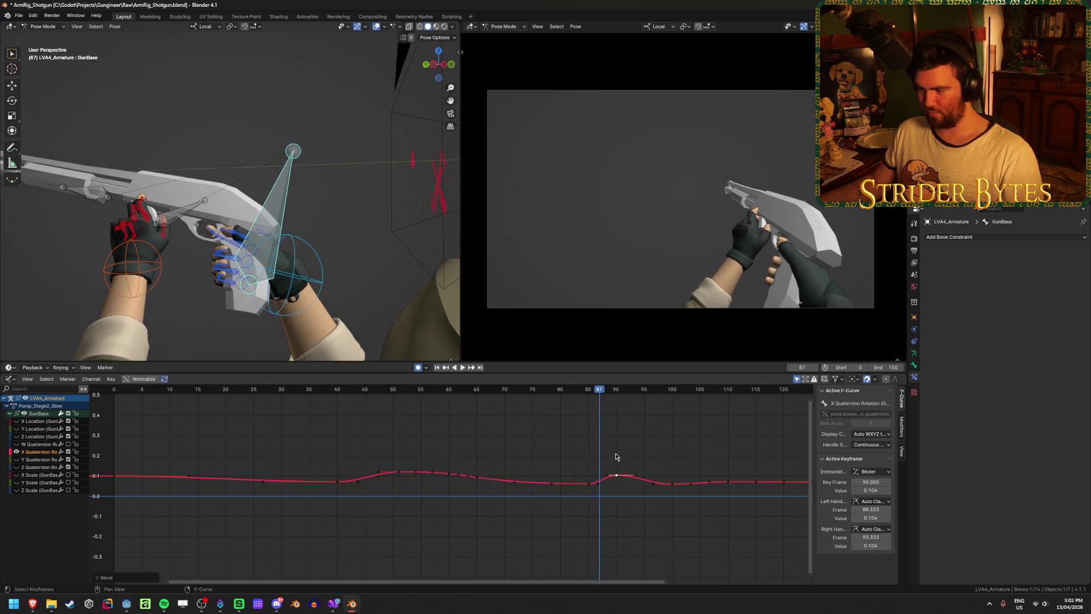
Box-select and move the X Quaternion keys near frames 90–95, then scrub frames 86–93 to check
{"action": "key", "text": "space"}
{"action": "left_click_drag", "start_coordinate": [574, 446], "coordinate": [624, 494]}
{"action": "key", "text": "g"}
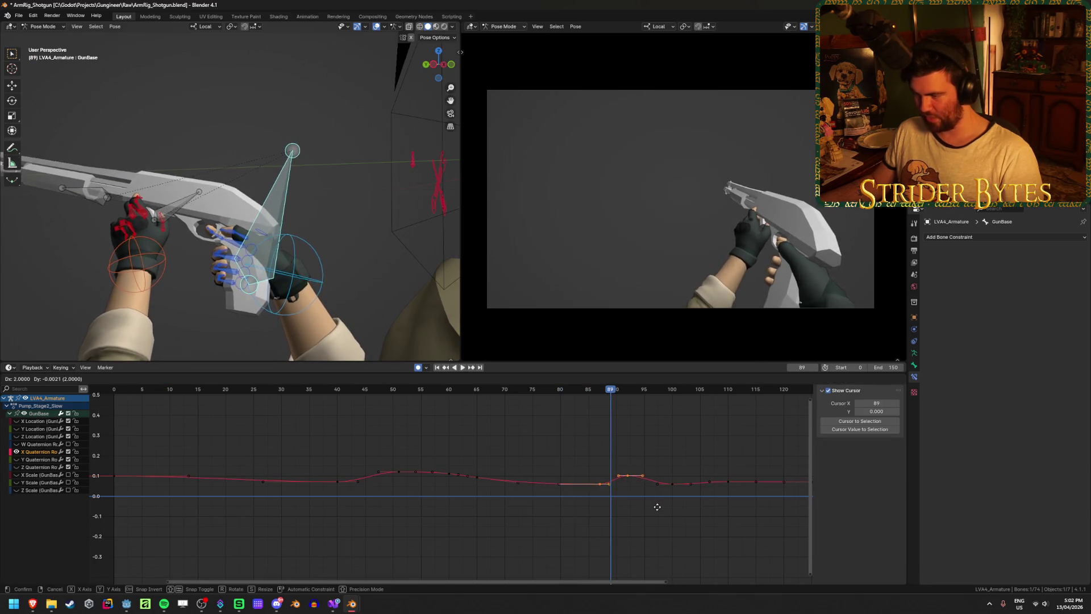
{"action": "left_click", "coordinate": [661, 506]}
{"action": "mouse_move", "coordinate": [611, 396]}
{"action": "left_mouse_down"}
{"action": "mouse_move", "coordinate": [594, 398]}
{"action": "mouse_move", "coordinate": [805, 409]}
{"action": "left_mouse_up"}
Review the motion from frame 124 to 129 with playback and scrubbing
{"action": "scroll", "coordinate": [805, 409], "scroll_direction": "down", "scroll_amount": 1}
{"action": "middle_click_drag", "start_coordinate": [806, 409], "coordinate": [531, 402]}
{"action": "scroll", "coordinate": [531, 402], "scroll_direction": "down", "scroll_amount": 1}
{"action": "key", "text": "space"}
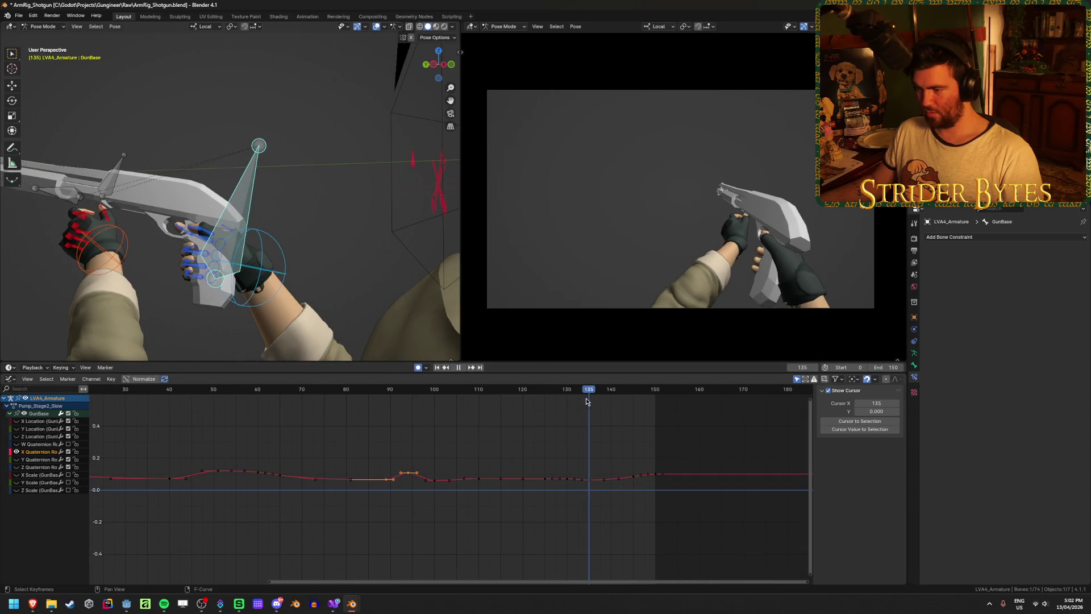
{"action": "key", "text": "space"}
{"action": "left_click_drag", "start_coordinate": [588, 401], "coordinate": [563, 401]}
{"action": "scroll", "coordinate": [615, 401], "scroll_direction": "up", "scroll_amount": 2}
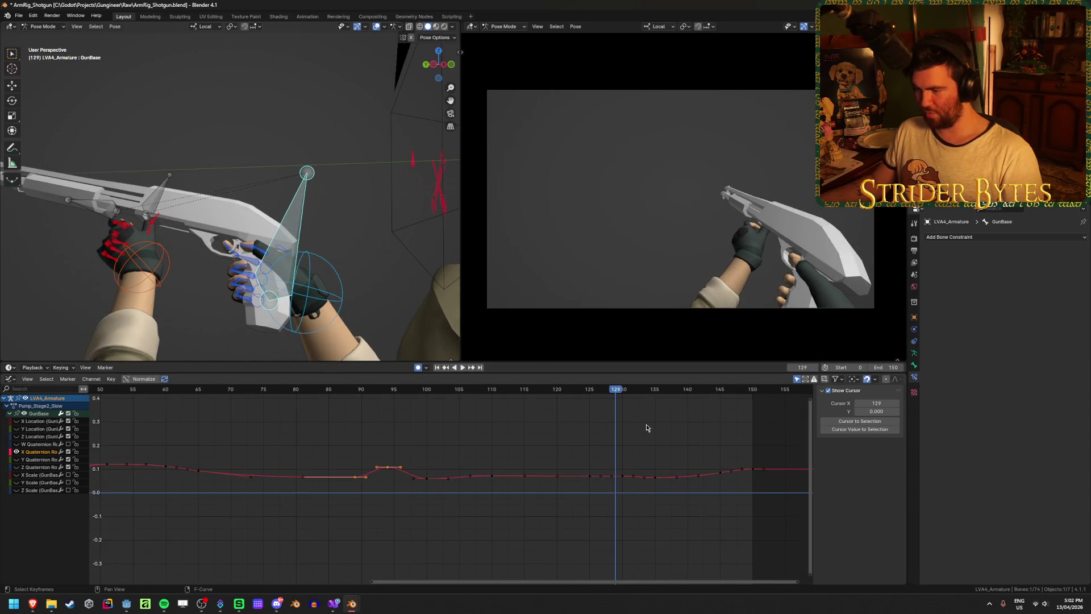
Raise the frame 135 key to about 0.112 to add a rise near frames 135–143
{"action": "left_click", "coordinate": [624, 477]}
{"action": "left_click", "coordinate": [624, 392]}
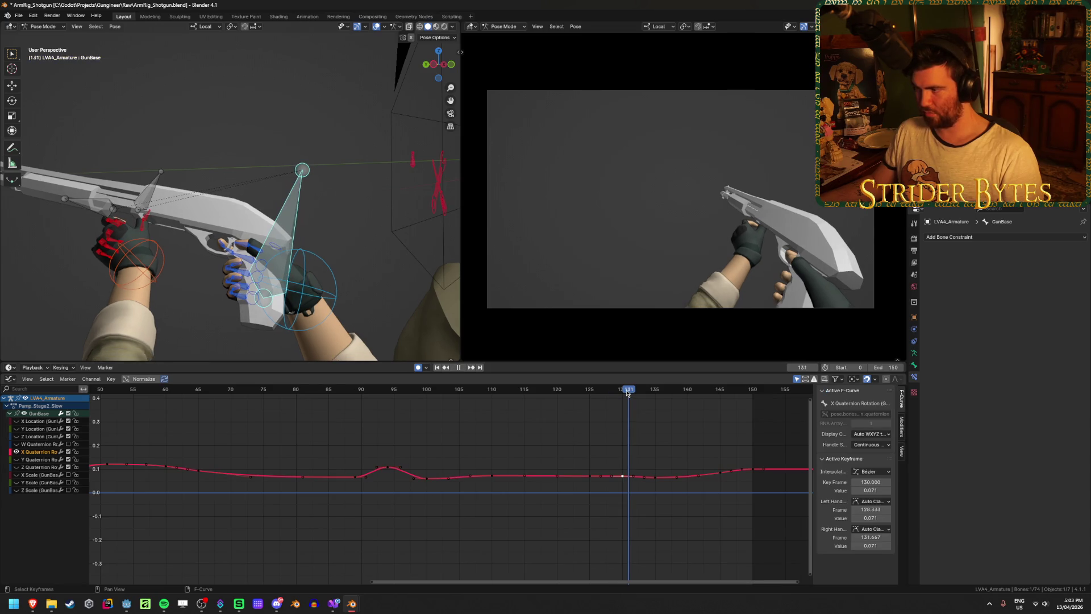
{"action": "left_click_drag", "start_coordinate": [623, 392], "coordinate": [638, 393]}
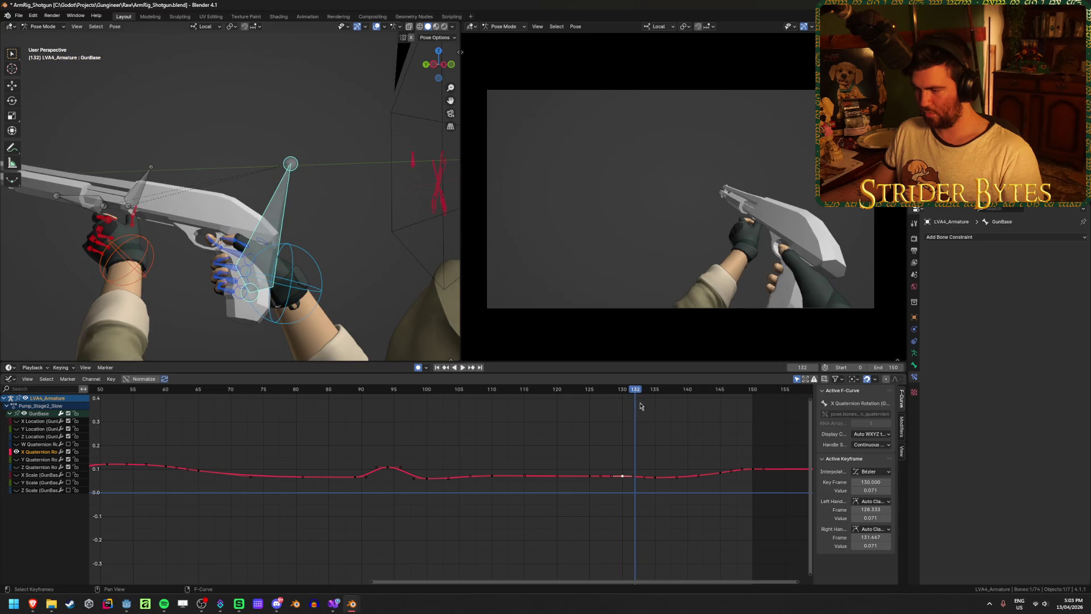
{"action": "left_click_drag", "start_coordinate": [657, 478], "coordinate": [657, 466]}
{"action": "left_click", "coordinate": [720, 478]}
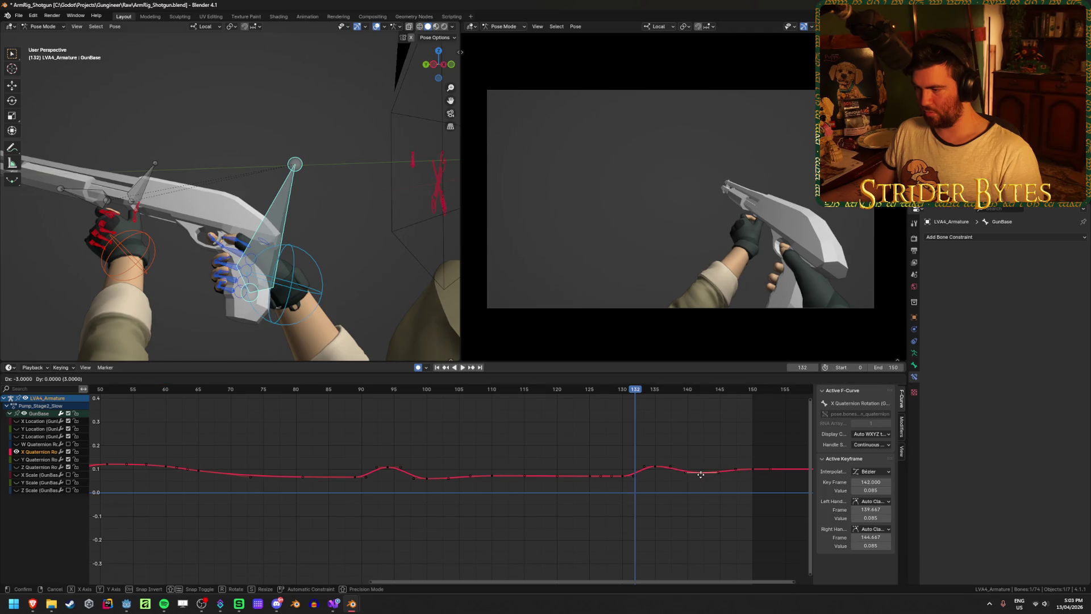
Replay from frame 119, lower the frame 135 key to 0.090, and save ArmRig_Shotgun.blend
{"action": "left_click", "coordinate": [527, 389]}
{"action": "key", "text": "space"}
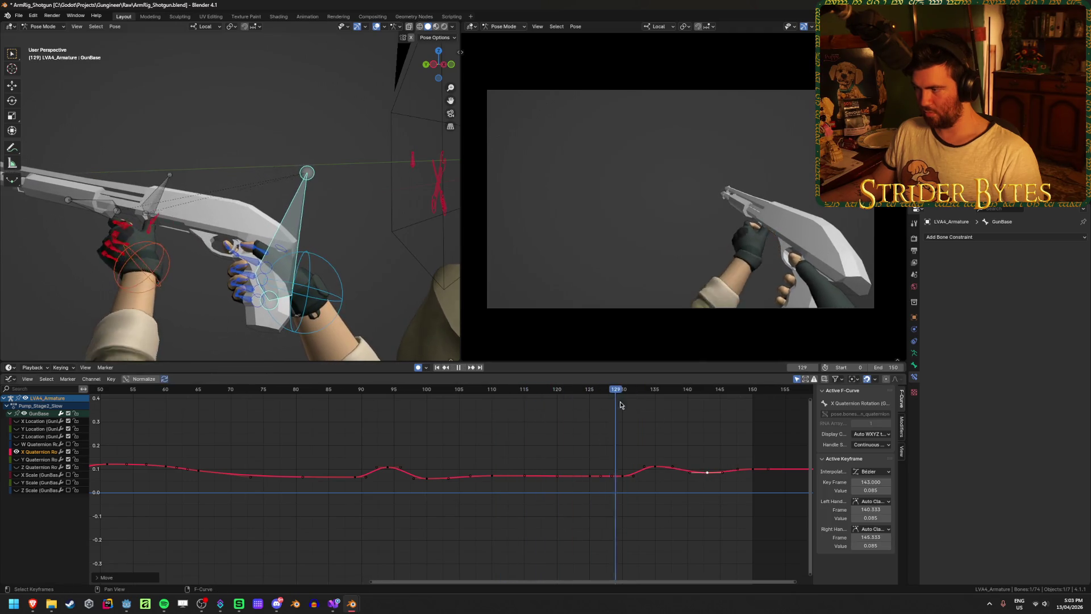
{"action": "mouse_move", "coordinate": [676, 406]}
{"action": "left_mouse_down"}
{"action": "mouse_move", "coordinate": [628, 408]}
{"action": "mouse_move", "coordinate": [654, 410]}
{"action": "left_mouse_up"}
{"action": "key", "text": "space"}
{"action": "left_click_drag", "start_coordinate": [657, 469], "coordinate": [654, 471]}
{"action": "key", "text": "ctrl+s"}
Hide the X Quaternion Rotation curve and show the Y Quaternion Rotation curve instead
{"action": "left_click", "coordinate": [17, 452]}
{"action": "left_click", "coordinate": [17, 459]}
{"action": "scroll", "coordinate": [335, 462], "scroll_direction": "down", "scroll_amount": 3}
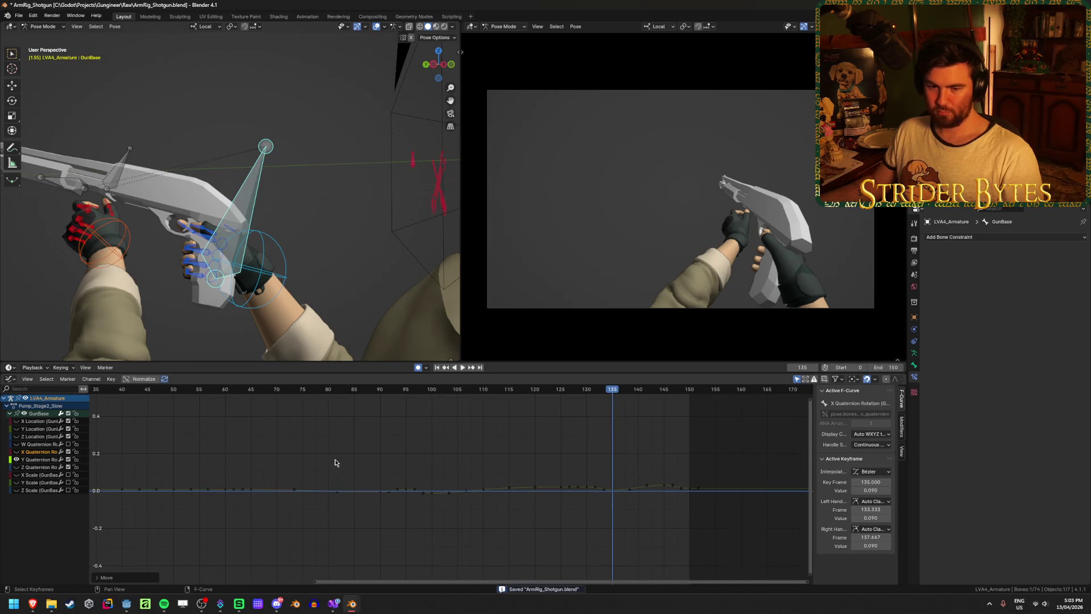